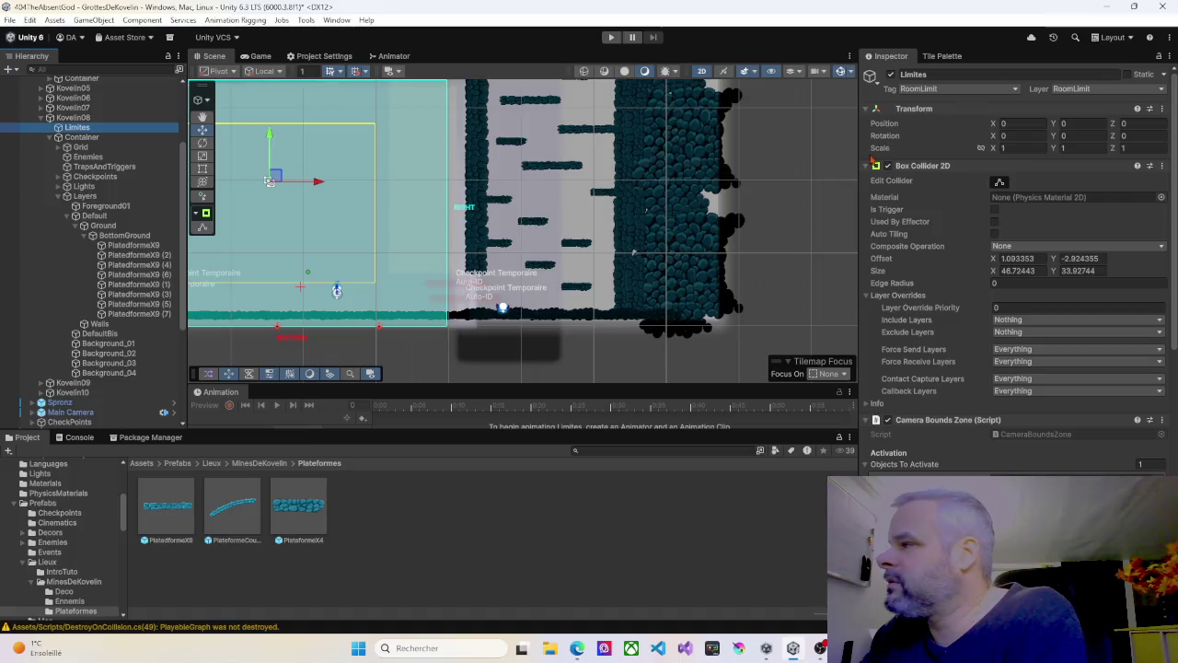
Step: Extend Kovelin08's Limites collider to the rock wall (Size X 50.72, Offset X 3.09) and start Play mode
{"action": "left_click", "coordinate": [1000, 182]}
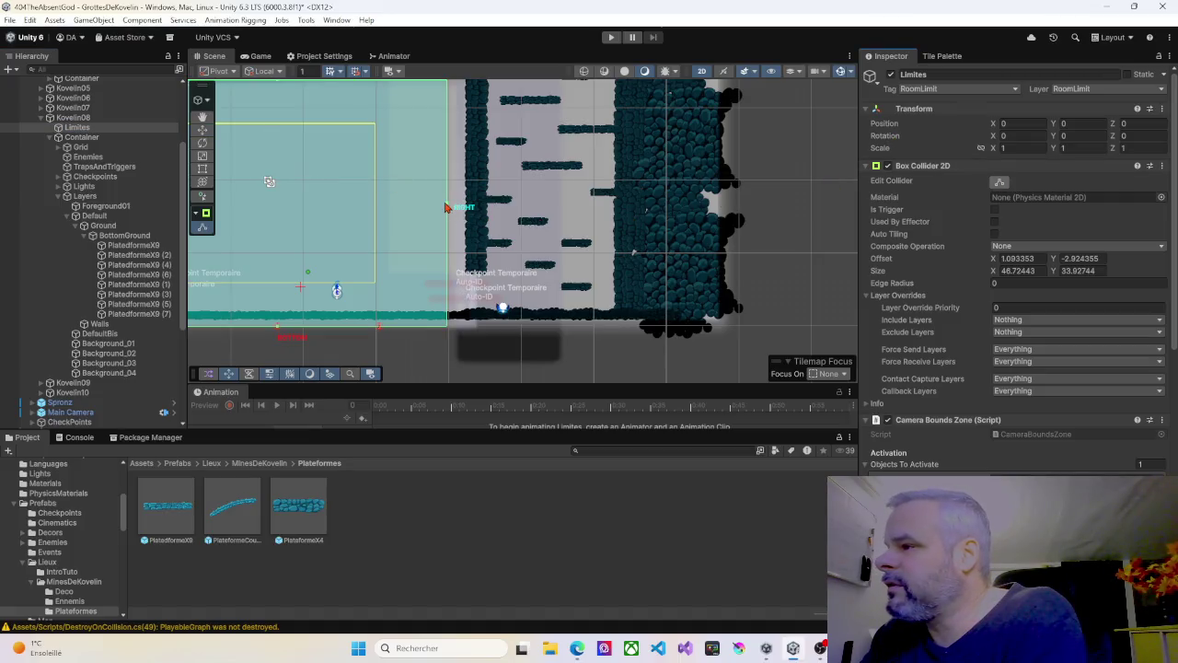
{"action": "left_click_drag", "start_coordinate": [447, 206], "coordinate": [478, 209]}
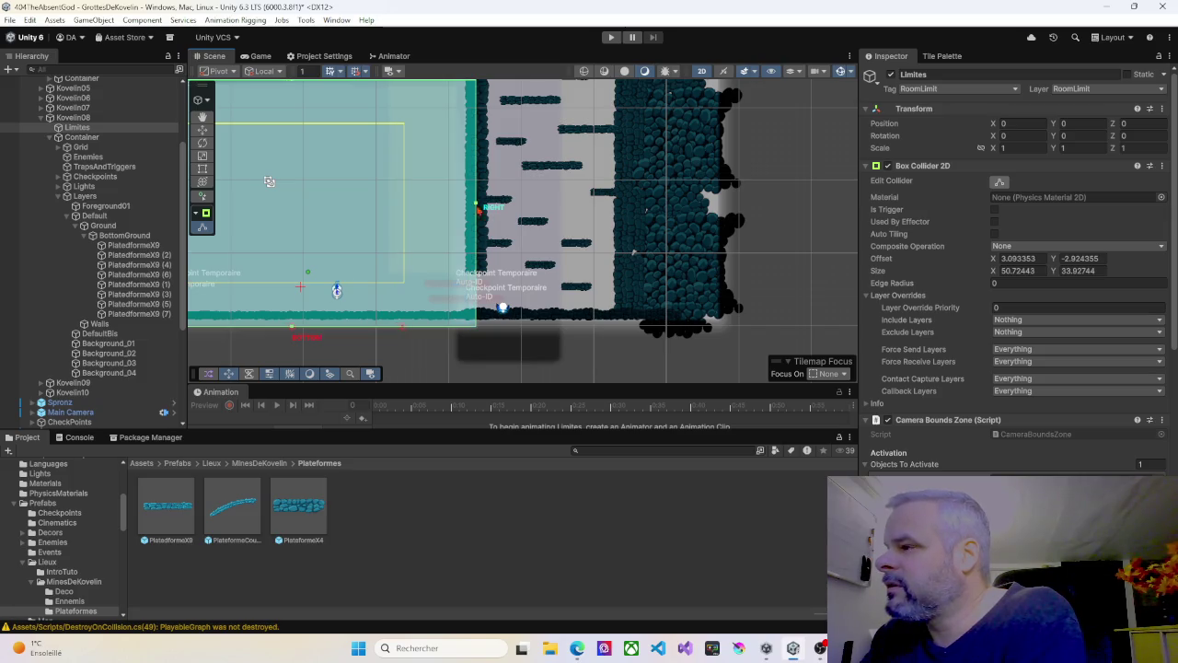
{"action": "left_click", "coordinate": [610, 37]}
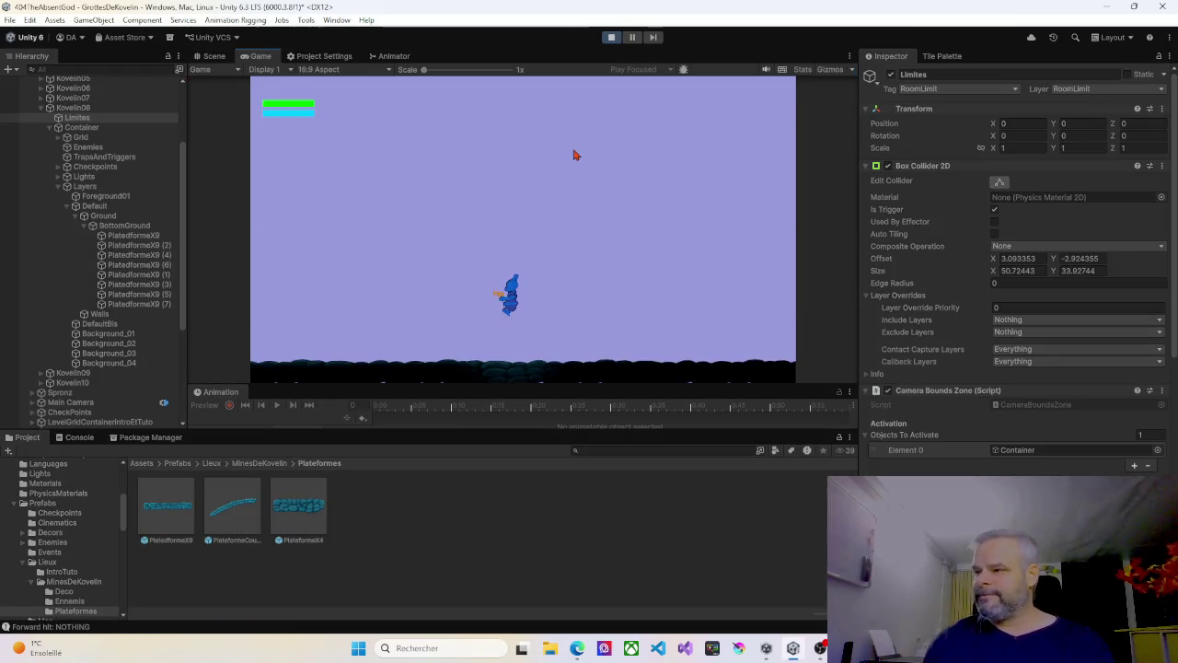
Step: Walk the character right and left through the first cave room transitions
{"action": "key", "text": "Right"}
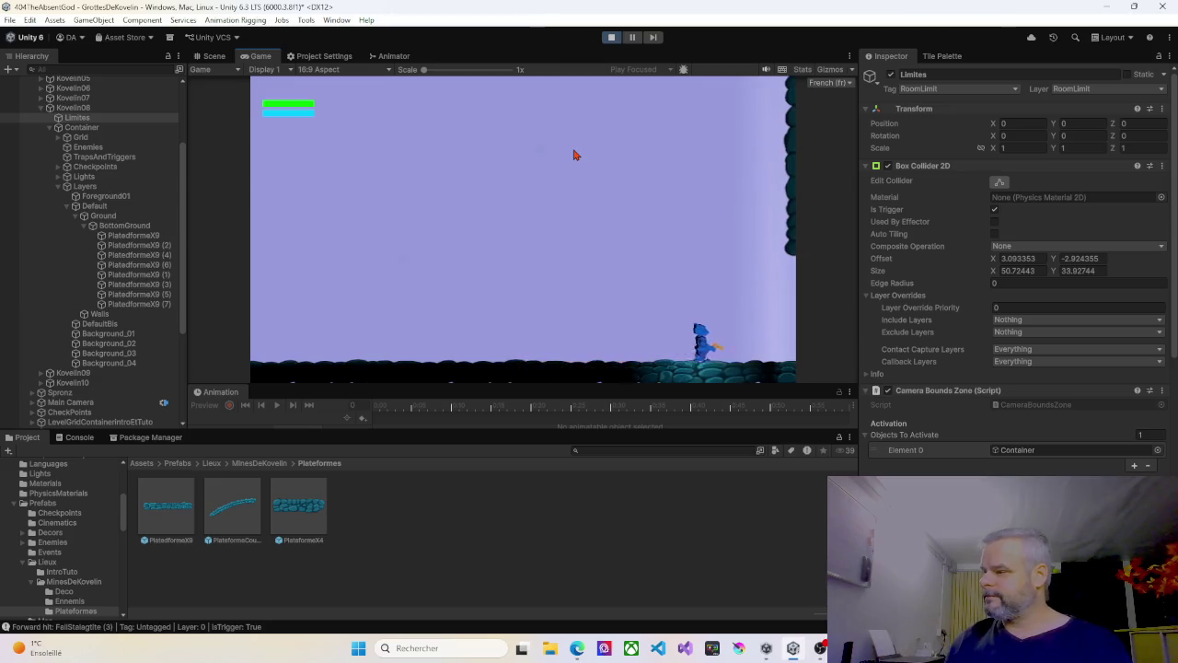
{"action": "key", "text": "Right"}
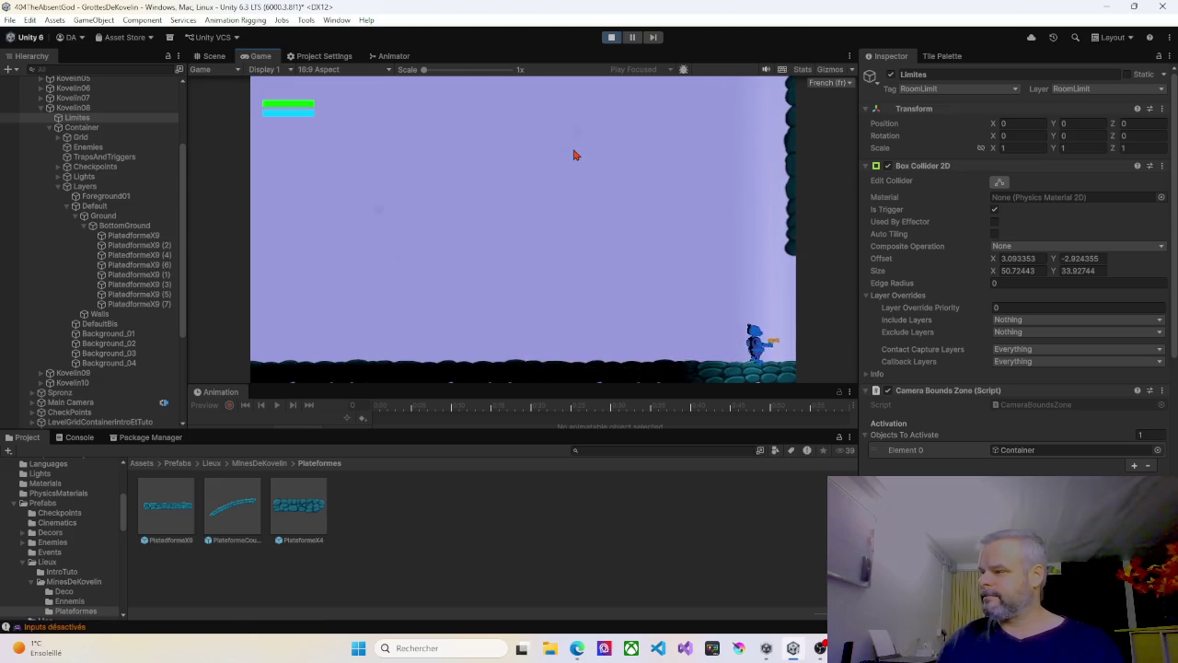
{"action": "key", "text": "Right"}
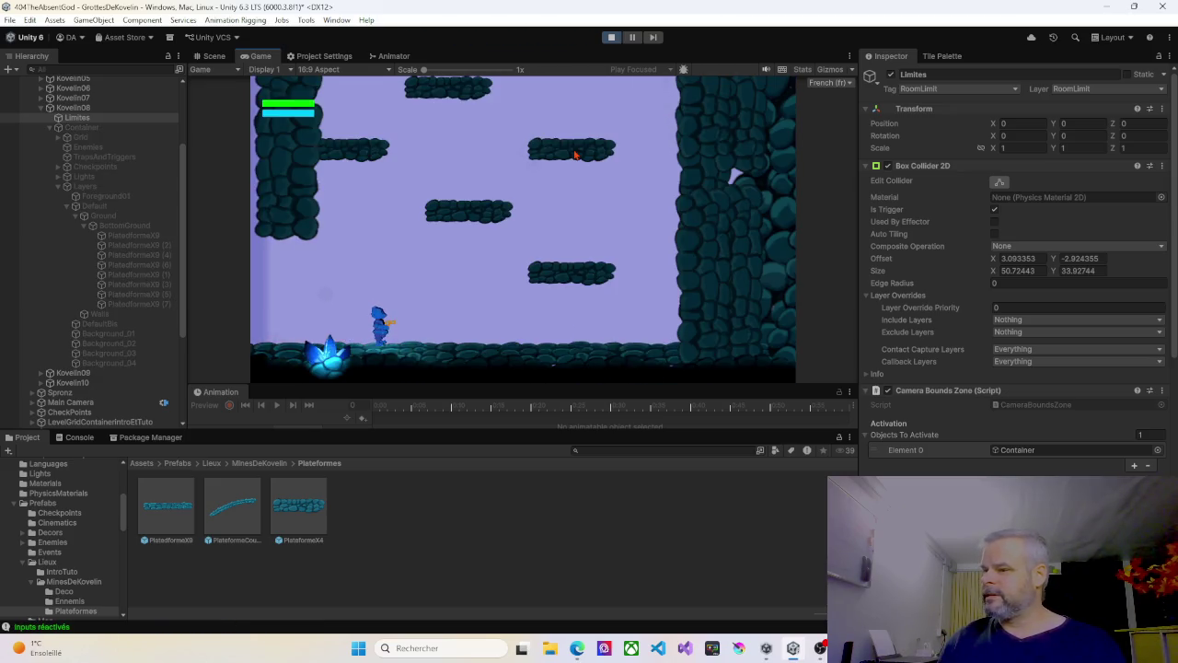
{"action": "key", "text": "Left"}
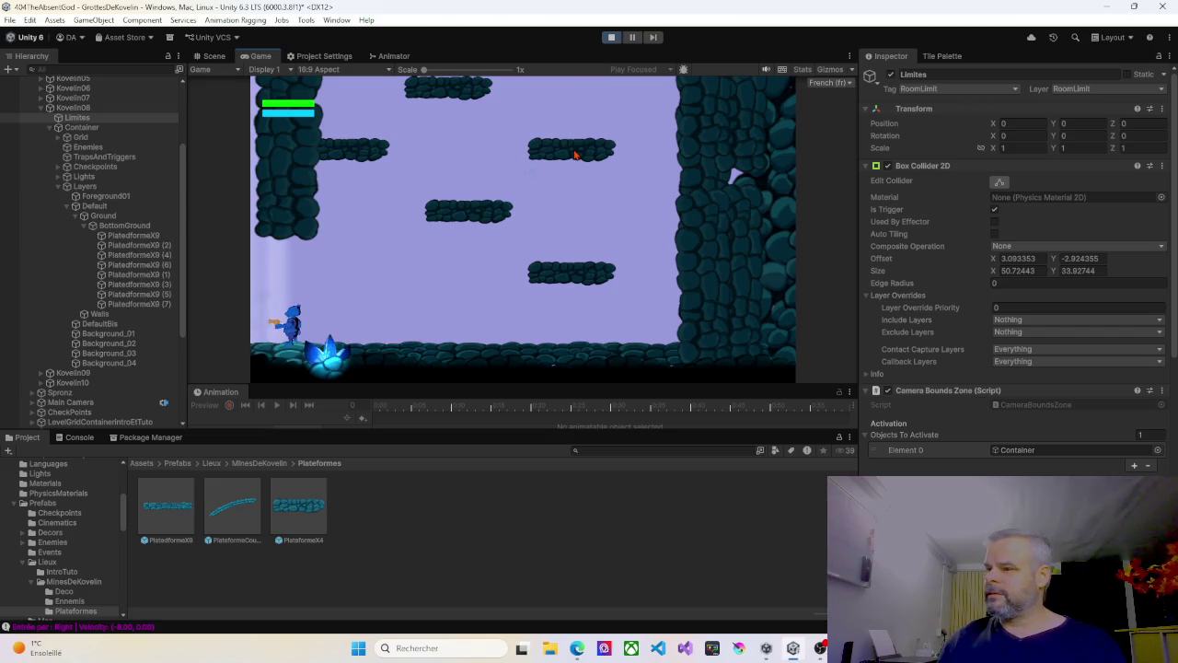
{"action": "key", "text": "Right"}
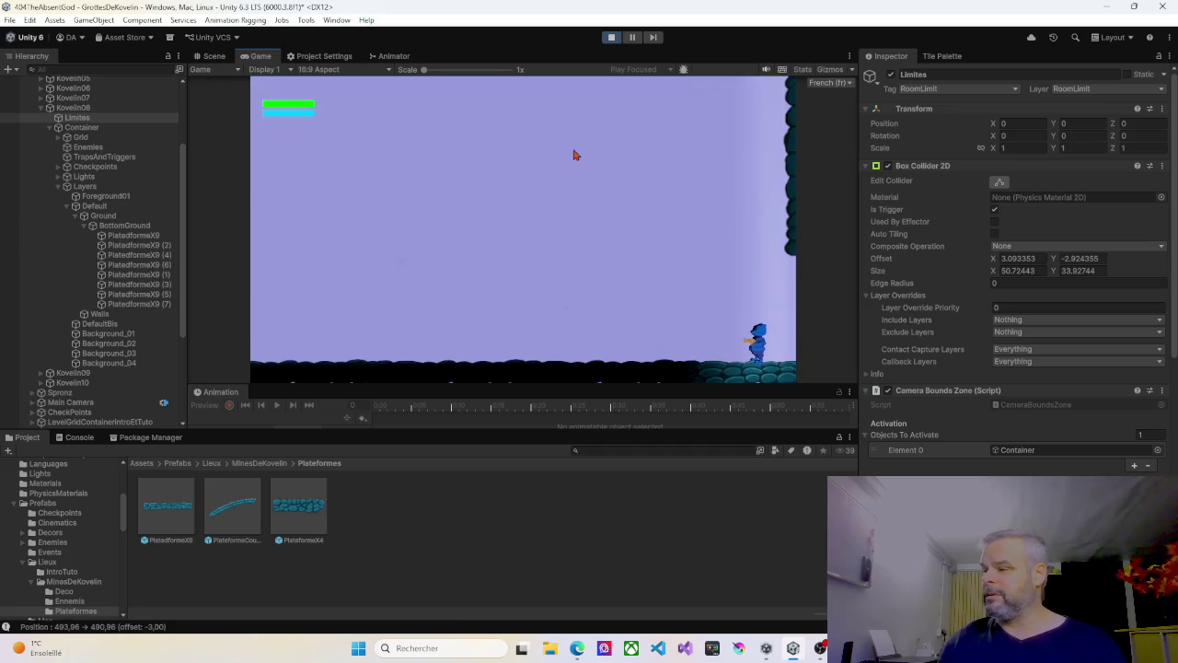
{"action": "key", "text": "Right"}
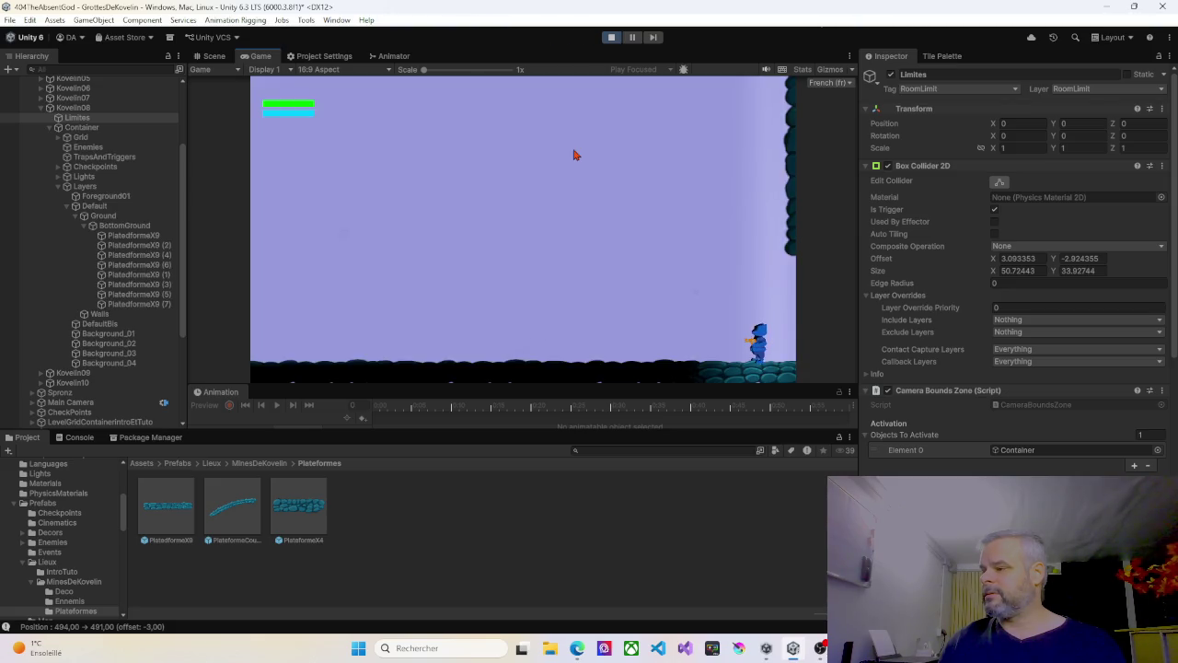
{"action": "key", "text": "Left"}
{"action": "key", "text": "Right"}
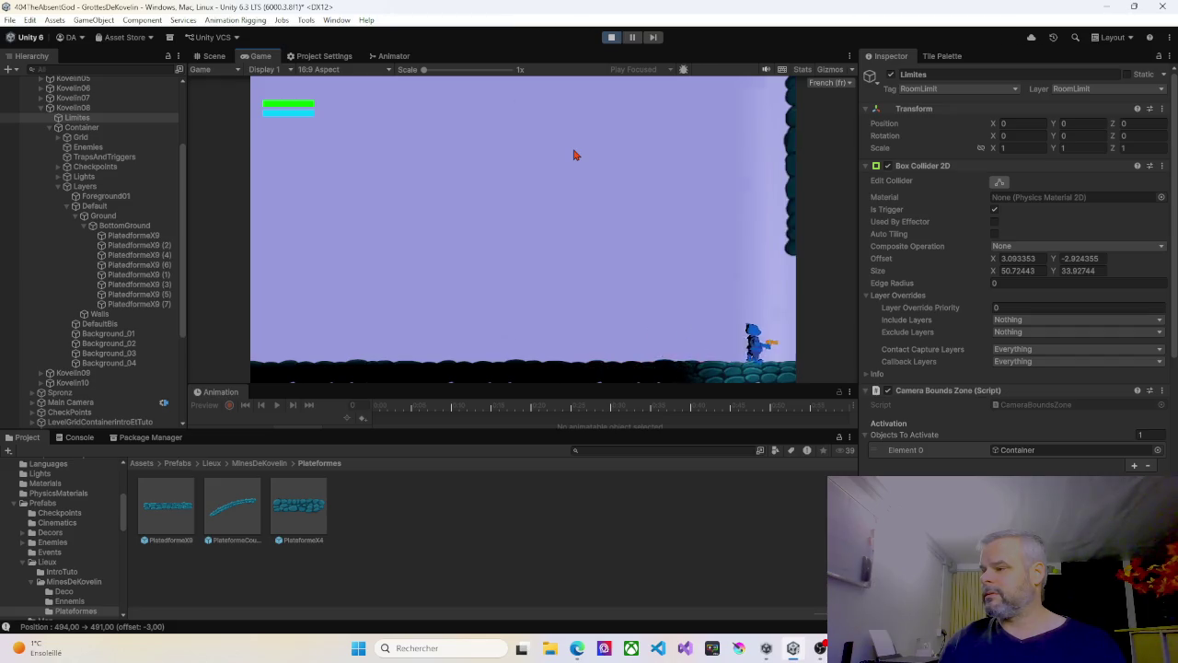
Step: Keep walking the character across the next rooms, then stop Play mode
{"action": "key", "text": "Right"}
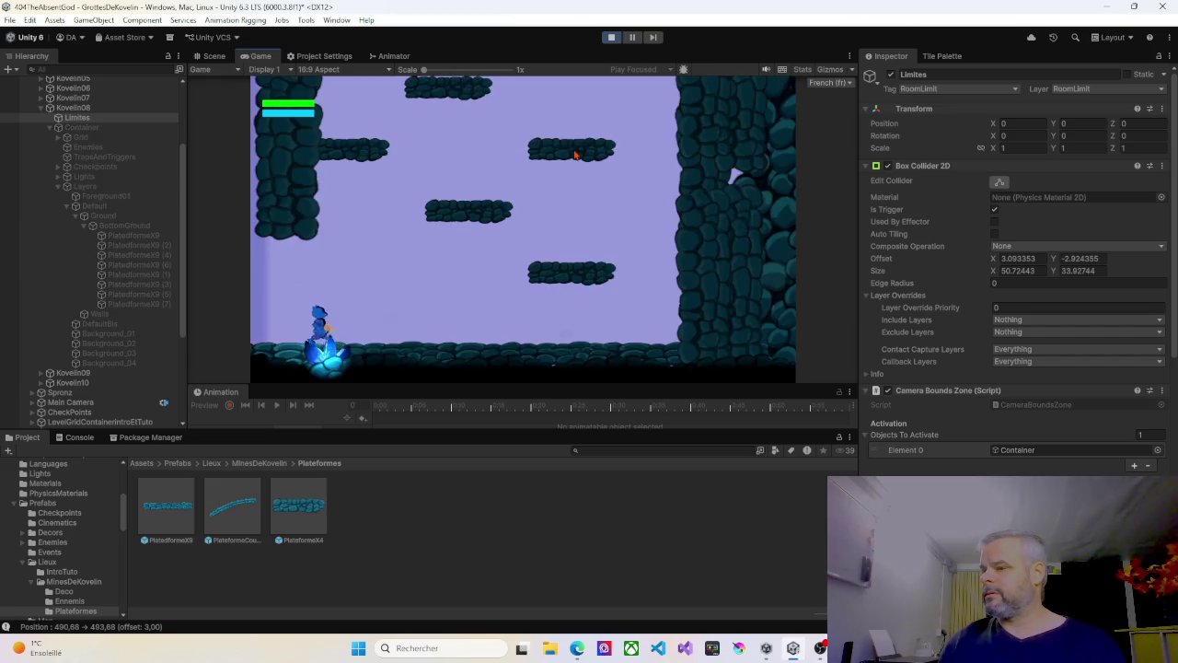
{"action": "key", "text": "Right"}
{"action": "key", "text": "Left"}
{"action": "key", "text": "Left"}
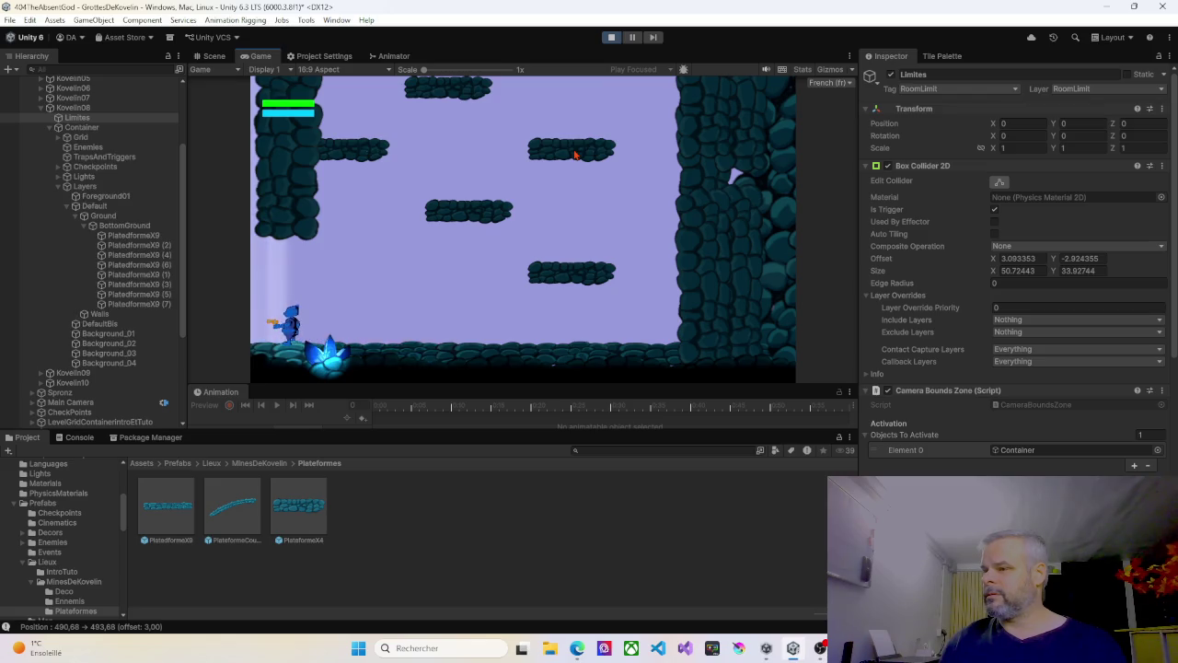
{"action": "key", "text": "Right"}
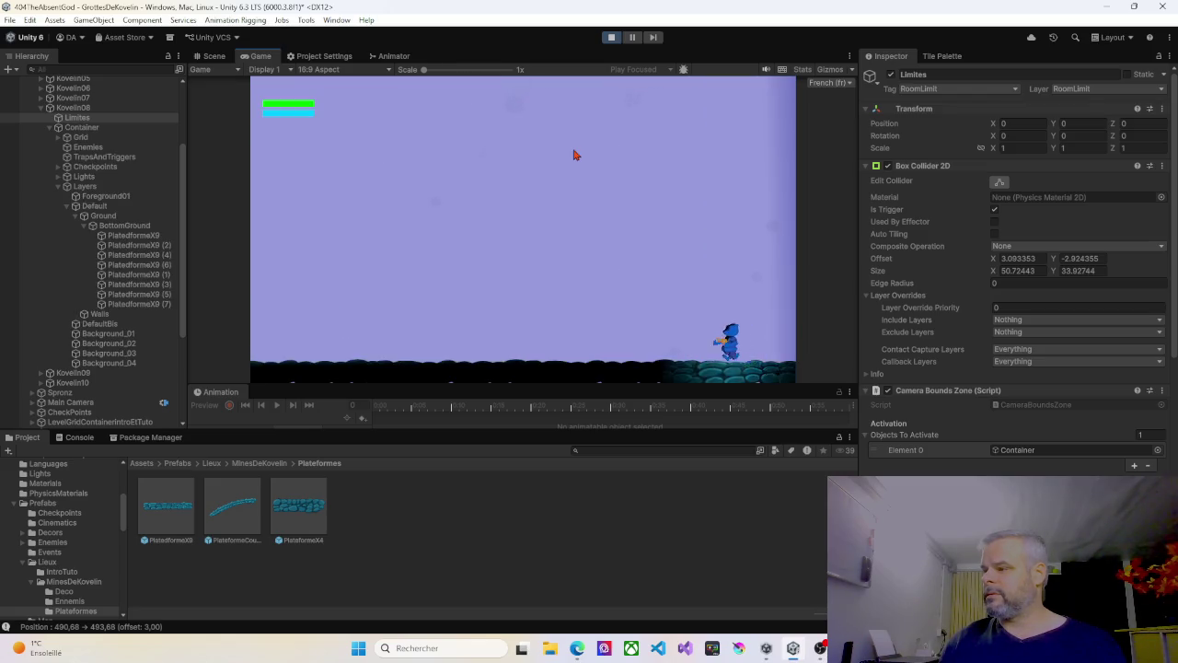
{"action": "key", "text": "Left"}
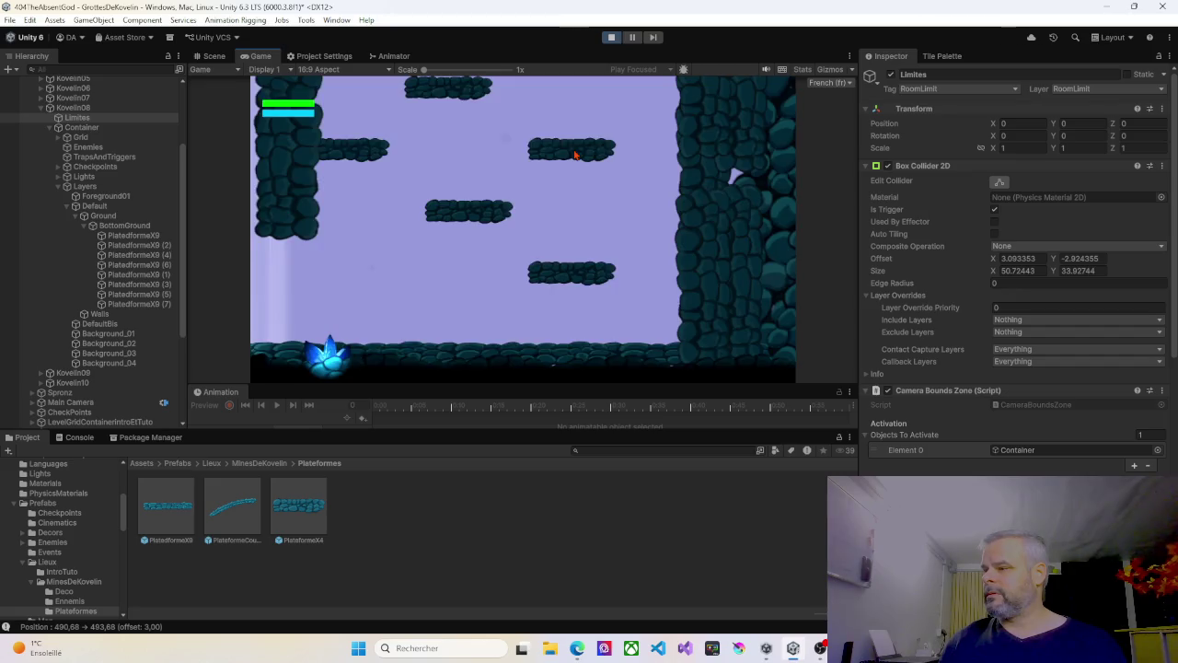
{"action": "key", "text": "Right"}
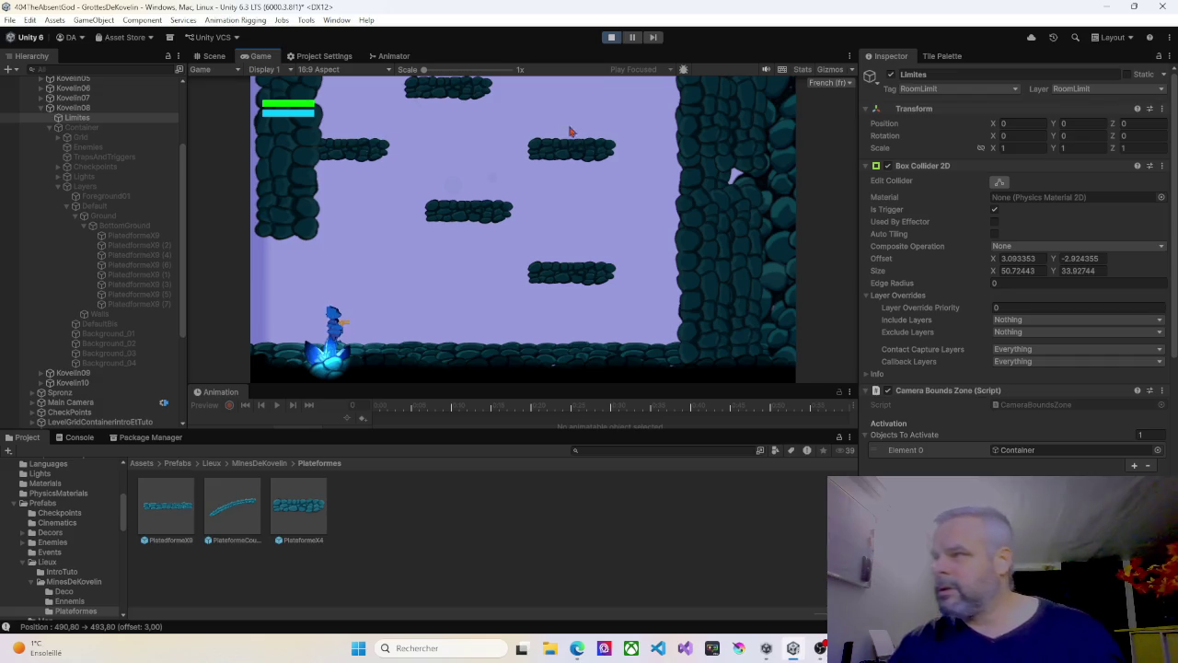
{"action": "left_click", "coordinate": [612, 37]}
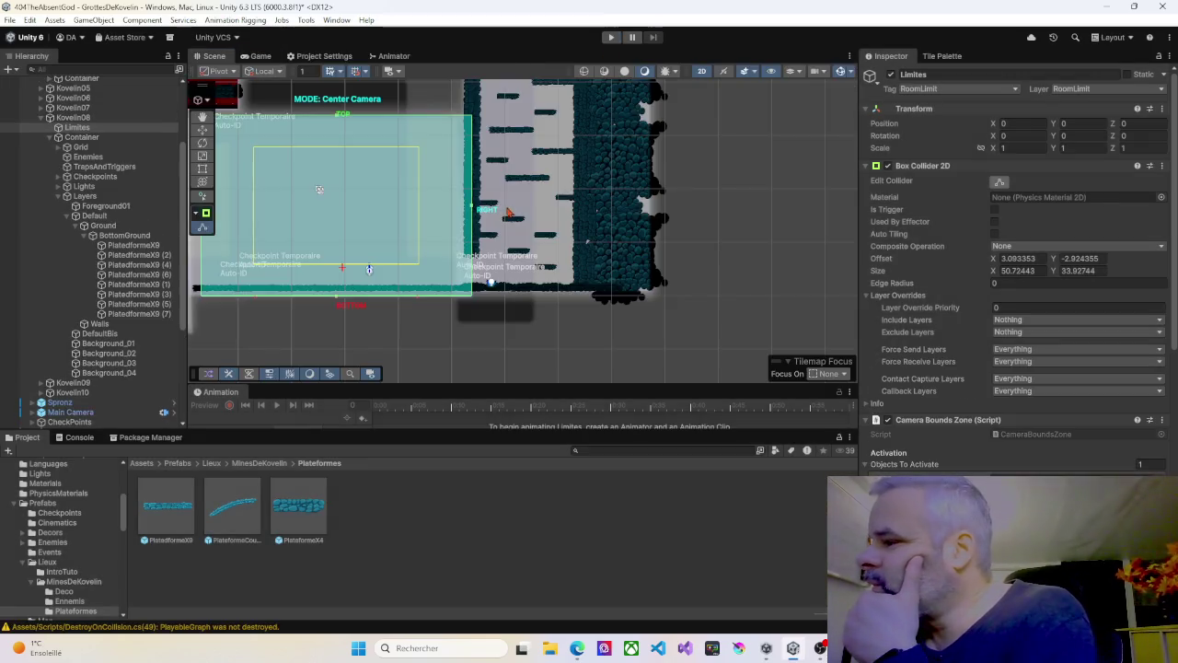
Step: Zoom the Scene view and add Kovelin04's Limites to the selection beside Kovelin08's
{"action": "scroll", "coordinate": [478, 288], "scroll_direction": "up", "scroll_amount": 5}
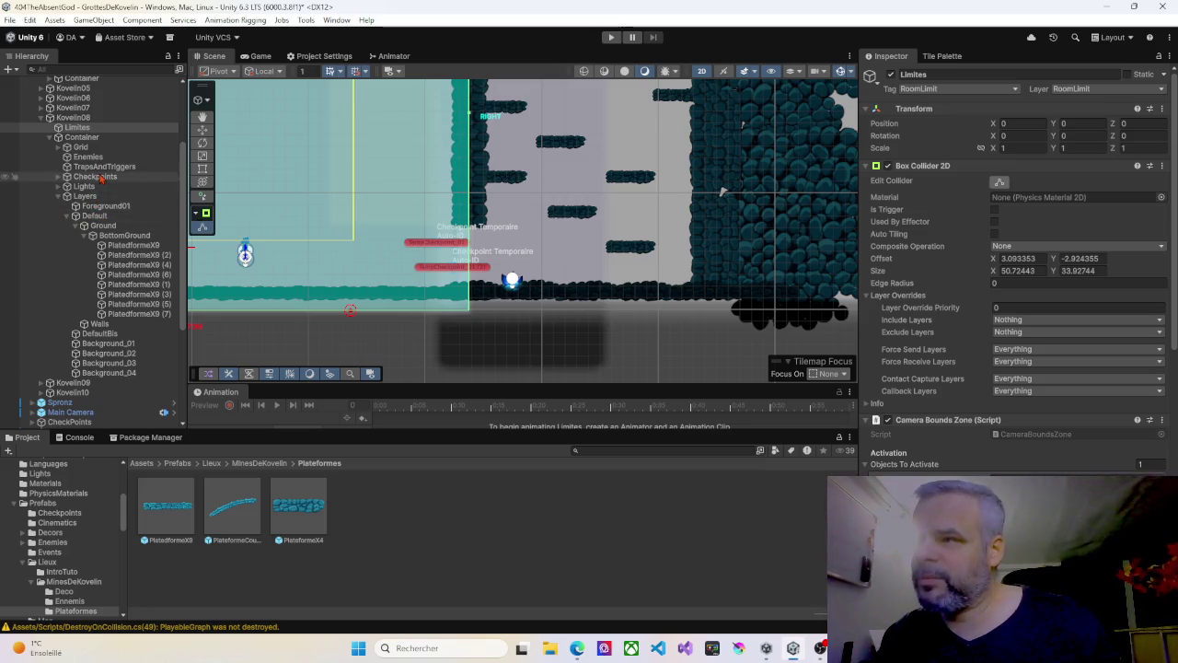
{"action": "scroll", "coordinate": [93, 198], "scroll_direction": "up", "scroll_amount": 3}
{"action": "scroll", "coordinate": [93, 198], "scroll_direction": "up", "scroll_amount": 2}
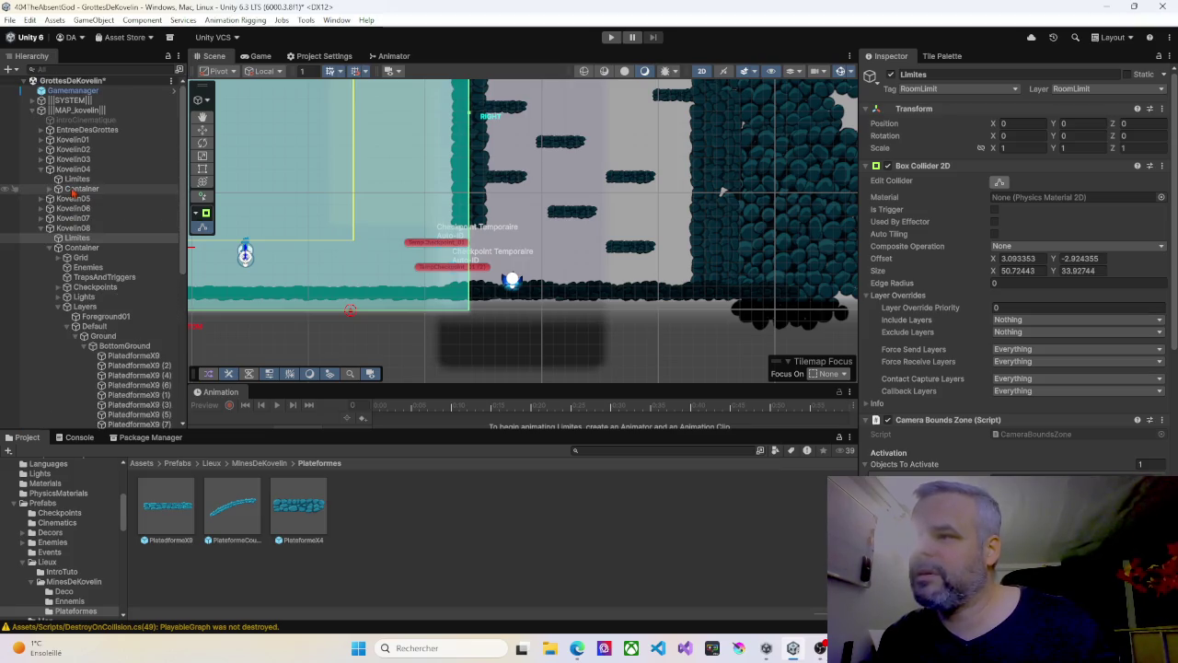
{"action": "left_click", "coordinate": [79, 179], "text": "ctrl"}
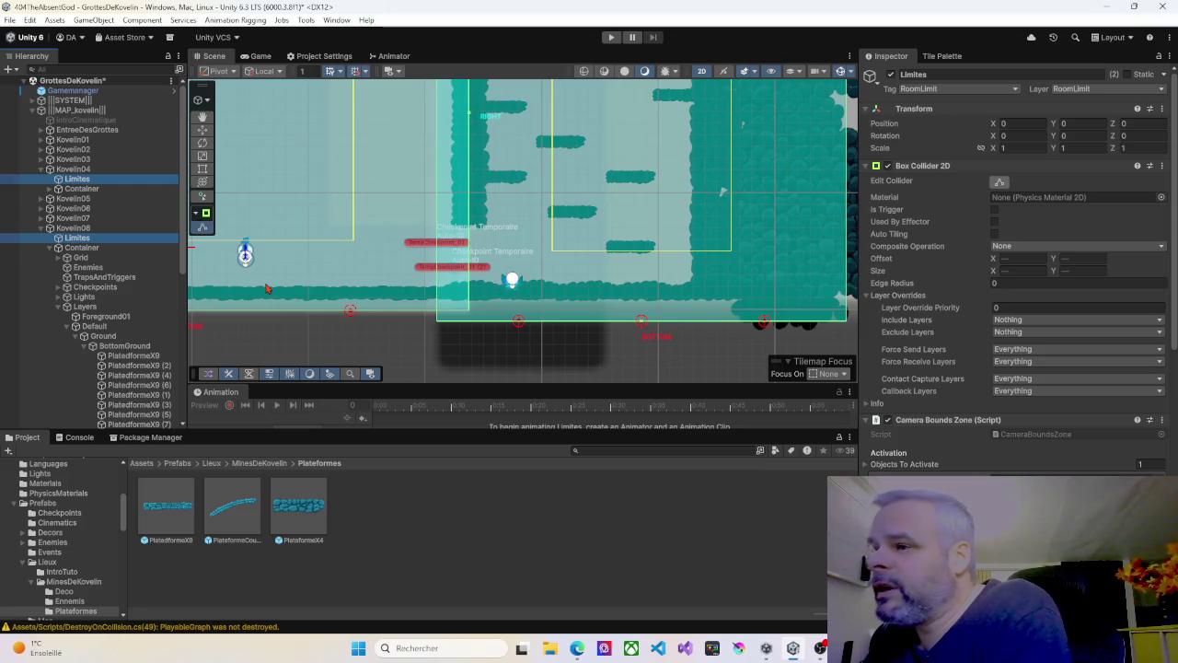
Step: Select only Kovelin04's Limites, bring the tall room's top into view and pull its left edge inward
{"action": "left_click", "coordinate": [76, 182]}
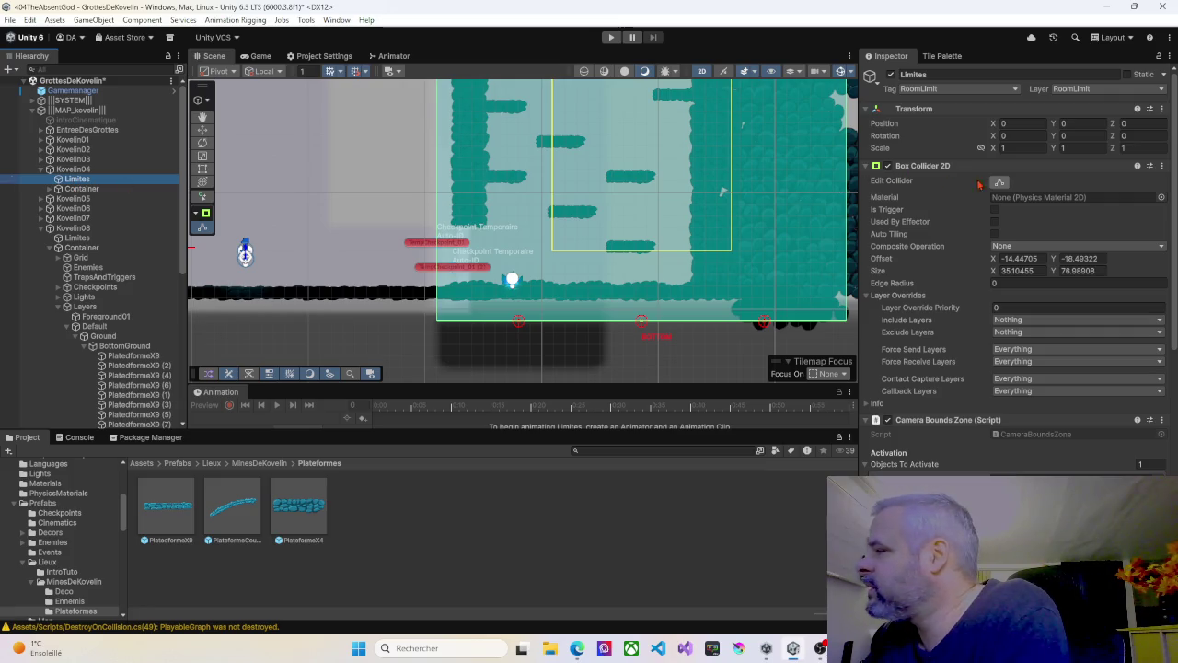
{"action": "scroll", "coordinate": [442, 195], "scroll_direction": "down", "scroll_amount": 4}
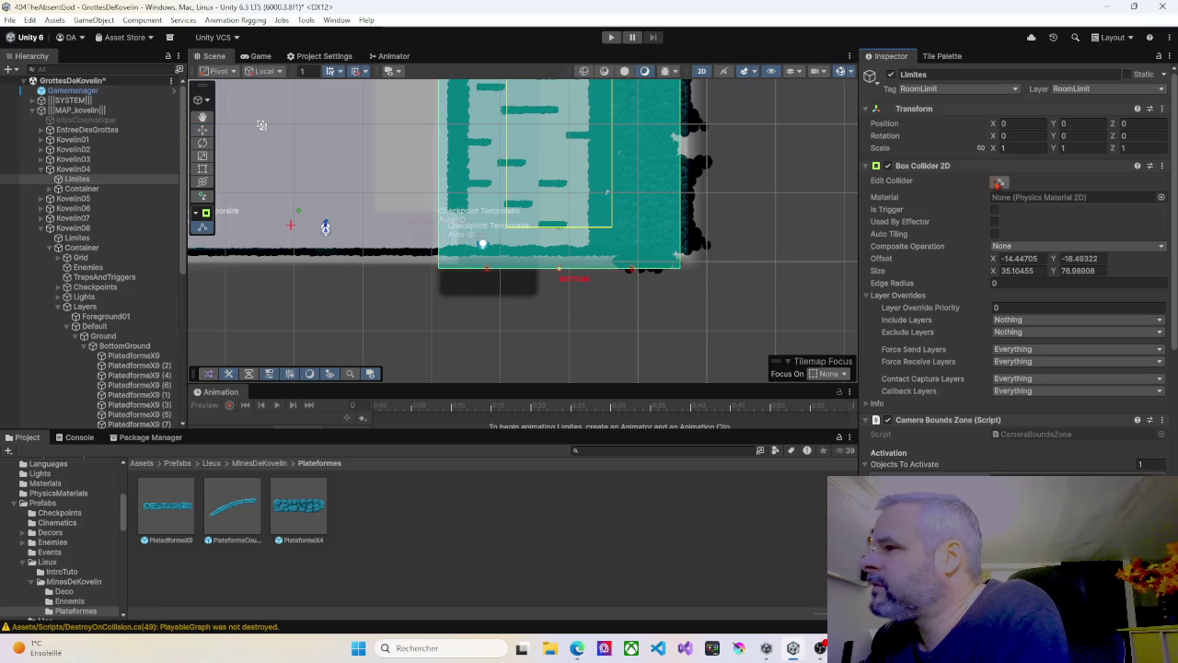
{"action": "left_click_drag", "start_coordinate": [518, 198], "coordinate": [474, 329]}
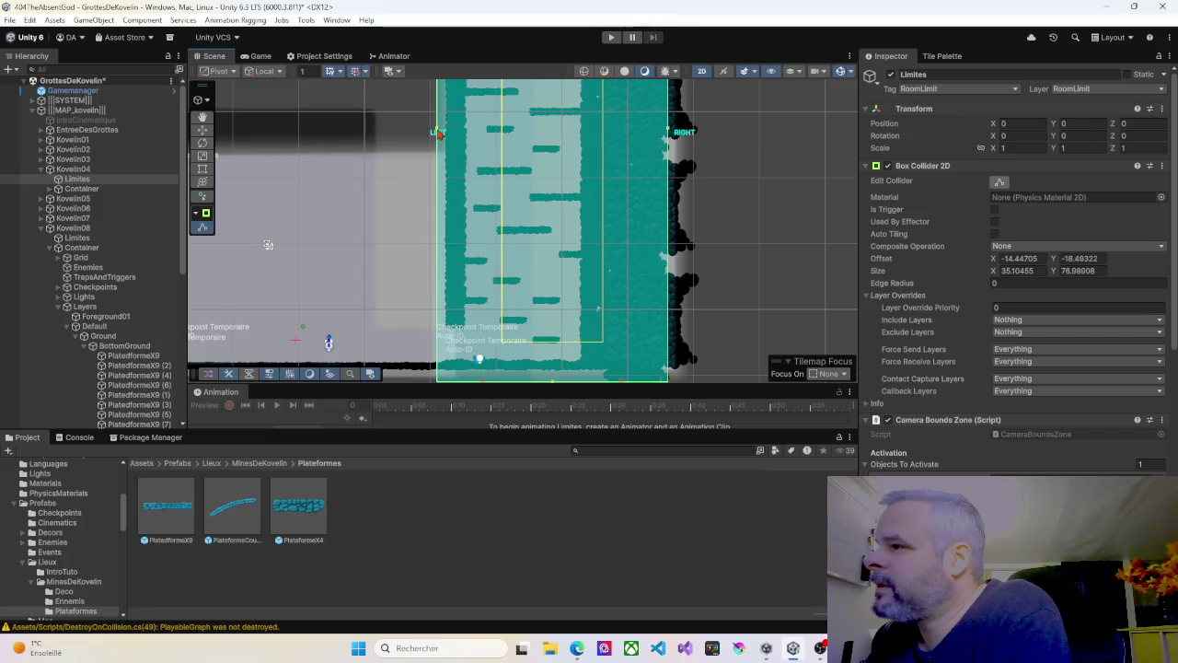
{"action": "left_click_drag", "start_coordinate": [441, 132], "coordinate": [444, 131]}
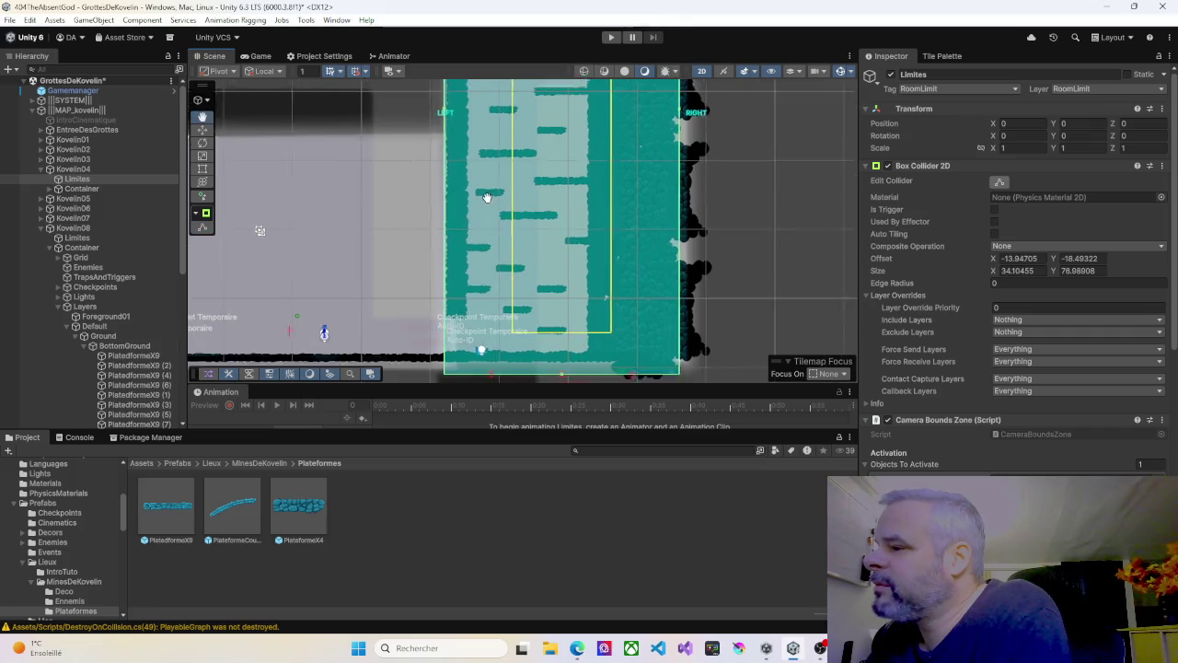
{"action": "scroll", "coordinate": [216, 250], "scroll_direction": "up", "scroll_amount": 3}
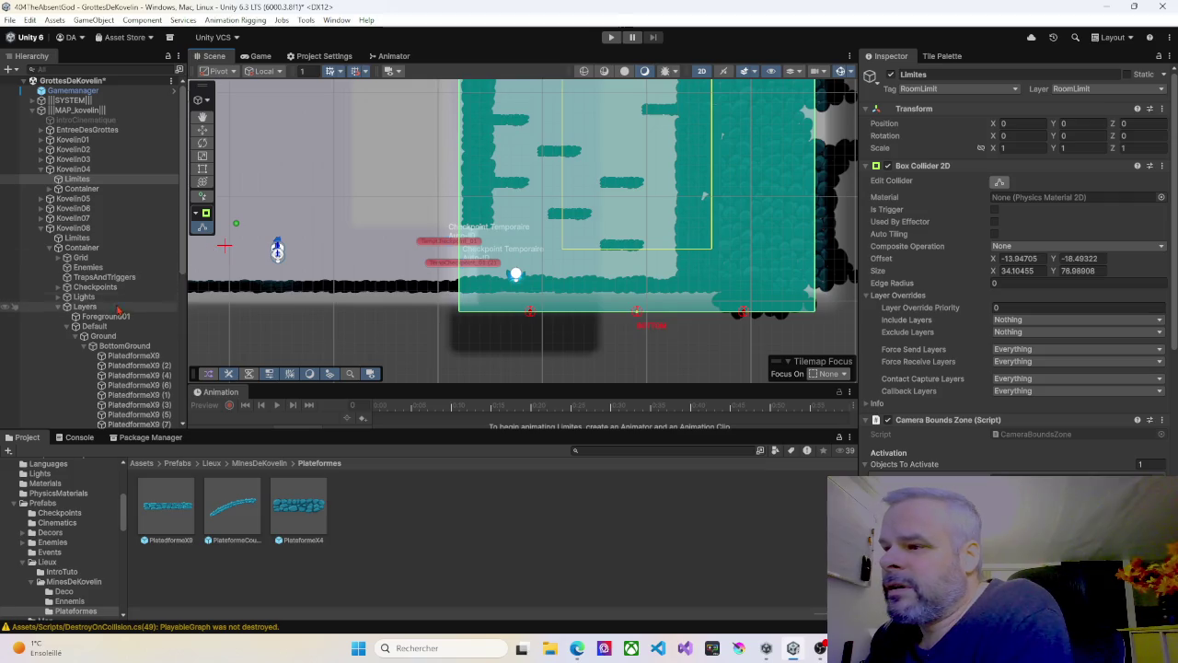
Step: Compare with Kovelin08's limit, then frame Kovelin04's and narrow it to 33.10455 wide (offset X -13.44705)
{"action": "left_click", "coordinate": [77, 238]}
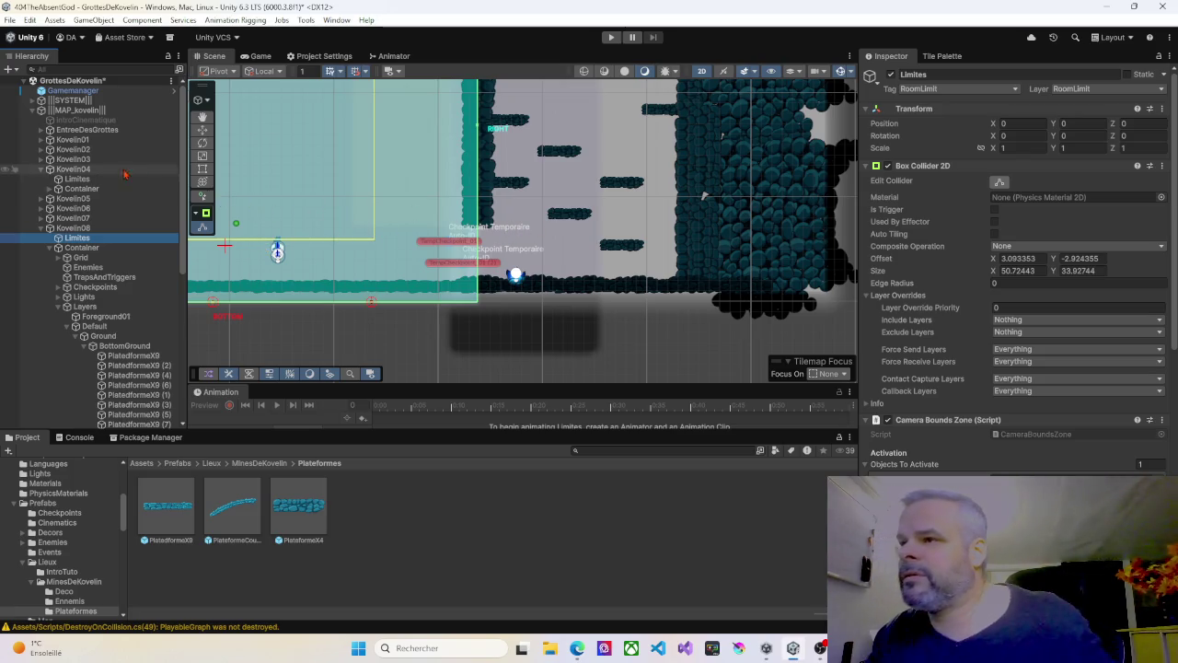
{"action": "left_click", "coordinate": [78, 179], "text": "ctrl"}
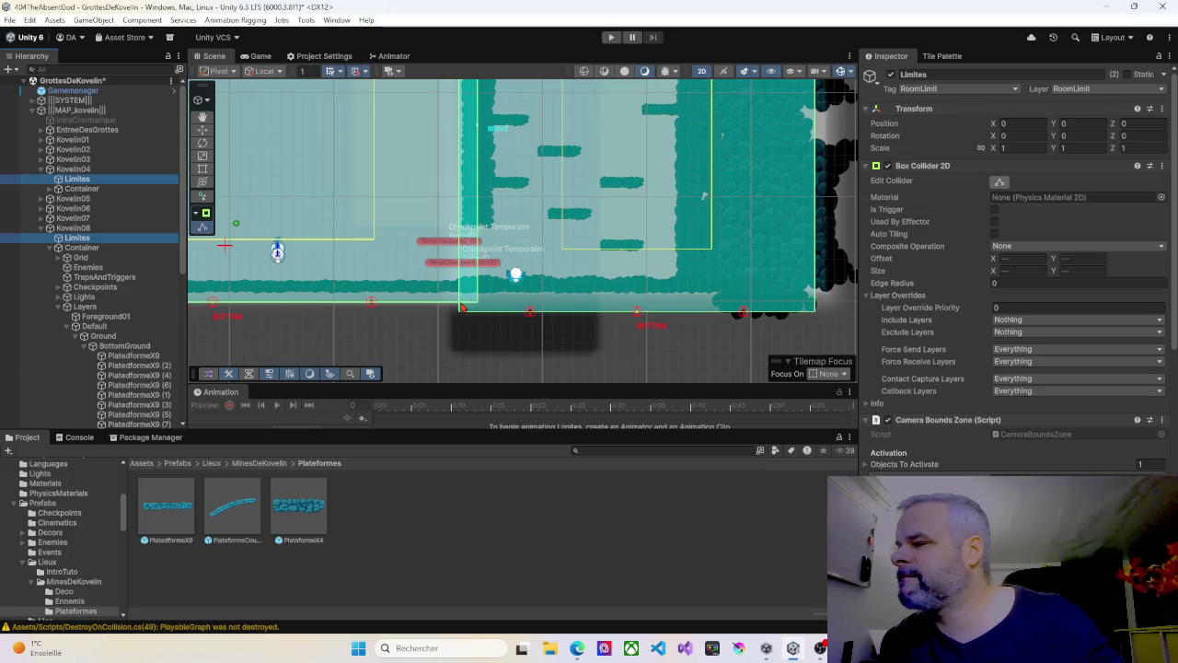
{"action": "scroll", "coordinate": [515, 276], "scroll_direction": "down", "scroll_amount": 3}
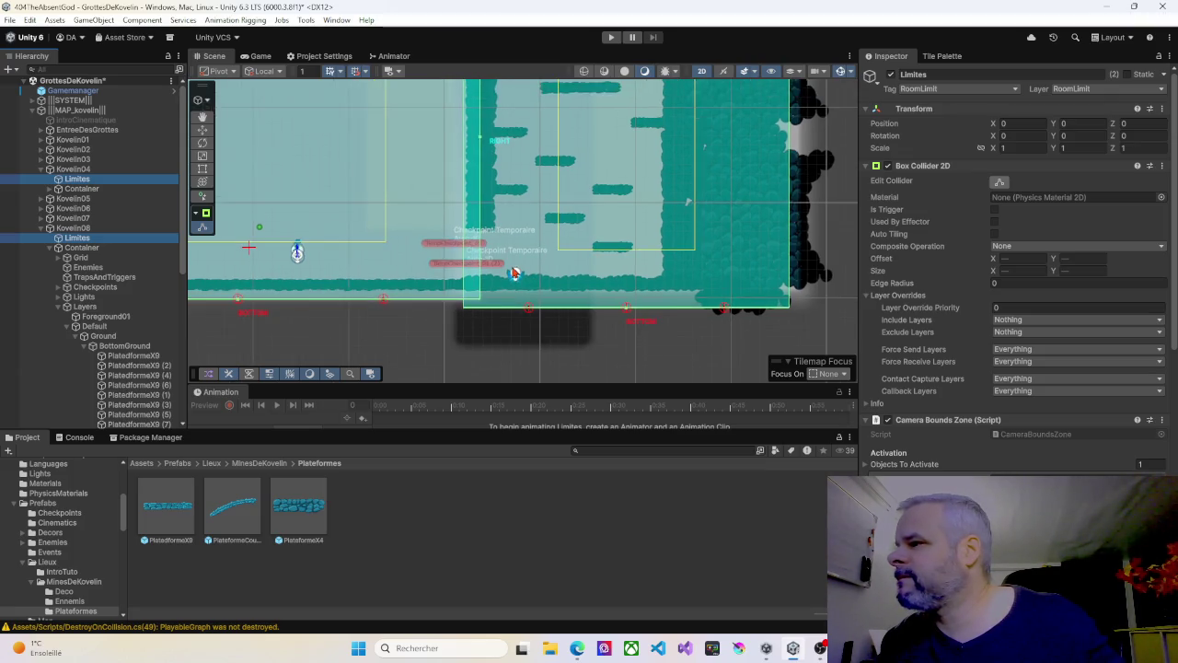
{"action": "left_click", "coordinate": [73, 179]}
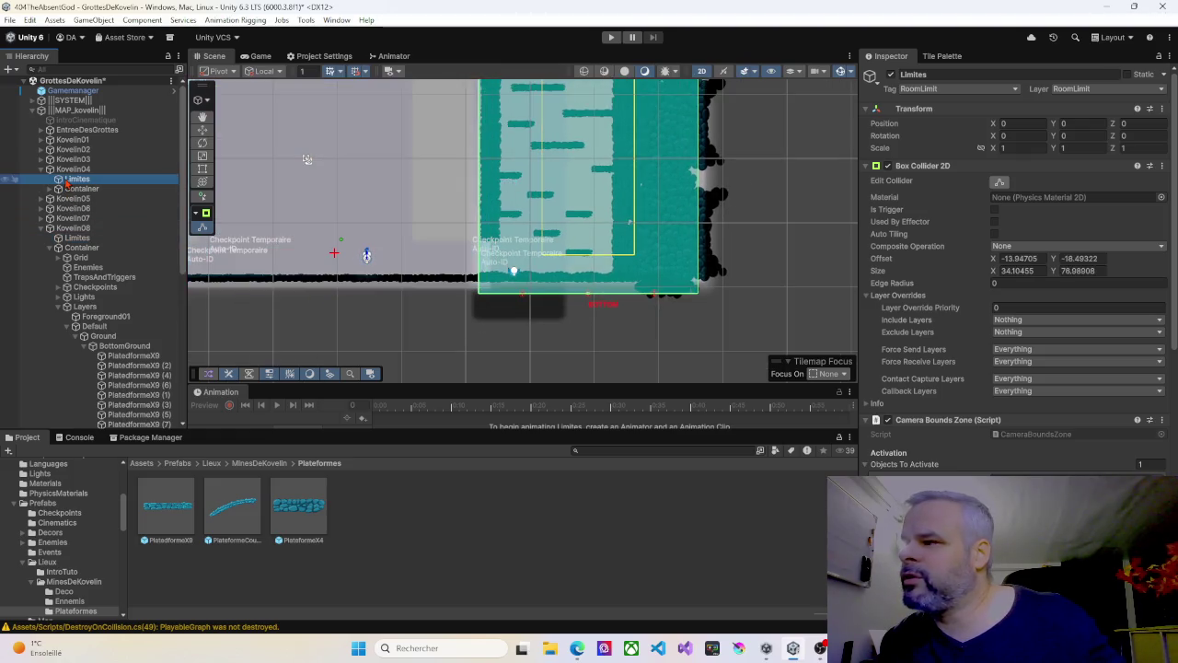
{"action": "key", "text": "f"}
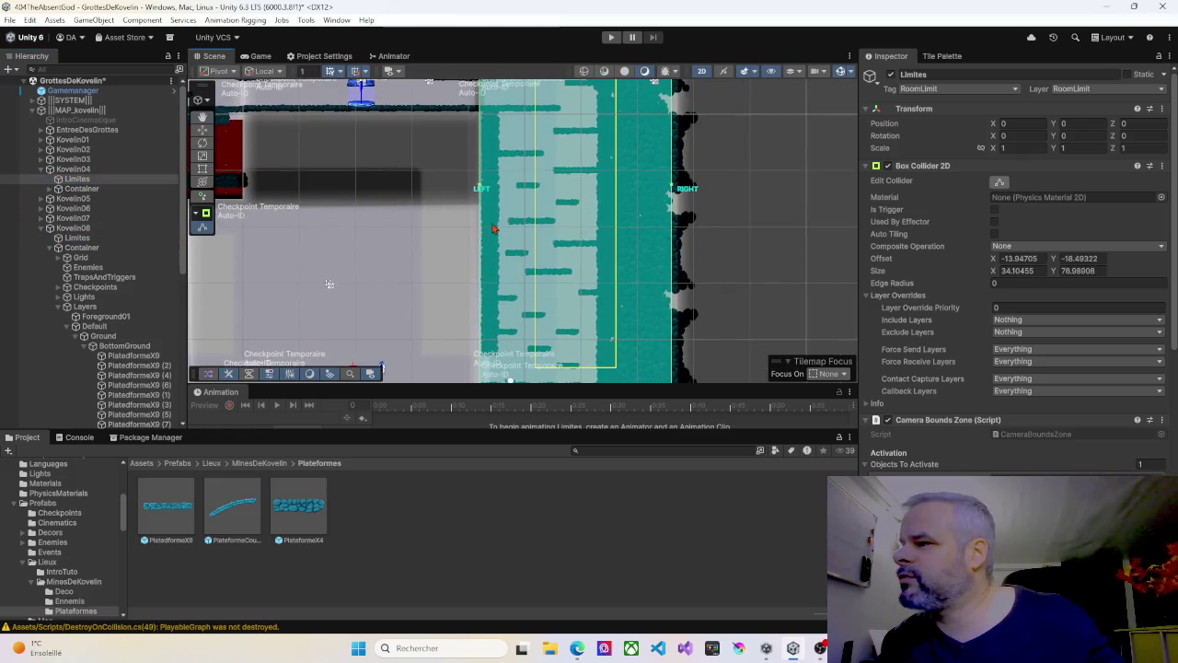
{"action": "left_click_drag", "start_coordinate": [482, 189], "coordinate": [485, 188]}
{"action": "scroll", "coordinate": [328, 284], "scroll_direction": "up", "scroll_amount": 3}
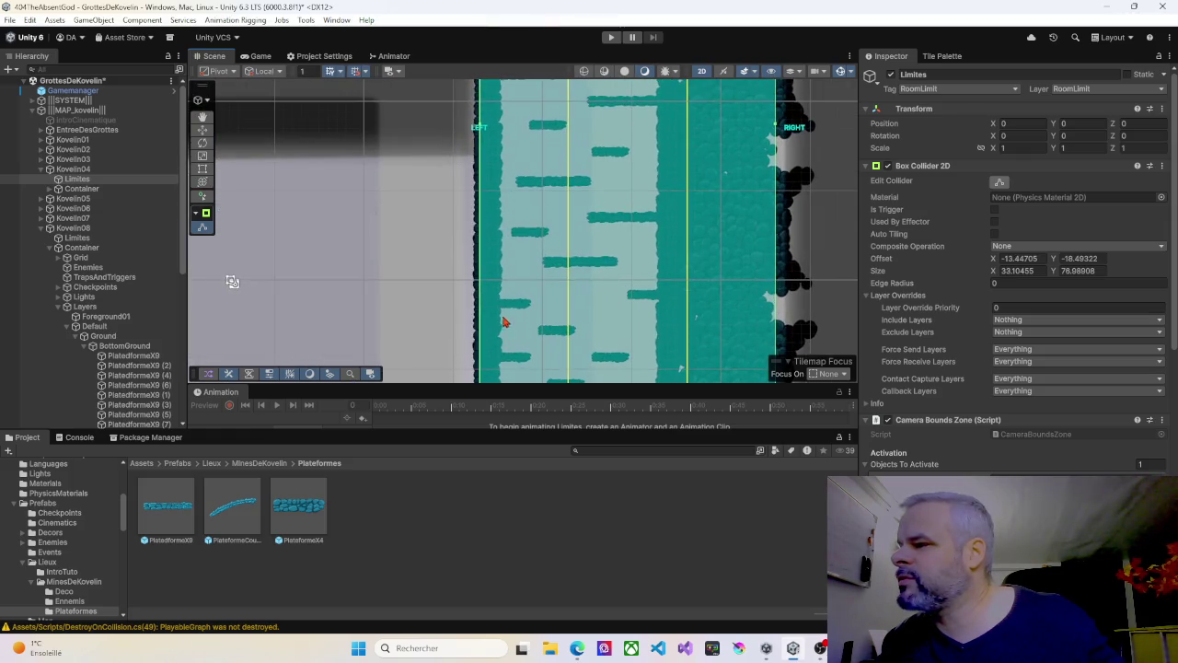
{"action": "scroll", "coordinate": [326, 270], "scroll_direction": "up", "scroll_amount": 2}
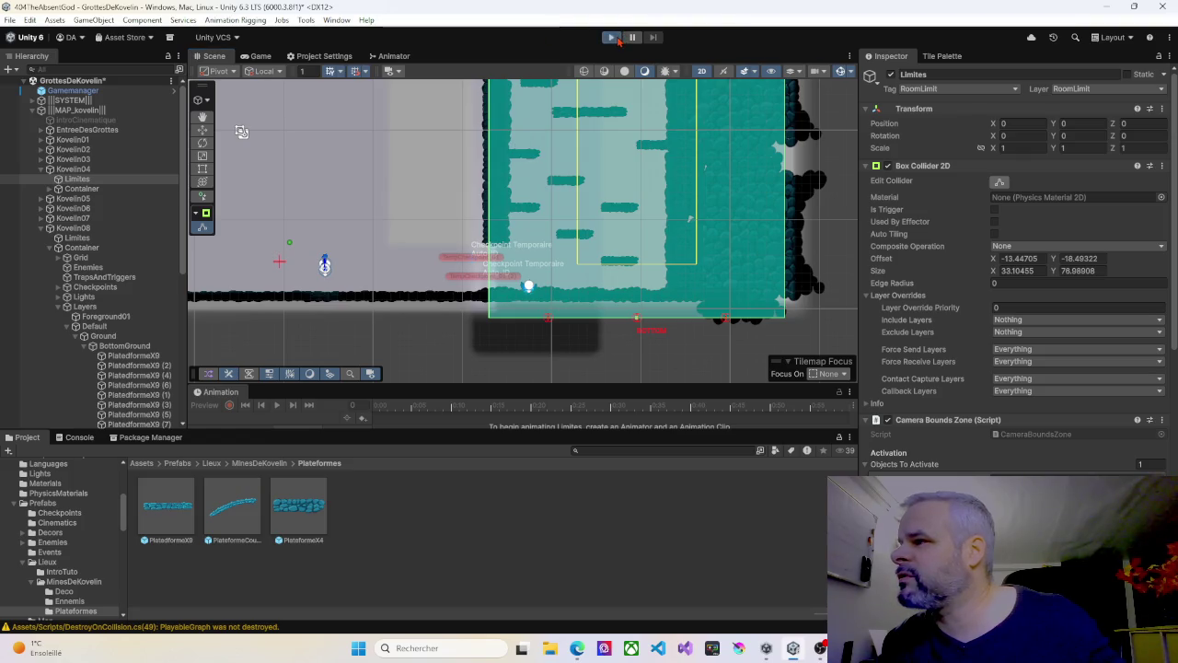
Step: Start Play mode and walk the character left and right between cave rooms
{"action": "left_click", "coordinate": [614, 37]}
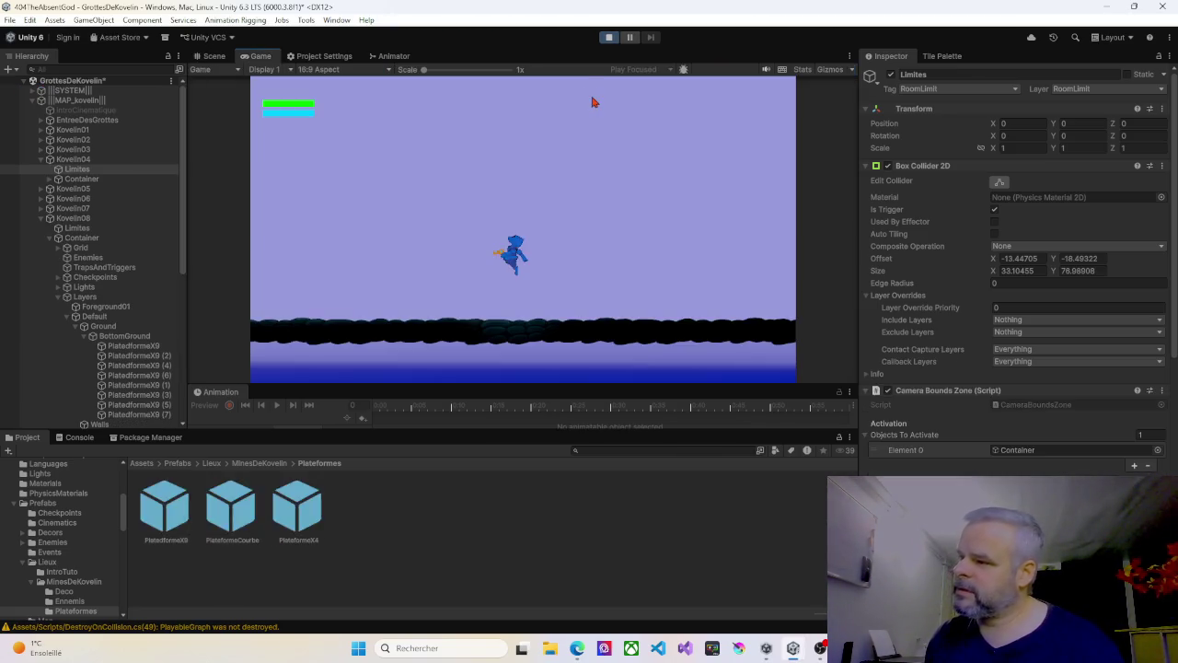
{"action": "key", "text": "Right"}
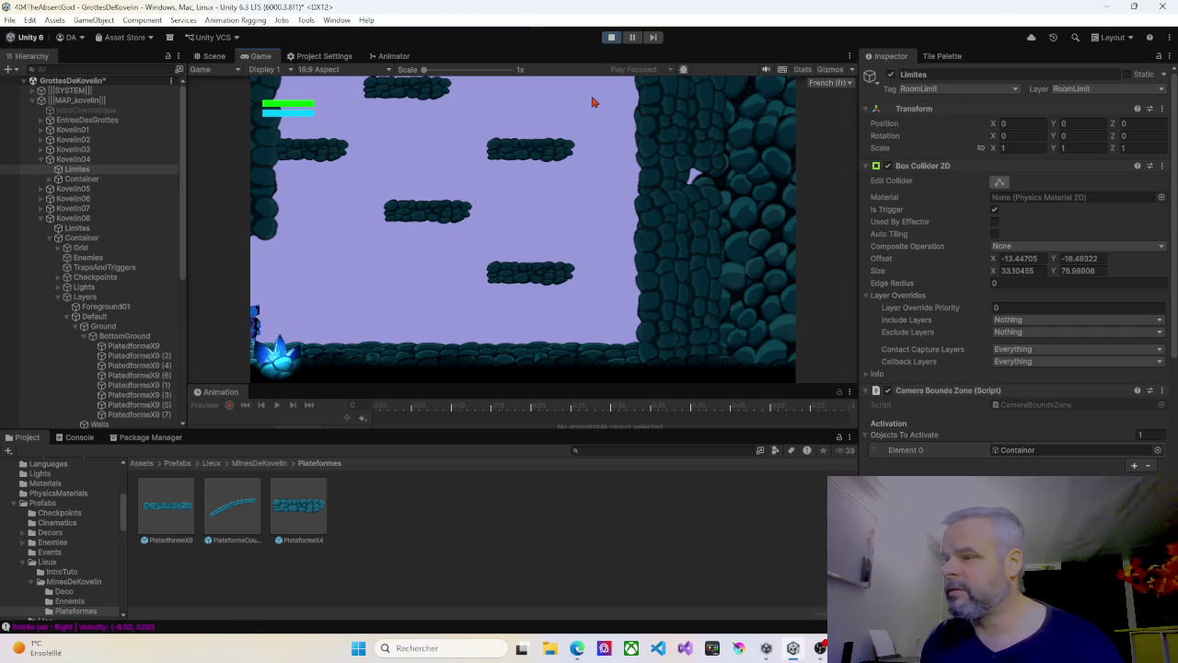
{"action": "key", "text": "Left"}
{"action": "key", "text": "Right"}
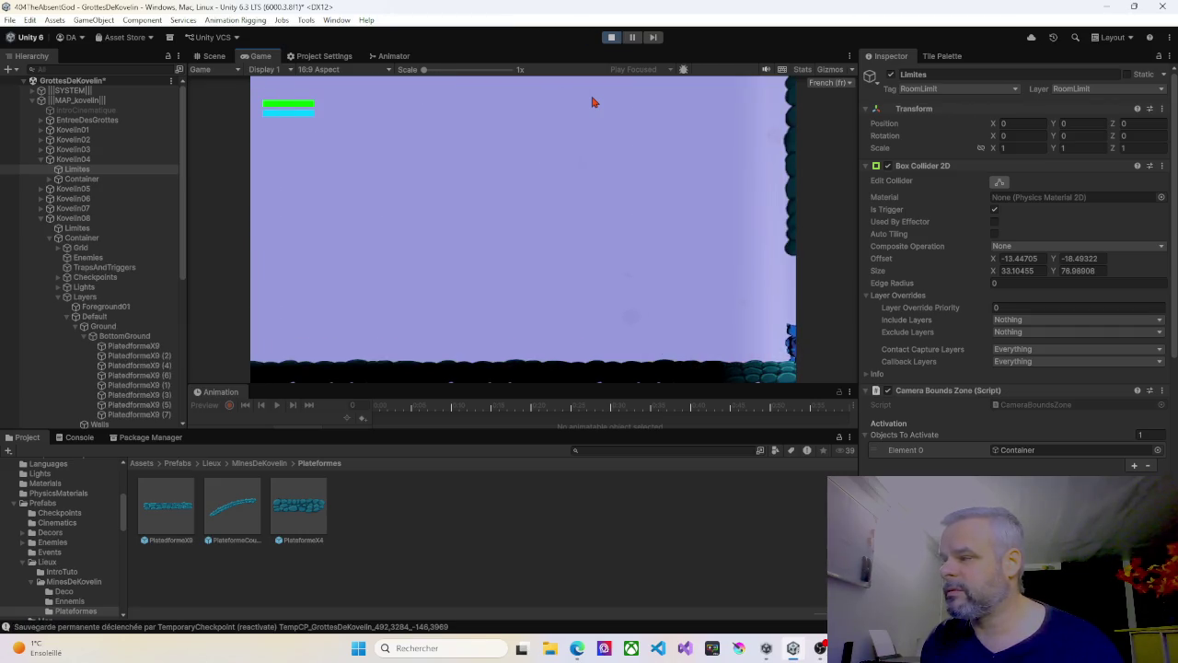
{"action": "key", "text": "Left"}
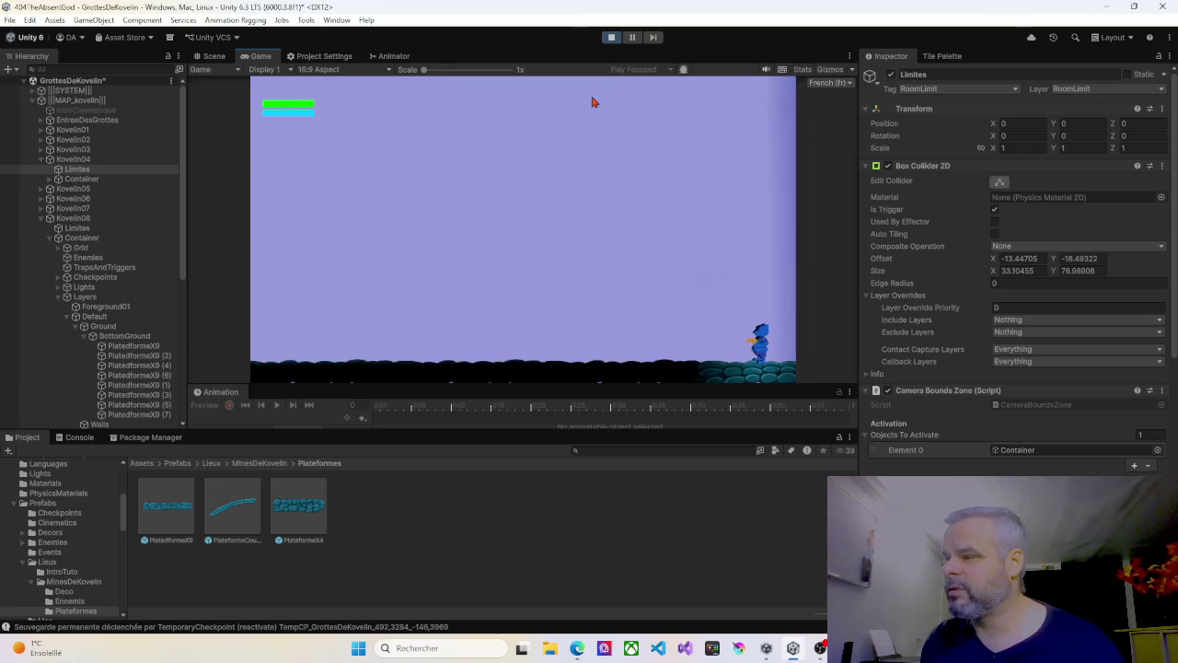
{"action": "key", "text": "Right"}
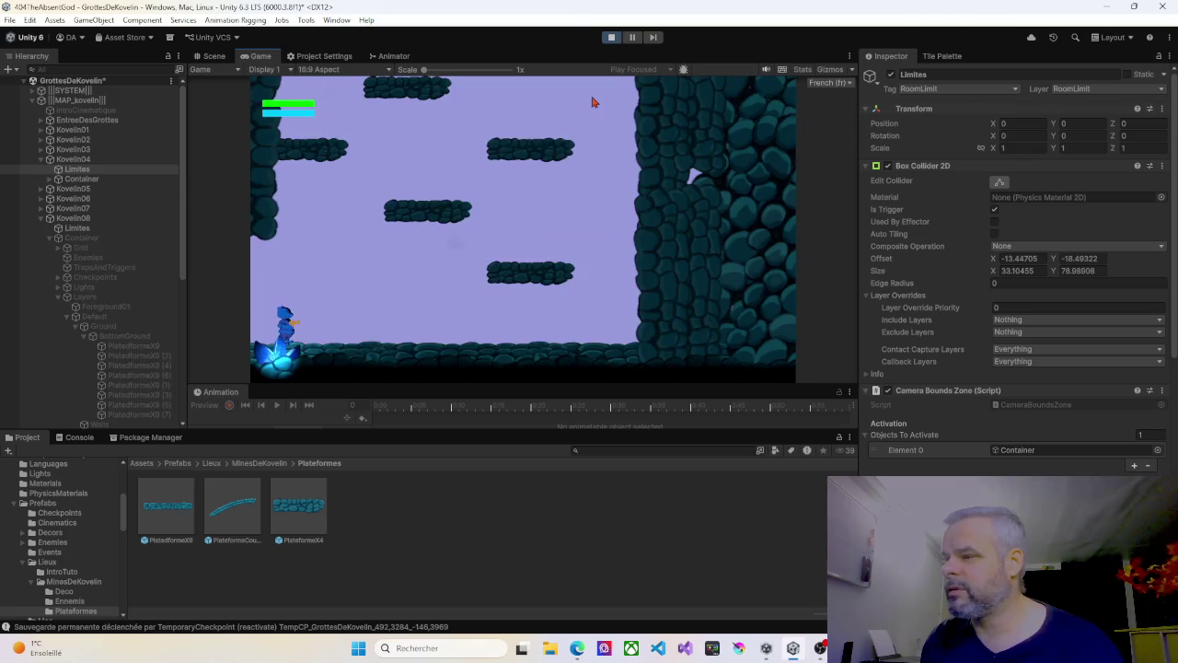
{"action": "key", "text": "Left"}
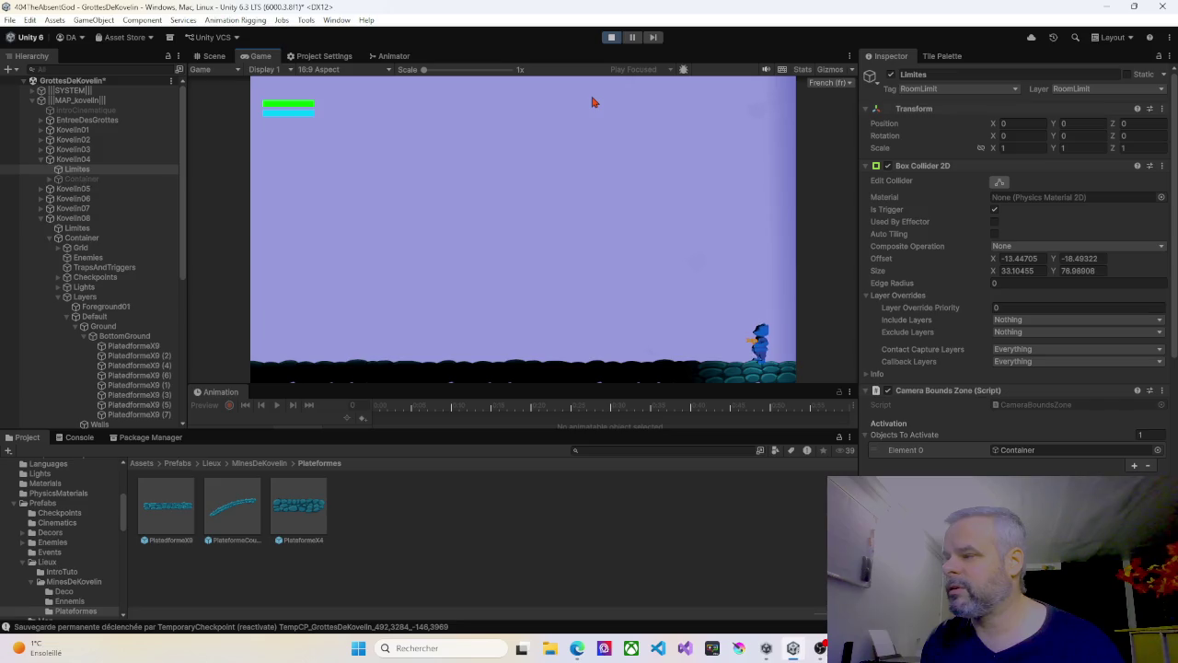
{"action": "key", "text": "Right"}
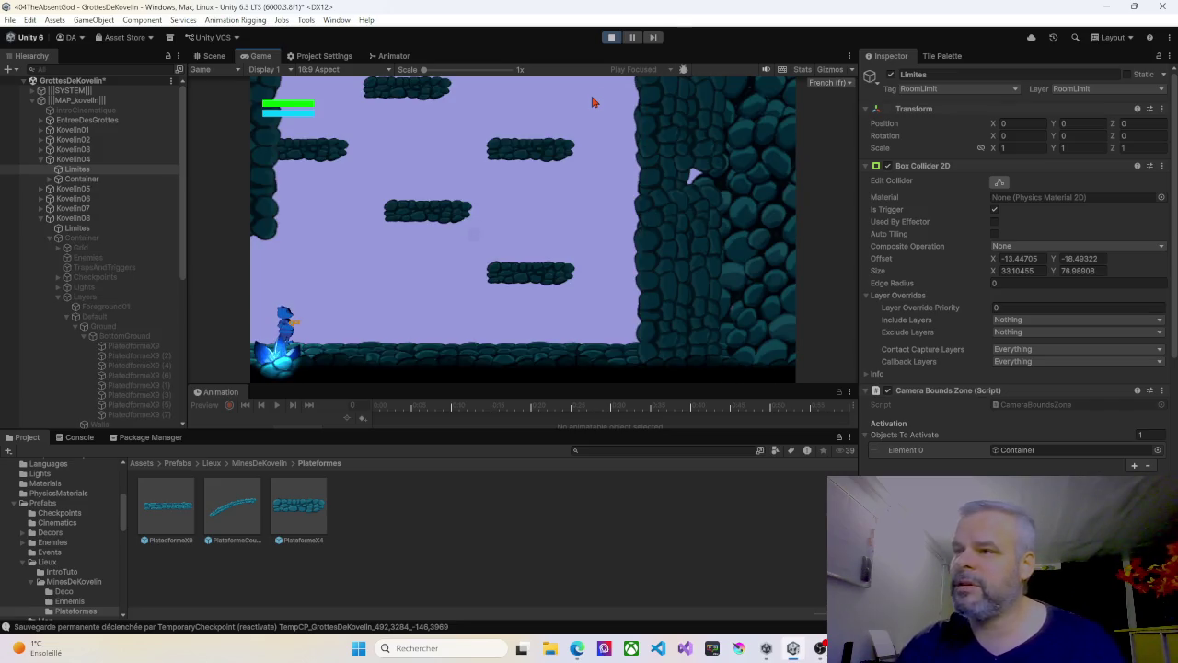
Step: Search 'fade' in the Hierarchy, enable FadePanel, then stop Play mode
{"action": "left_click", "coordinate": [61, 69]}
{"action": "type", "text": "fas"}
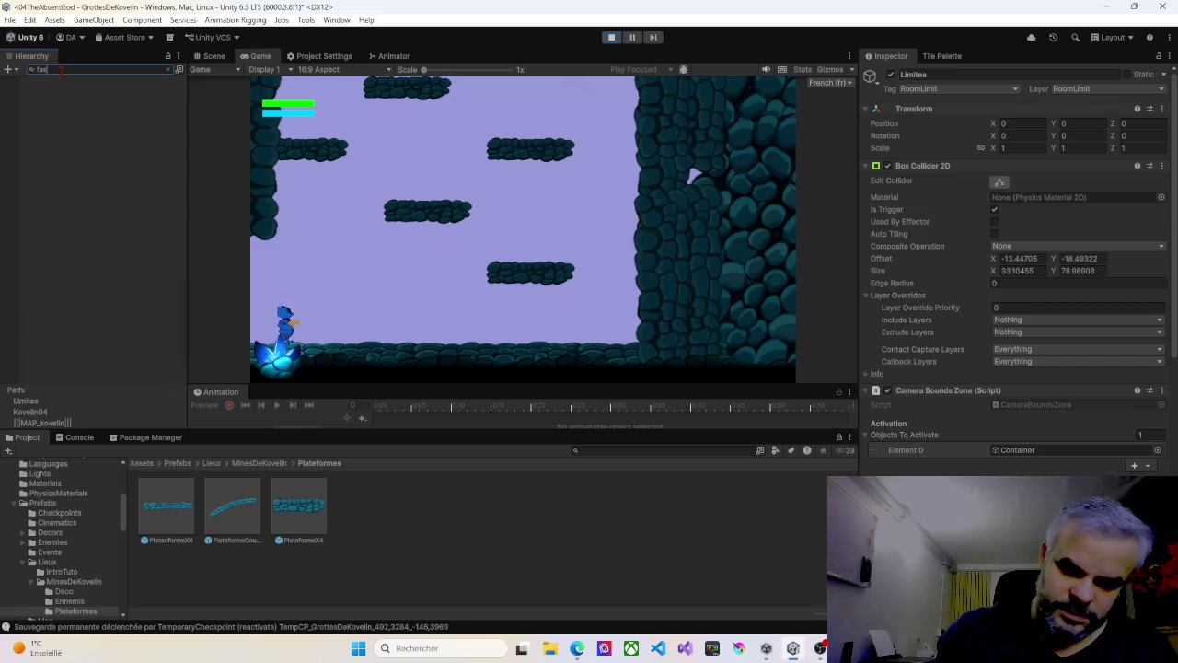
{"action": "key", "text": "BackSpace"}
{"action": "type", "text": "de"}
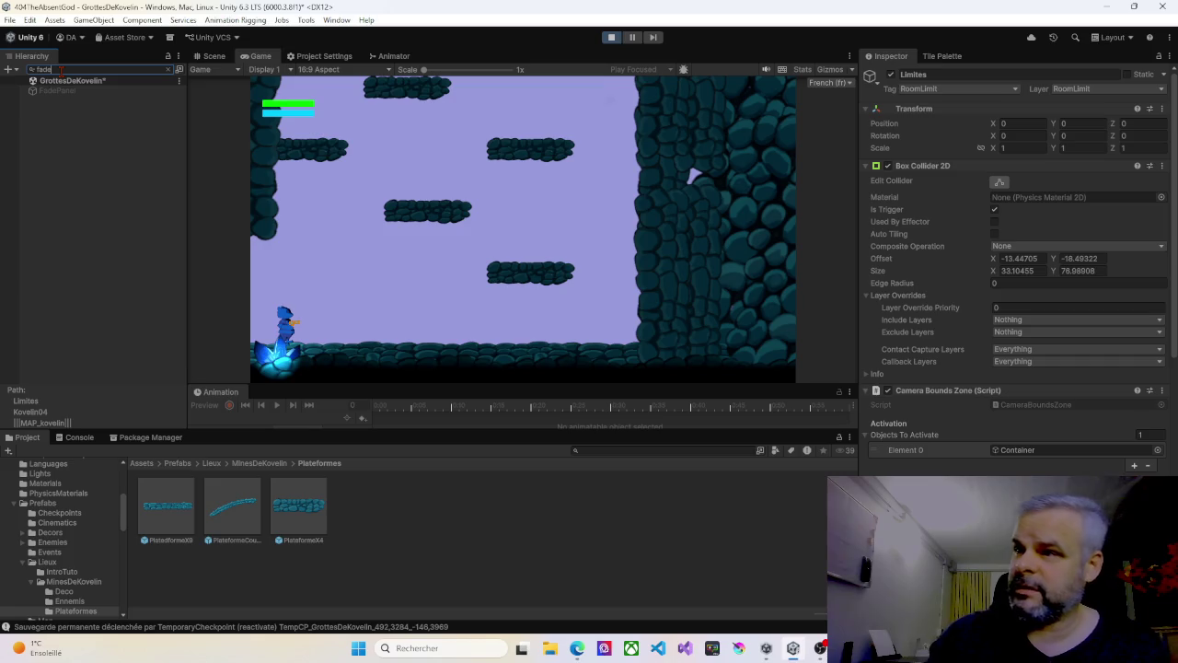
{"action": "left_click", "coordinate": [55, 90]}
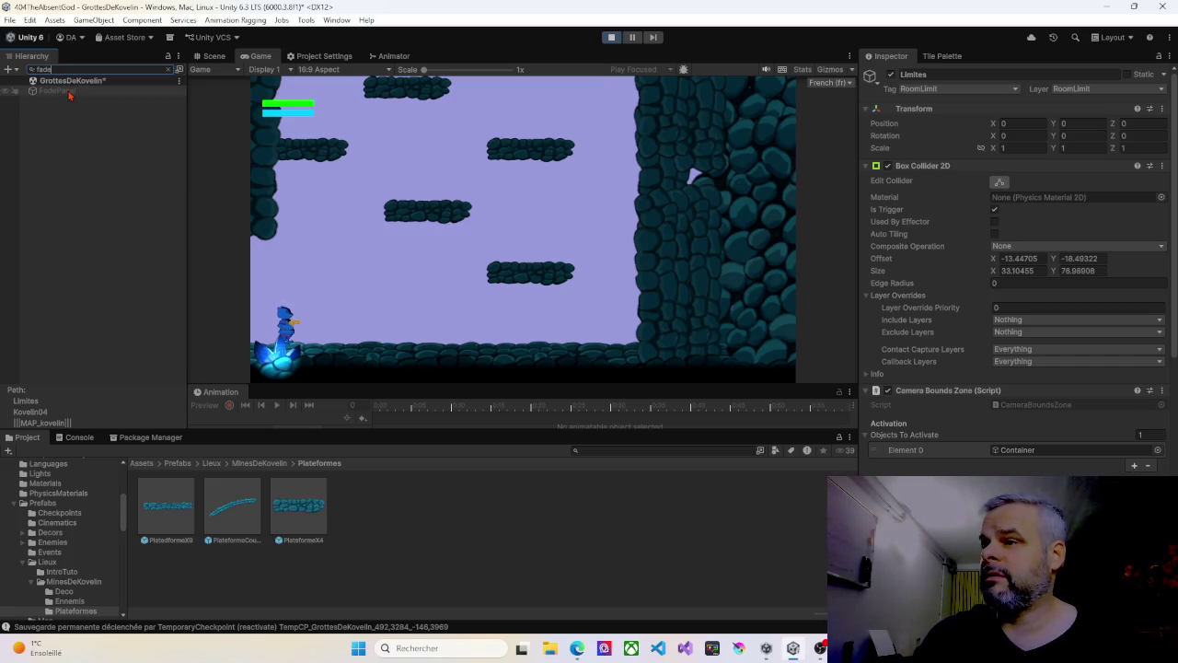
{"action": "left_click", "coordinate": [891, 76]}
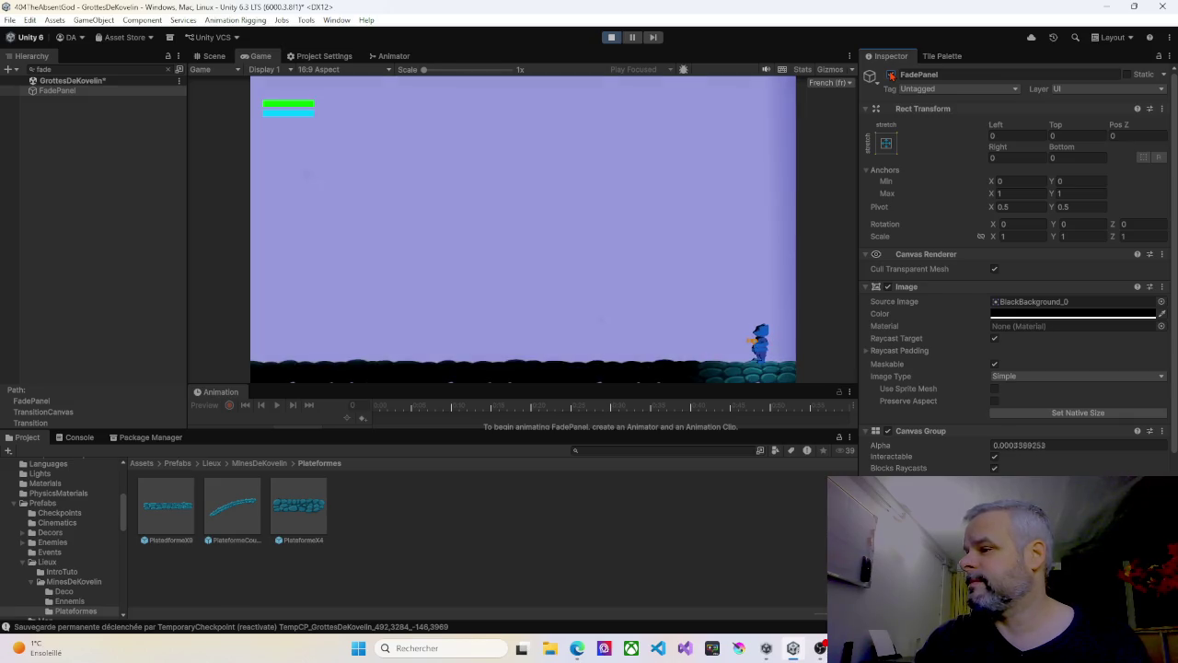
{"action": "left_click", "coordinate": [610, 38]}
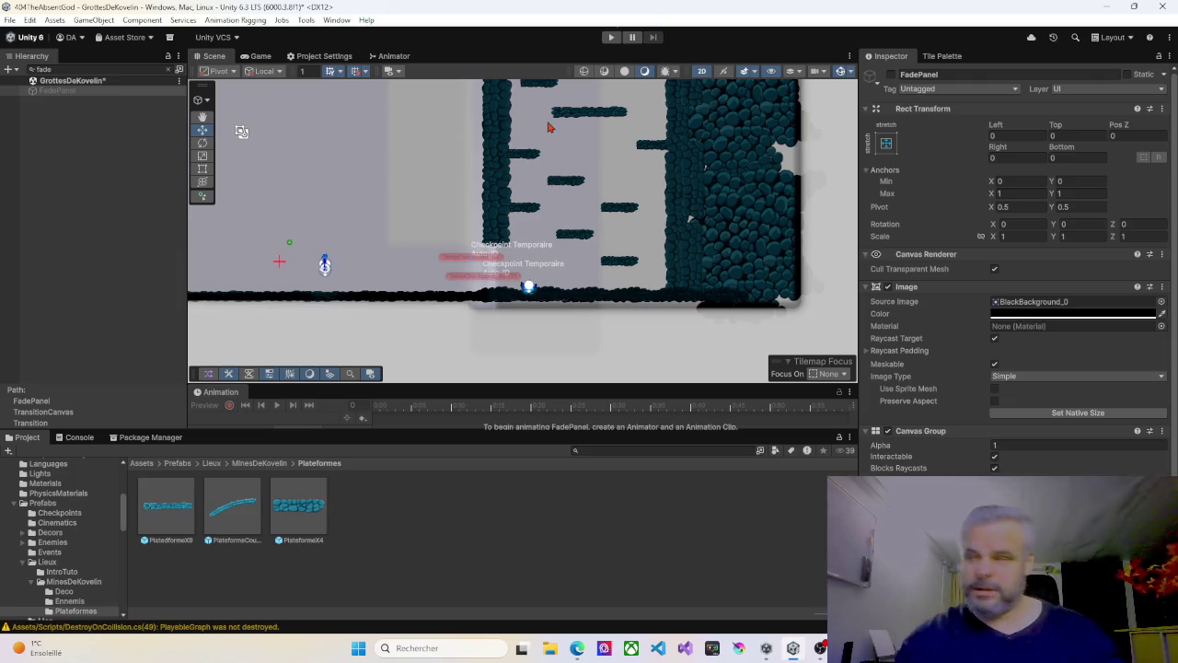
Step: Zoom out and pan the Scene view to survey the whole cave level and its checkpoint zones
{"action": "scroll", "coordinate": [443, 220], "scroll_direction": "down", "scroll_amount": 3}
{"action": "mouse_move", "coordinate": [443, 213]}
{"action": "left_mouse_down"}
{"action": "mouse_move", "coordinate": [681, 215]}
{"action": "mouse_move", "coordinate": [671, 219]}
{"action": "left_mouse_up"}
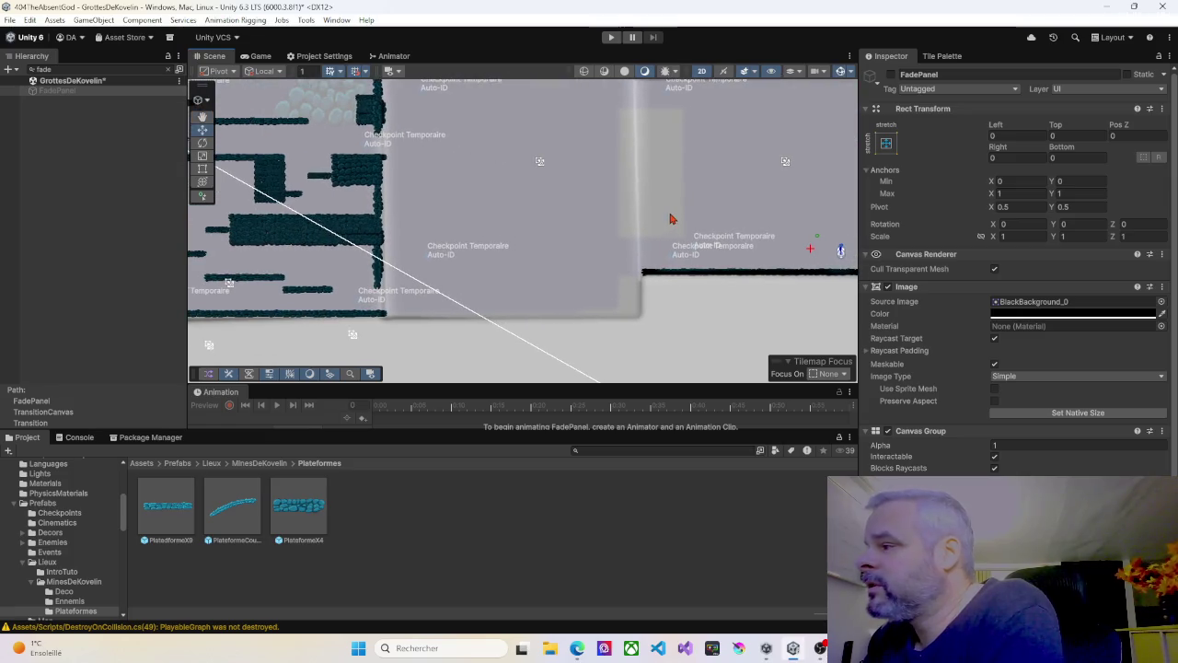
{"action": "scroll", "coordinate": [673, 219], "scroll_direction": "down", "scroll_amount": 3}
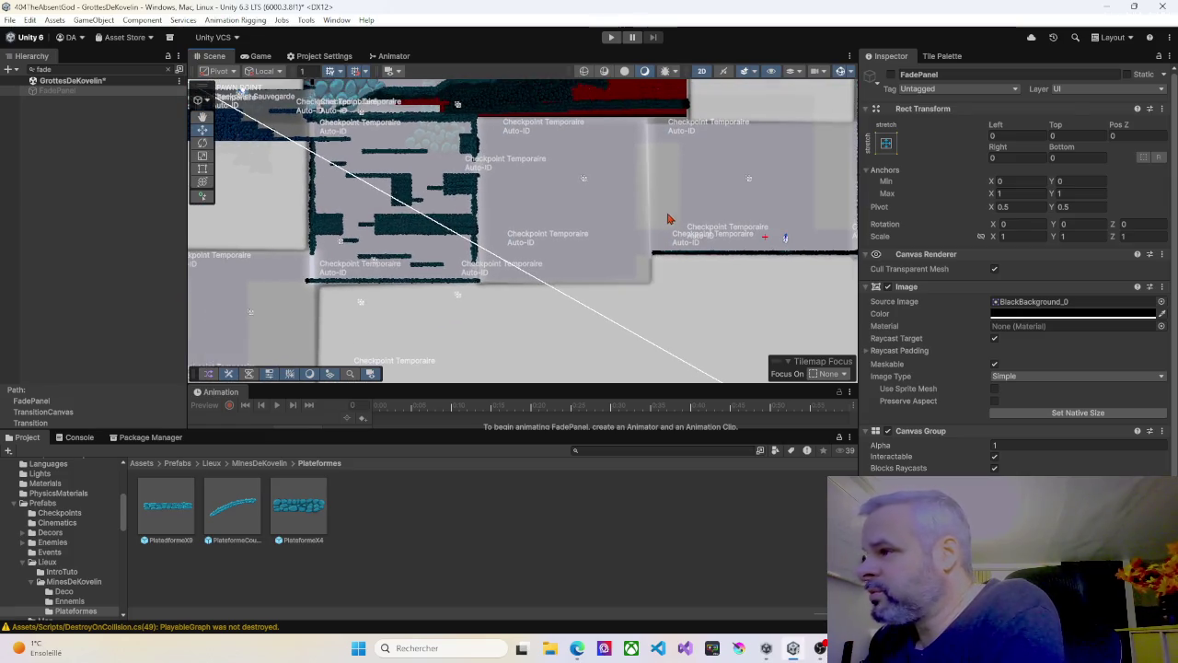
{"action": "scroll", "coordinate": [528, 249], "scroll_direction": "down", "scroll_amount": 2}
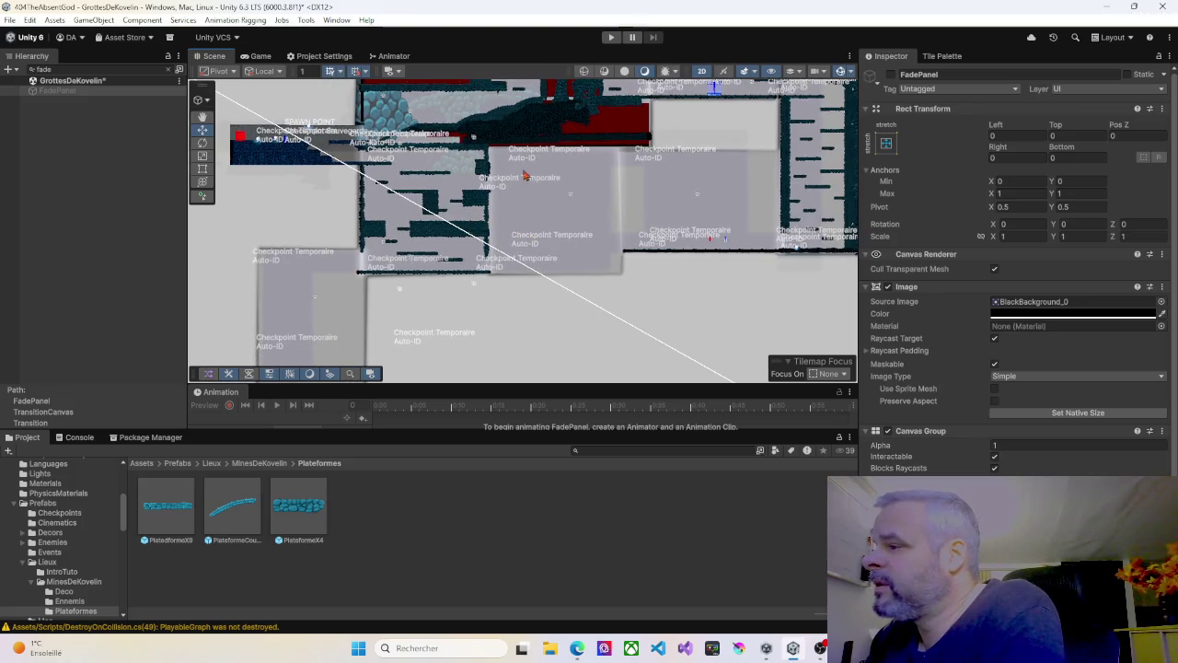
{"action": "scroll", "coordinate": [516, 216], "scroll_direction": "up", "scroll_amount": 4}
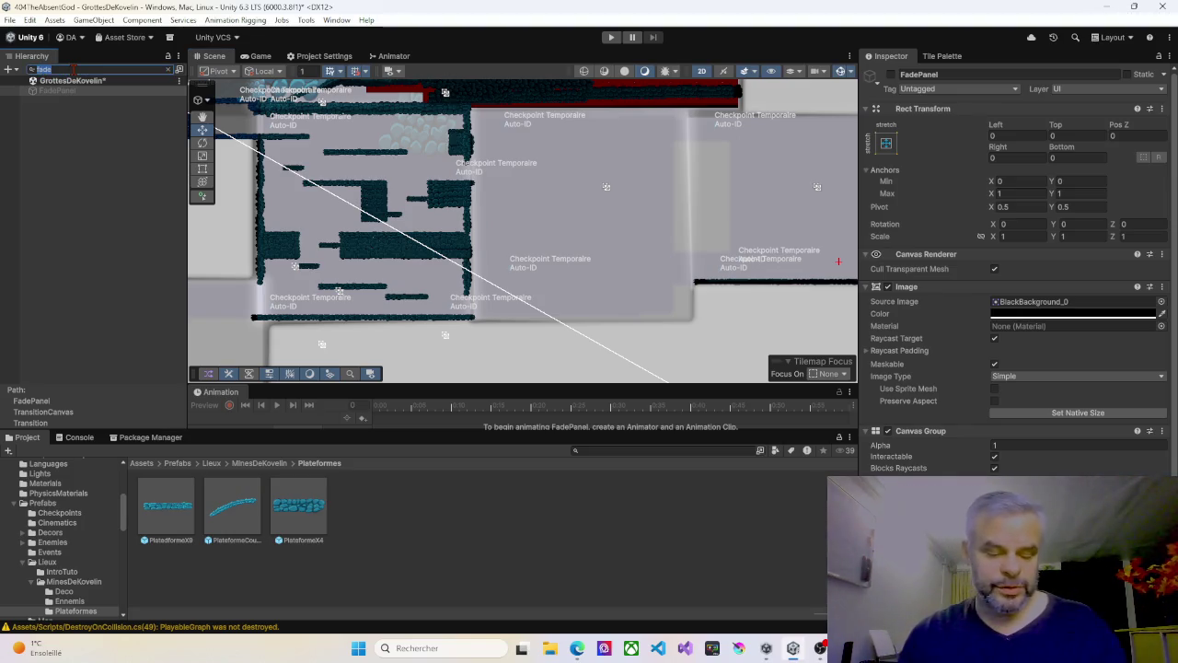
Step: Find Spronz in the Hierarchy, Move to View to X 408.3, Y -138.8, then clear the search
{"action": "type", "text": "Spero"}
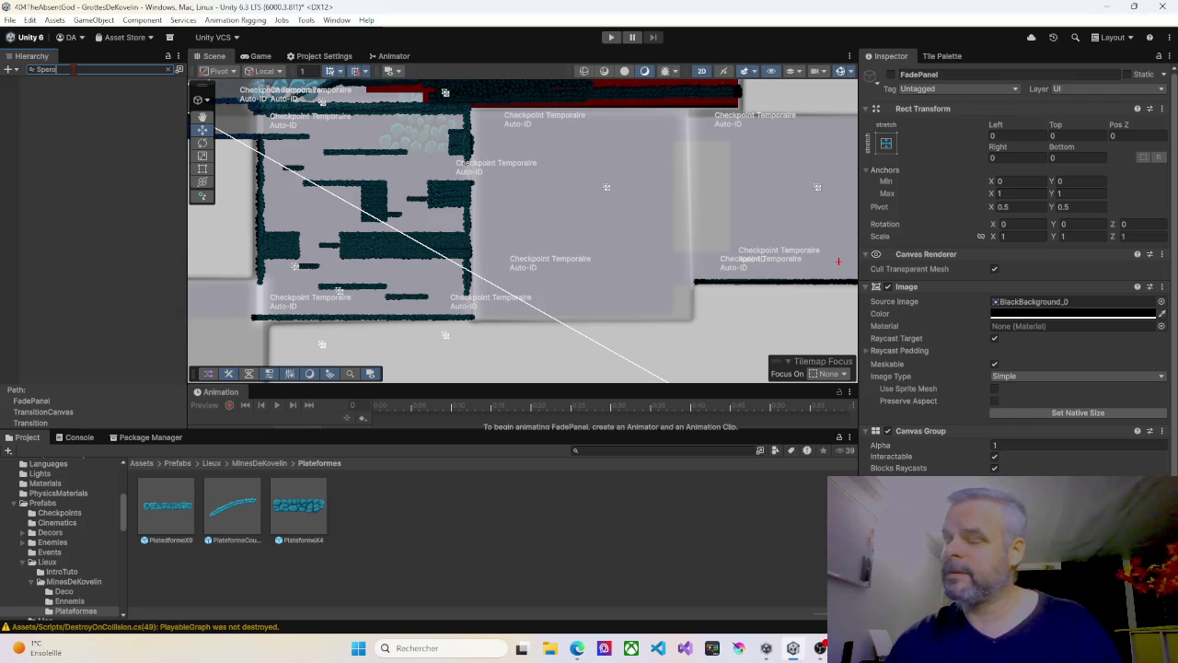
{"action": "key", "text": "BackSpace"}
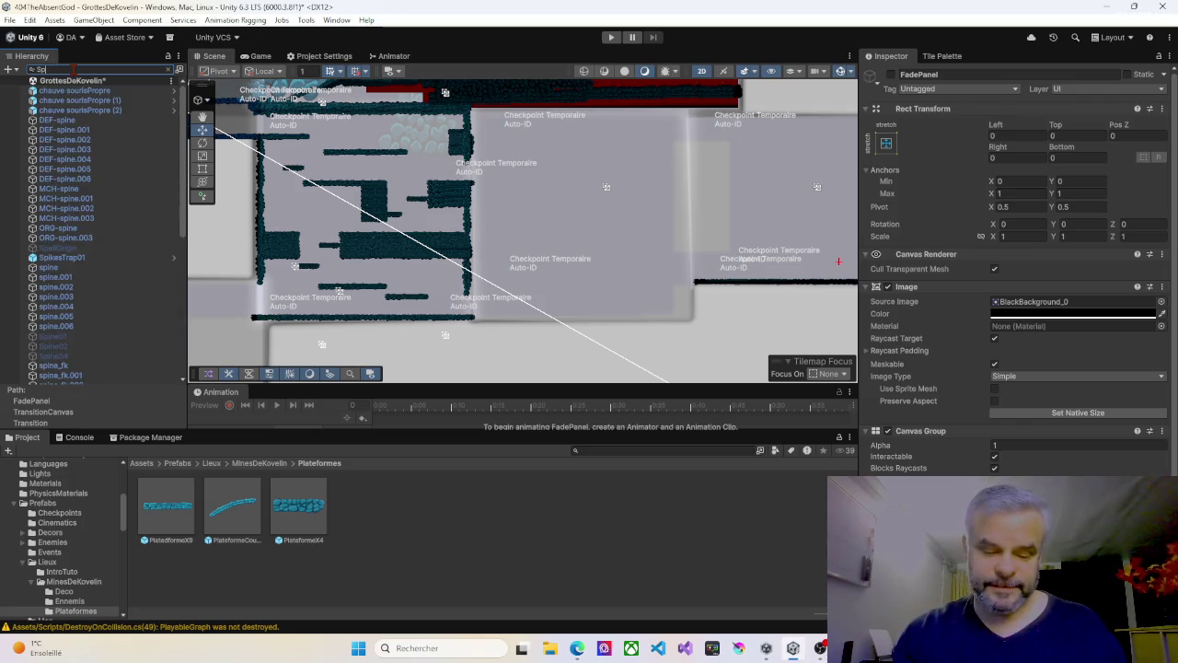
{"action": "type", "text": "ronz"}
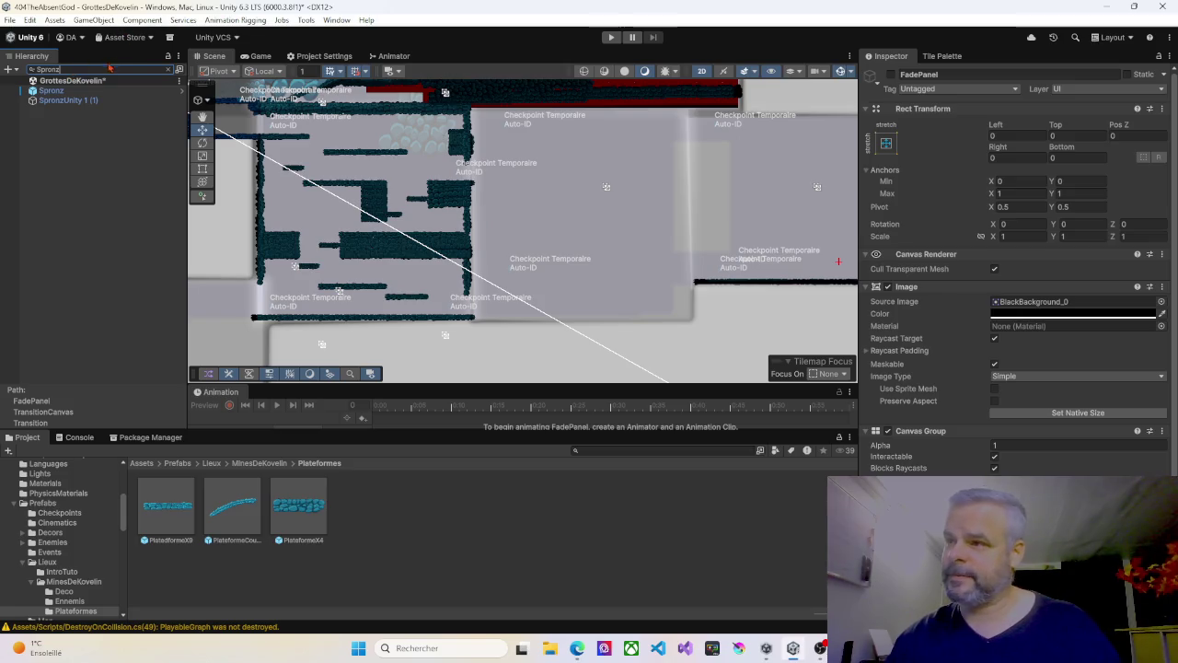
{"action": "left_click", "coordinate": [51, 90]}
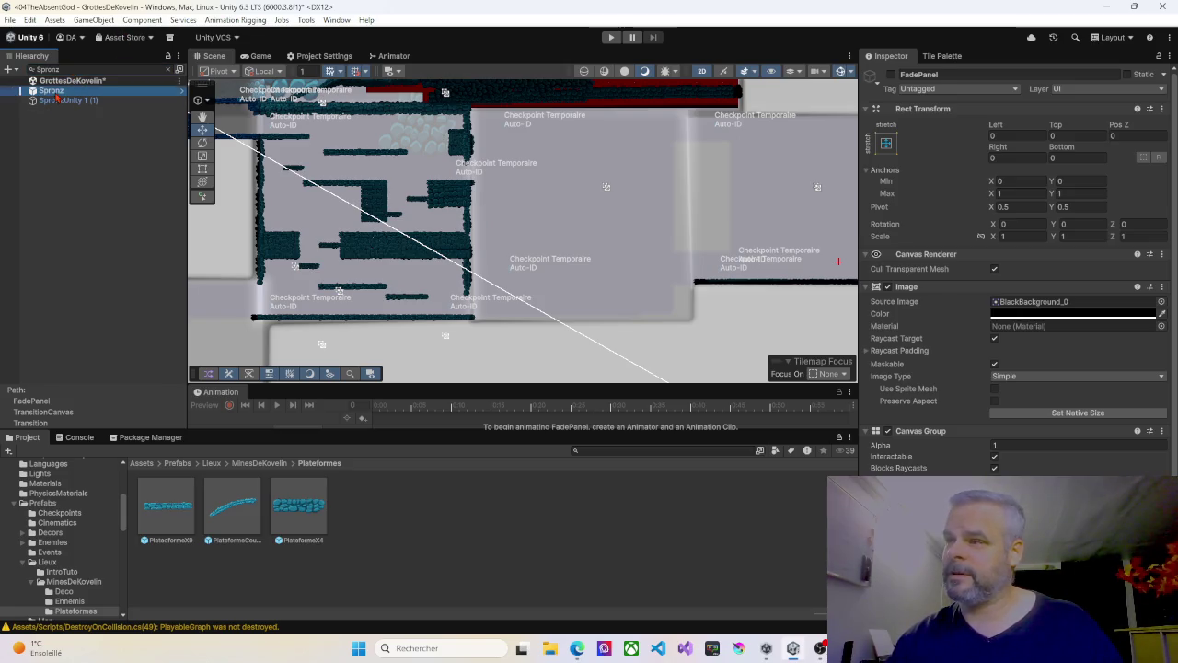
{"action": "right_click", "coordinate": [563, 227]}
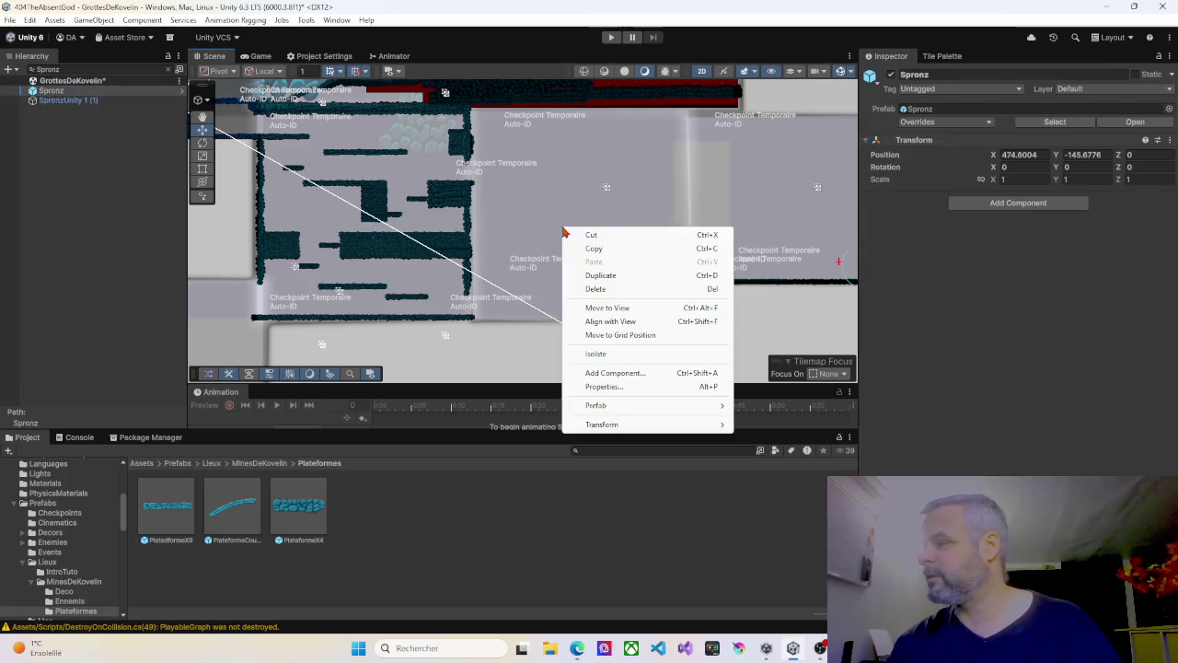
{"action": "left_click", "coordinate": [608, 307]}
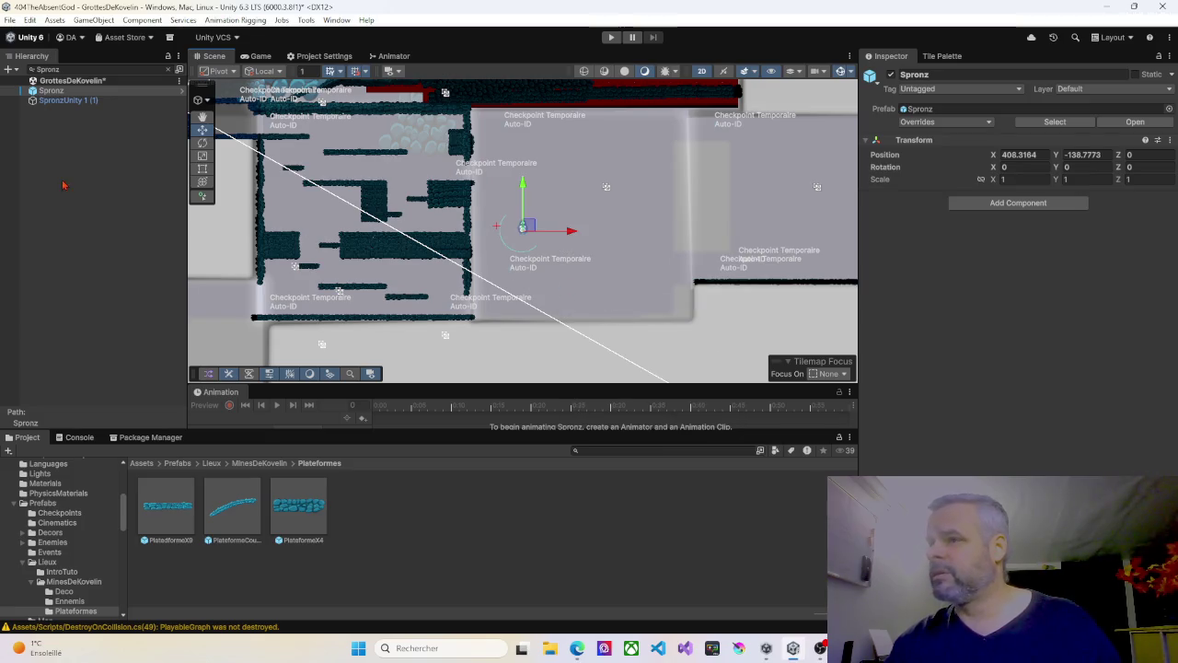
{"action": "left_click", "coordinate": [171, 74]}
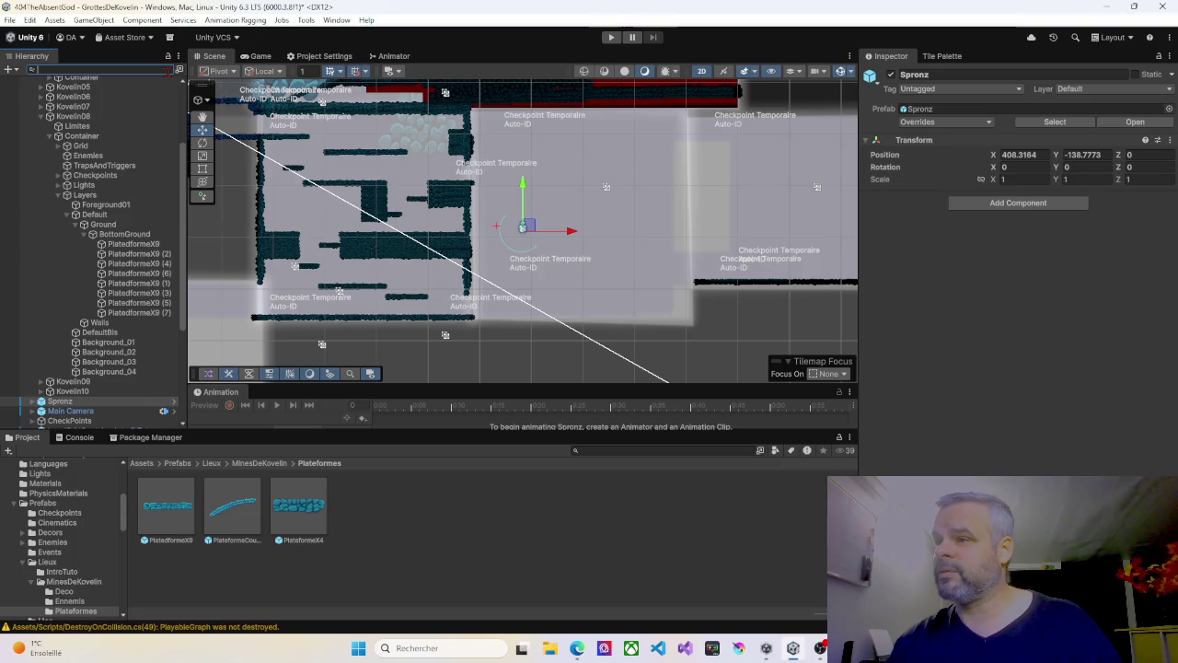
Step: Frame Kovelin09 in the Scene view and add Kovelin08 to zoom on their seam
{"action": "left_click", "coordinate": [48, 117]}
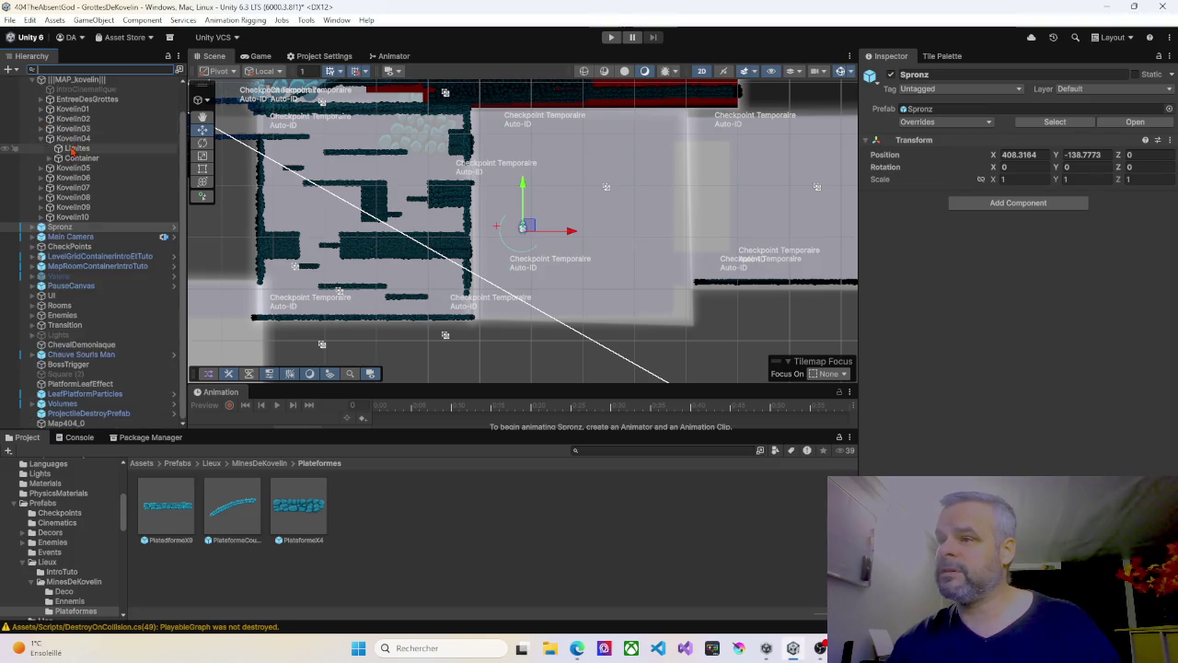
{"action": "left_click", "coordinate": [74, 207]}
{"action": "key", "text": "f"}
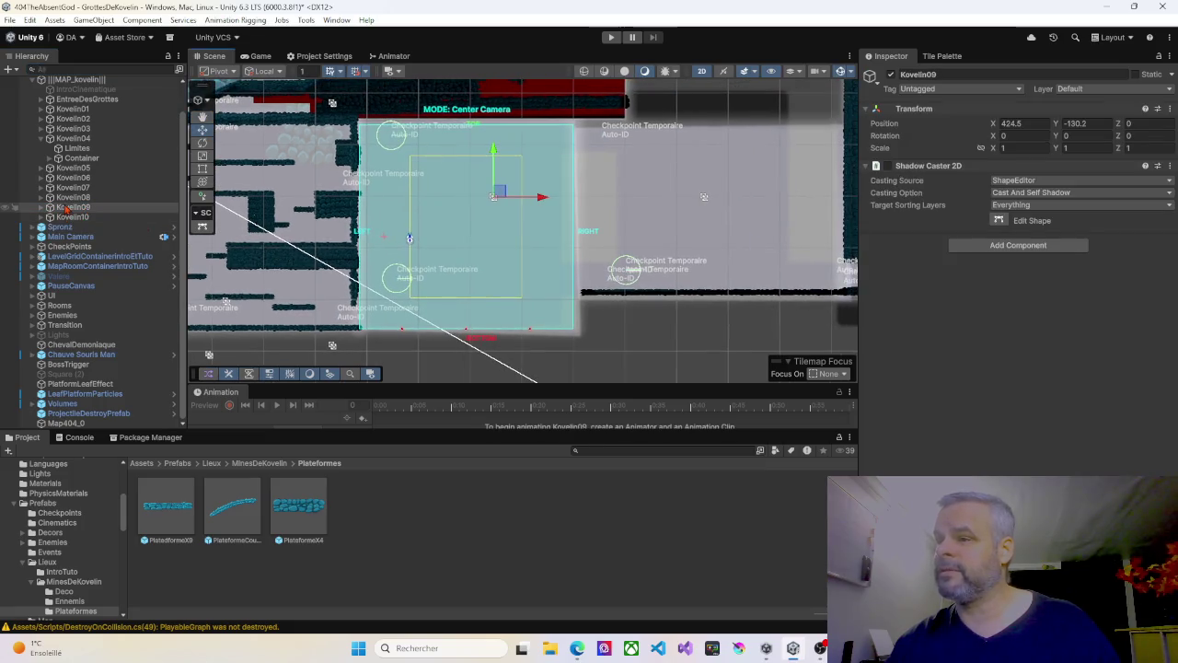
{"action": "left_click", "coordinate": [73, 197], "text": "ctrl"}
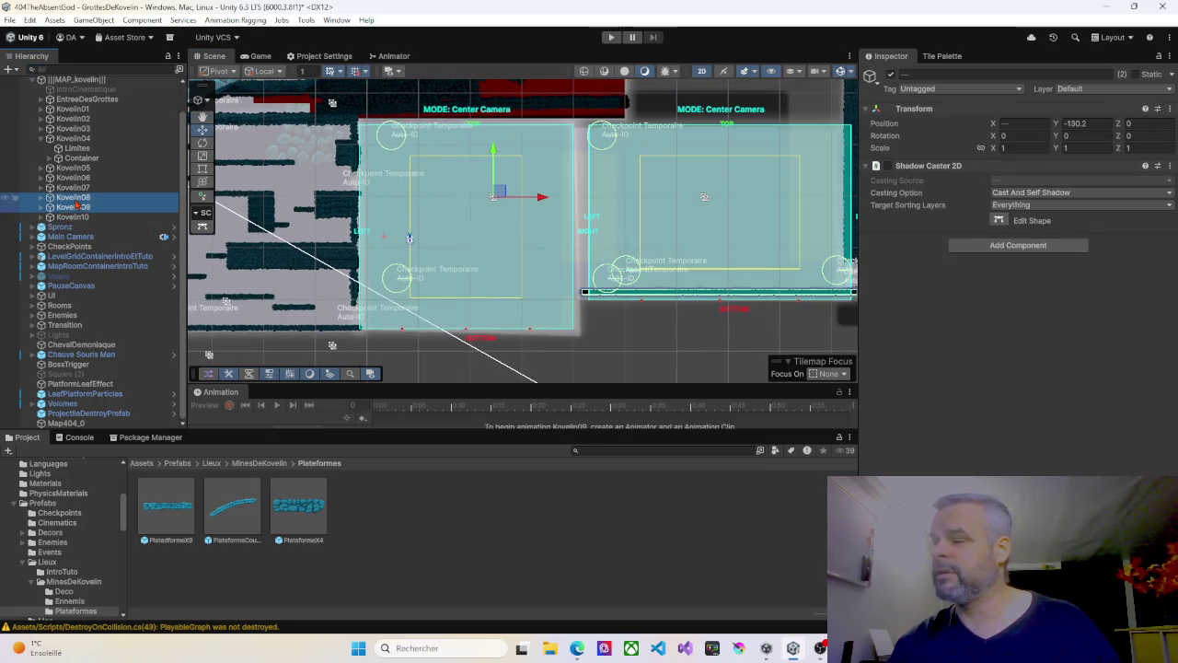
{"action": "scroll", "coordinate": [575, 254], "scroll_direction": "up", "scroll_amount": 4}
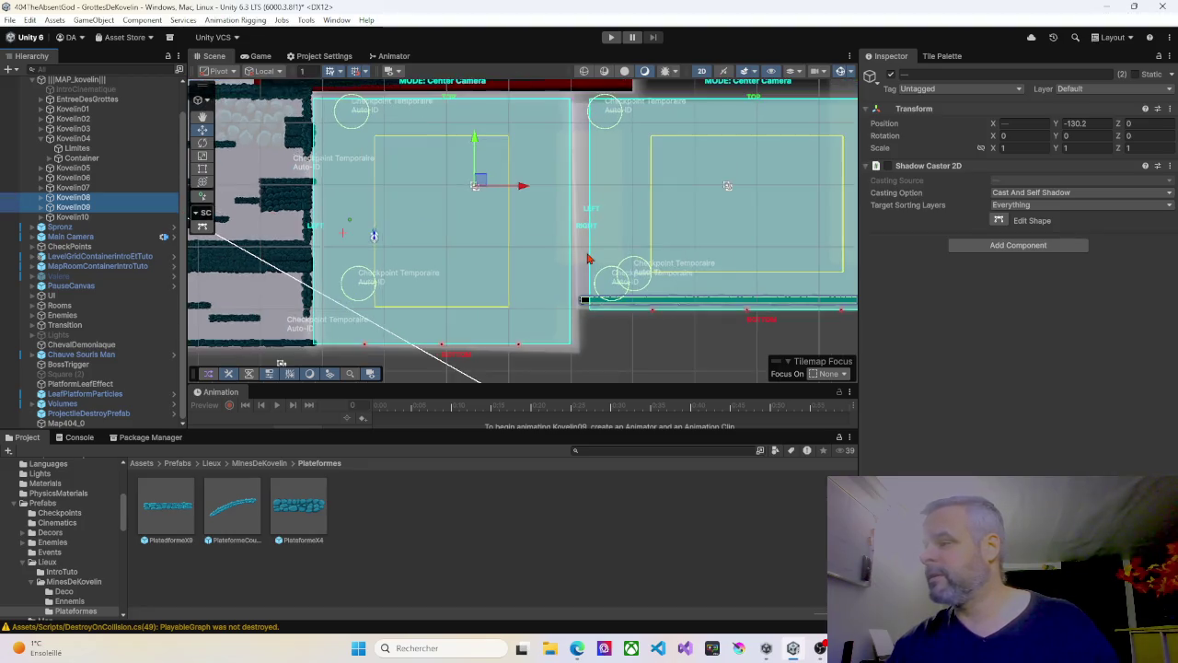
Step: Select Kovelin08 alone, pan to its top bound and expand its contents in the Hierarchy
{"action": "left_click", "coordinate": [90, 200]}
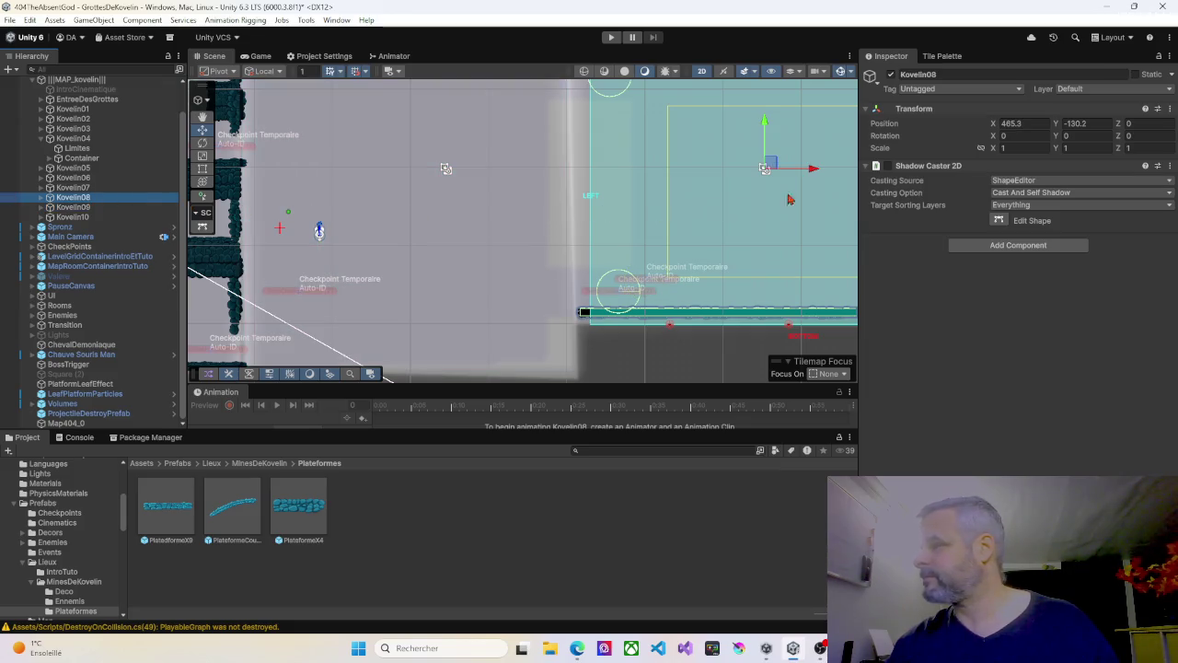
{"action": "left_click", "coordinate": [999, 221]}
{"action": "mouse_move", "coordinate": [634, 217]}
{"action": "left_mouse_down"}
{"action": "mouse_move", "coordinate": [631, 302]}
{"action": "mouse_move", "coordinate": [630, 270]}
{"action": "left_mouse_up"}
{"action": "left_click", "coordinate": [70, 199]}
{"action": "left_click", "coordinate": [43, 198]}
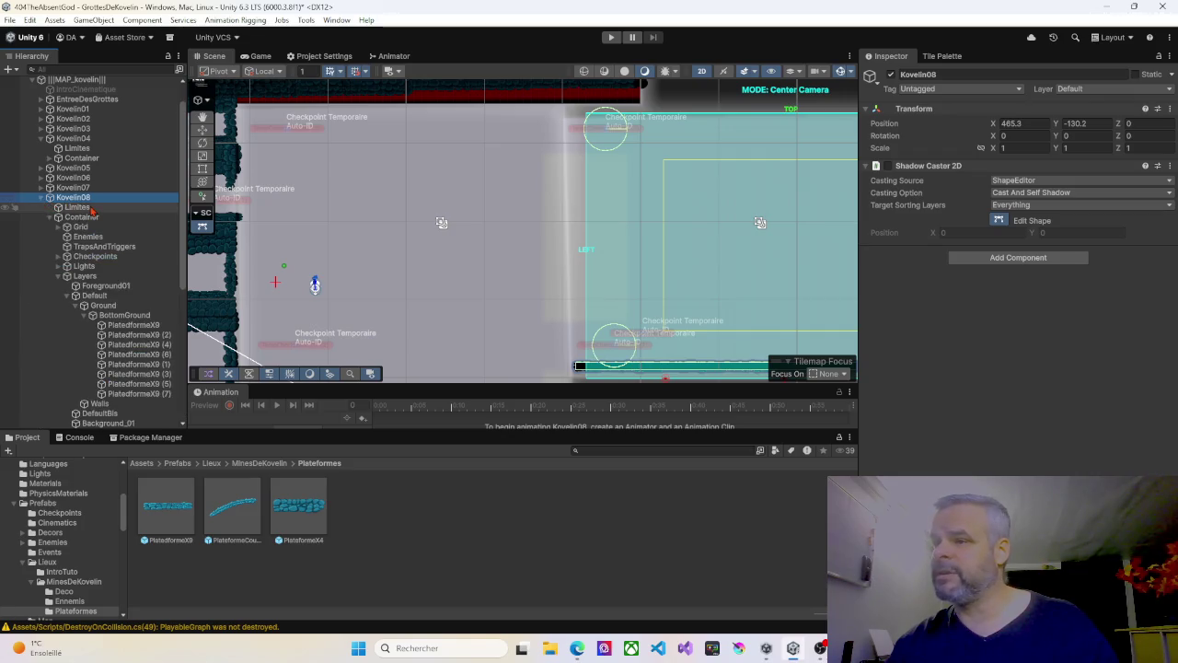
Step: Widen Kovelin08's Limites collider leftward to about 52.7 units
{"action": "left_click", "coordinate": [92, 208]}
{"action": "left_click", "coordinate": [697, 233]}
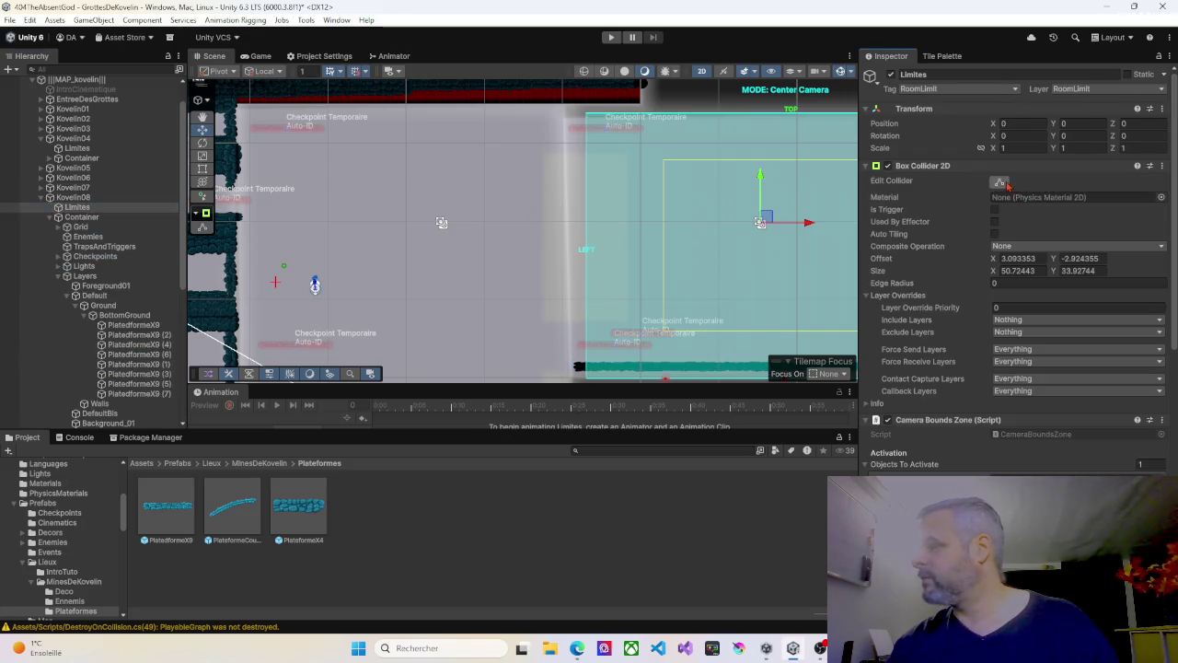
{"action": "left_click_drag", "start_coordinate": [588, 251], "coordinate": [573, 252]}
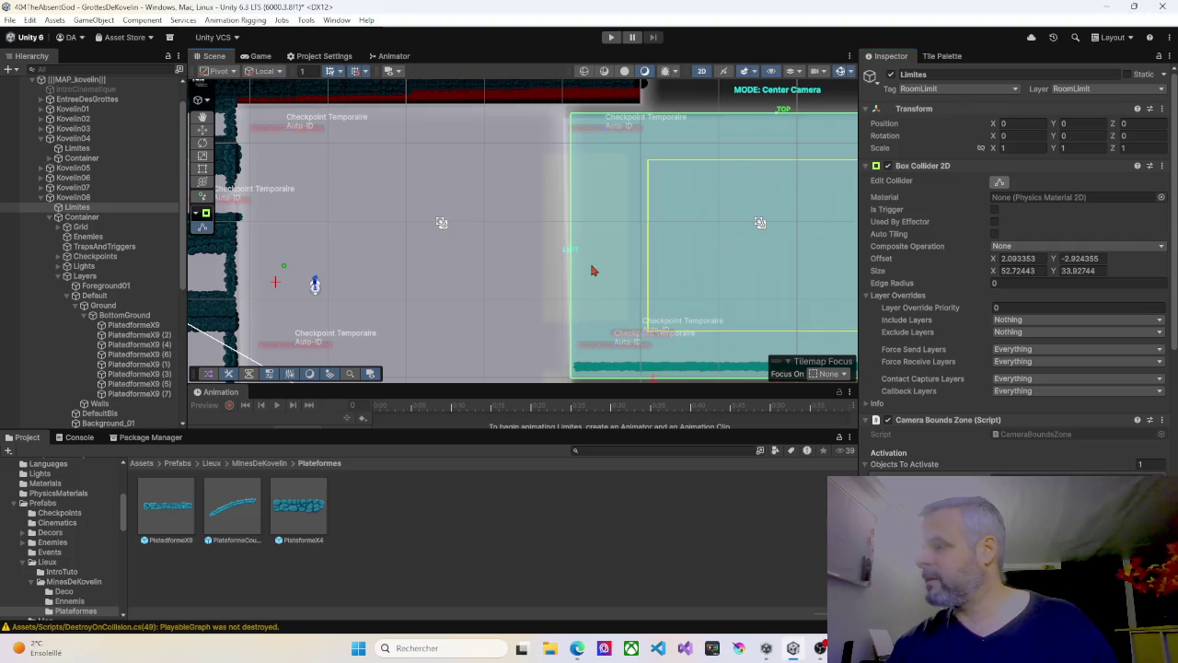
{"action": "scroll", "coordinate": [599, 281], "scroll_direction": "down", "scroll_amount": 5}
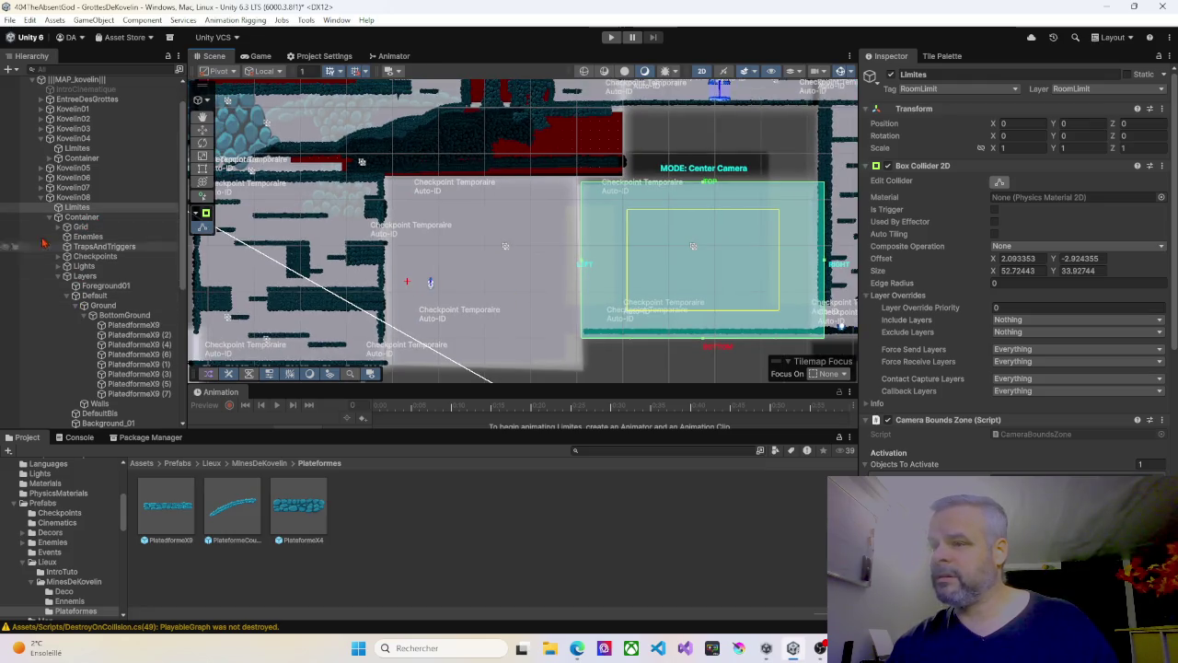
Step: Select Kovelin09's and Kovelin08's Limites together and stretch the left zone's right edge toward its neighbour
{"action": "left_click", "coordinate": [42, 199]}
{"action": "left_click", "coordinate": [43, 207]}
{"action": "left_click", "coordinate": [78, 218]}
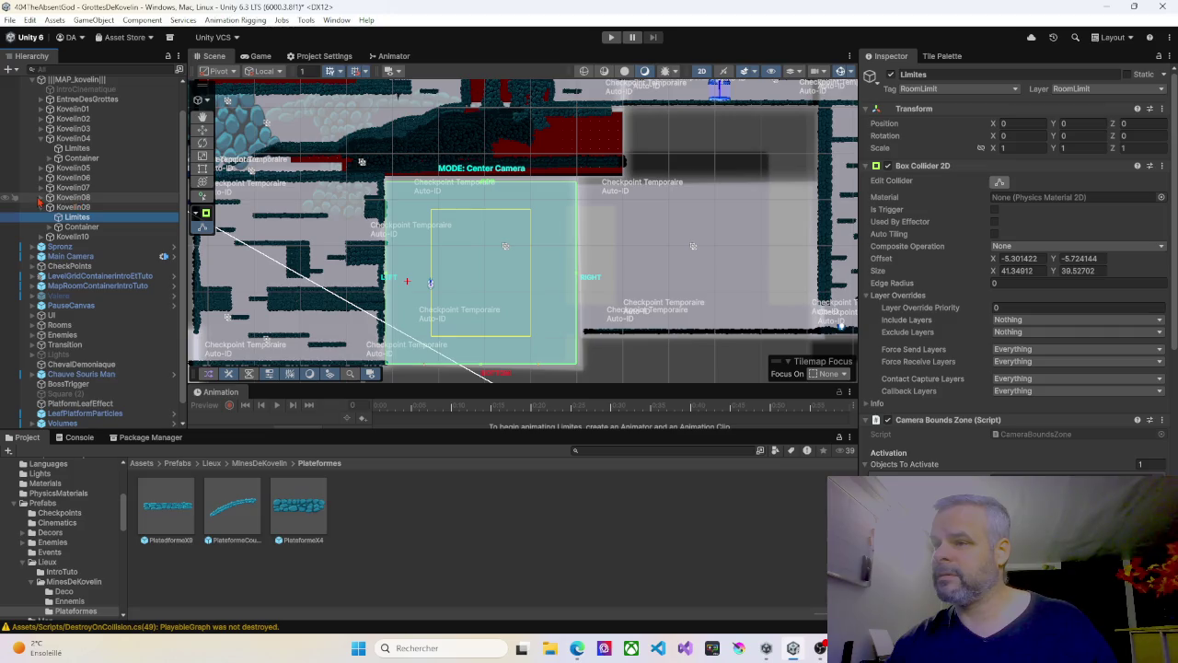
{"action": "left_click", "coordinate": [41, 199]}
{"action": "left_click", "coordinate": [77, 209], "text": "ctrl"}
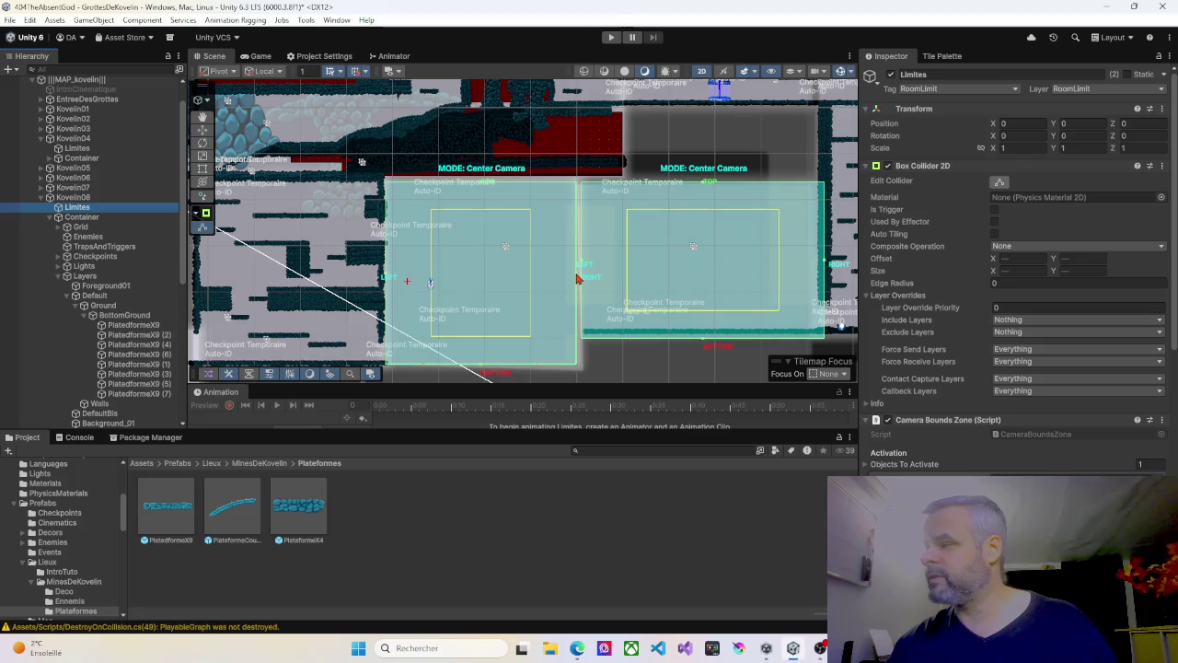
{"action": "left_click_drag", "start_coordinate": [580, 278], "coordinate": [582, 278]}
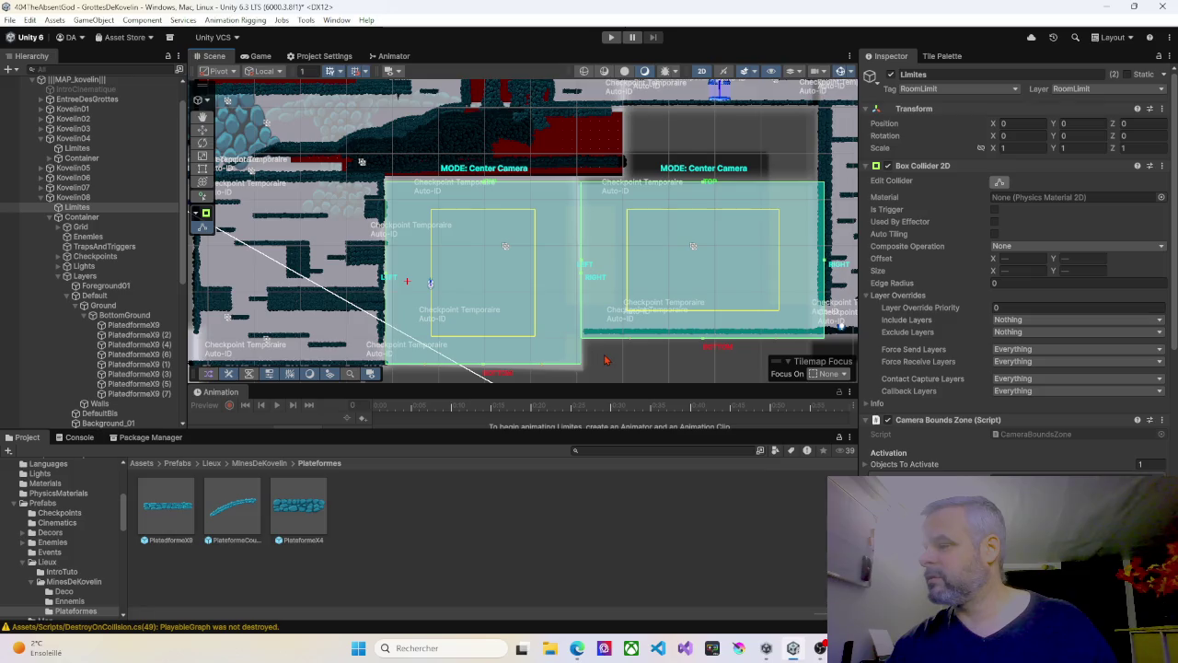
Step: Zoom in and out on the seam to confirm Kovelin09's and Kovelin08's limits meet edge to edge
{"action": "scroll", "coordinate": [605, 359], "scroll_direction": "up", "scroll_amount": 5}
{"action": "scroll", "coordinate": [605, 355], "scroll_direction": "up", "scroll_amount": 2}
{"action": "scroll", "coordinate": [606, 354], "scroll_direction": "down", "scroll_amount": 6}
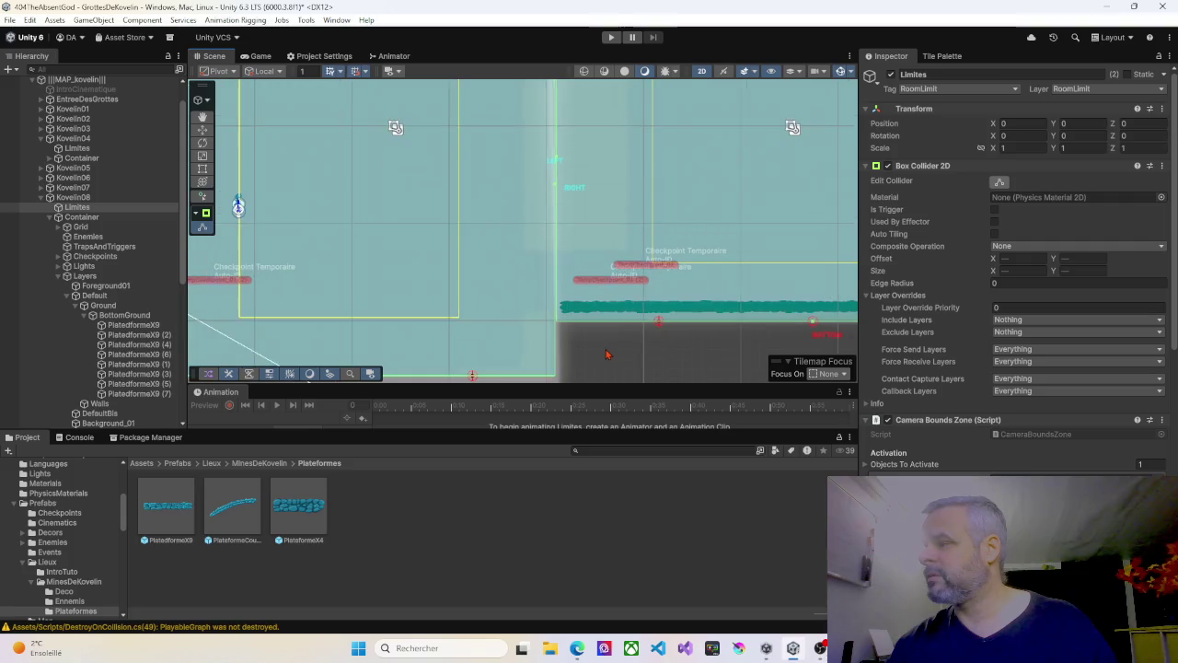
{"action": "scroll", "coordinate": [605, 357], "scroll_direction": "down", "scroll_amount": 1}
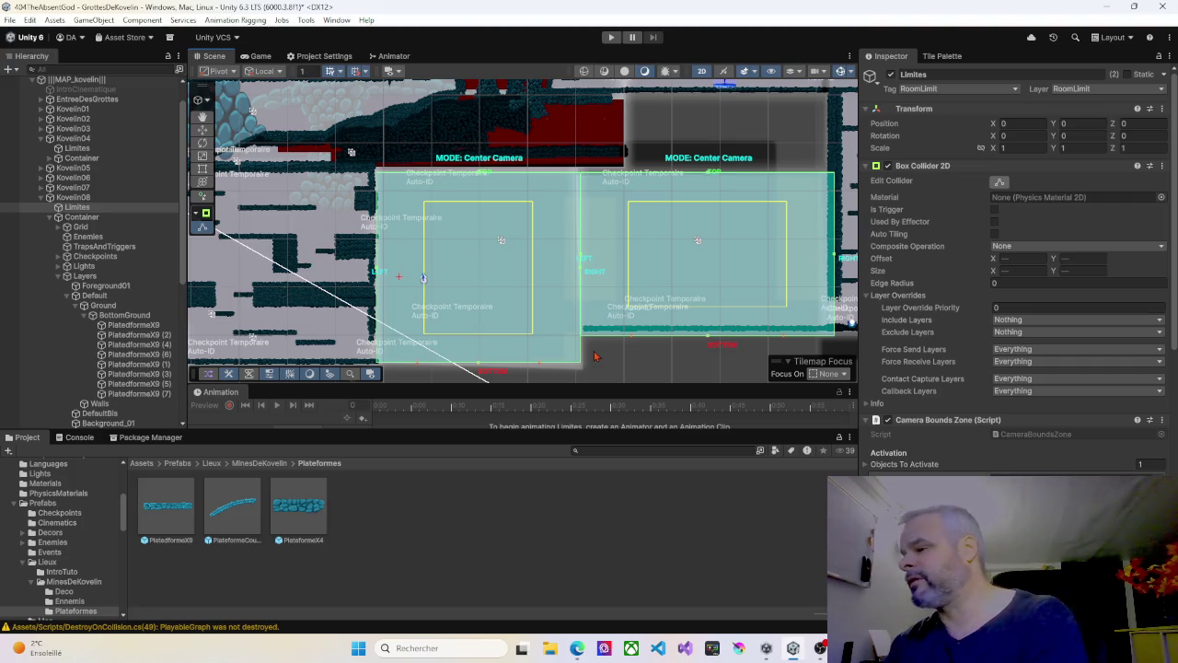
{"action": "scroll", "coordinate": [560, 344], "scroll_direction": "up", "scroll_amount": 3}
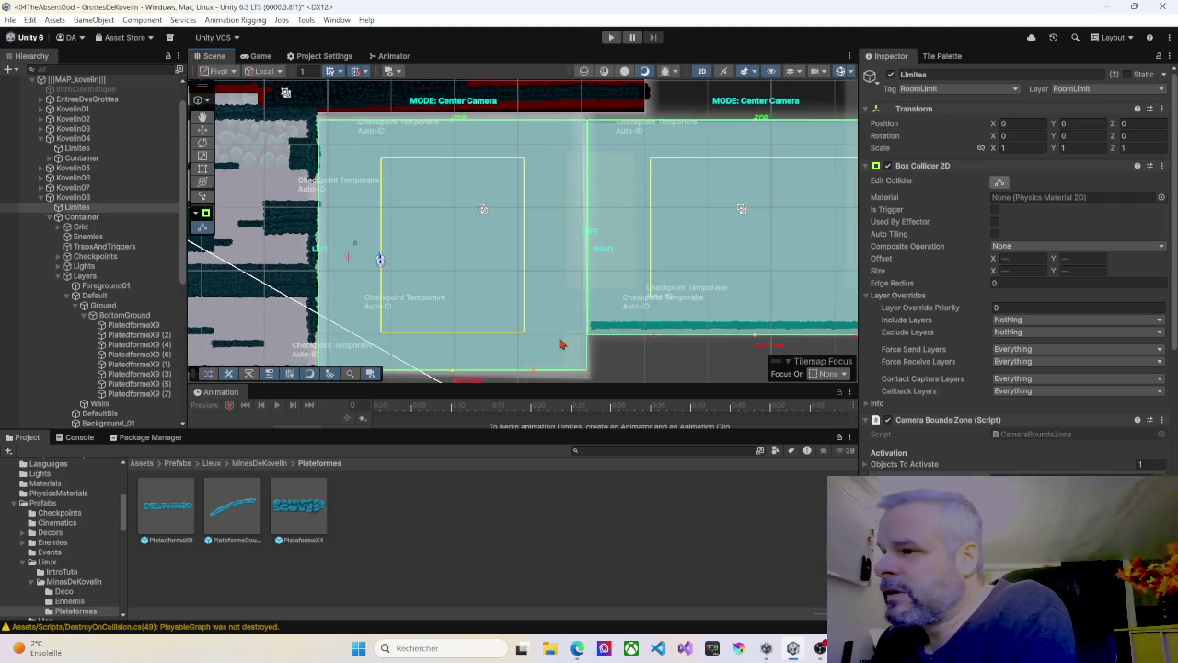
{"action": "scroll", "coordinate": [560, 345], "scroll_direction": "up", "scroll_amount": 5}
{"action": "scroll", "coordinate": [594, 302], "scroll_direction": "down", "scroll_amount": 6}
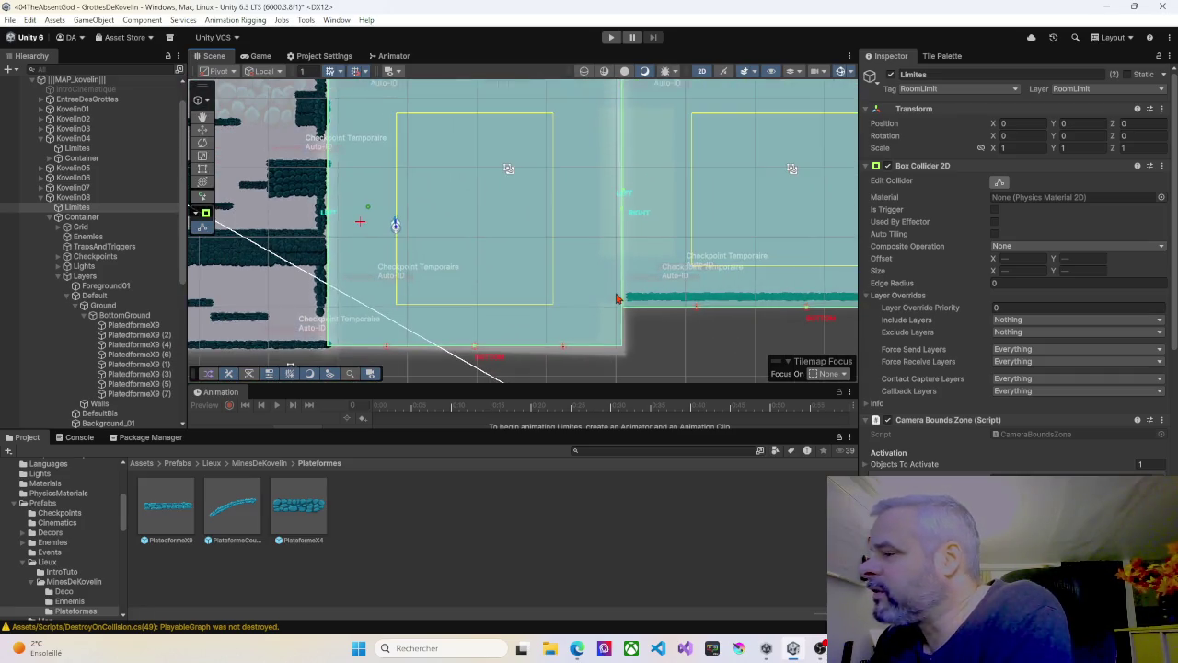
{"action": "scroll", "coordinate": [617, 300], "scroll_direction": "down", "scroll_amount": 3}
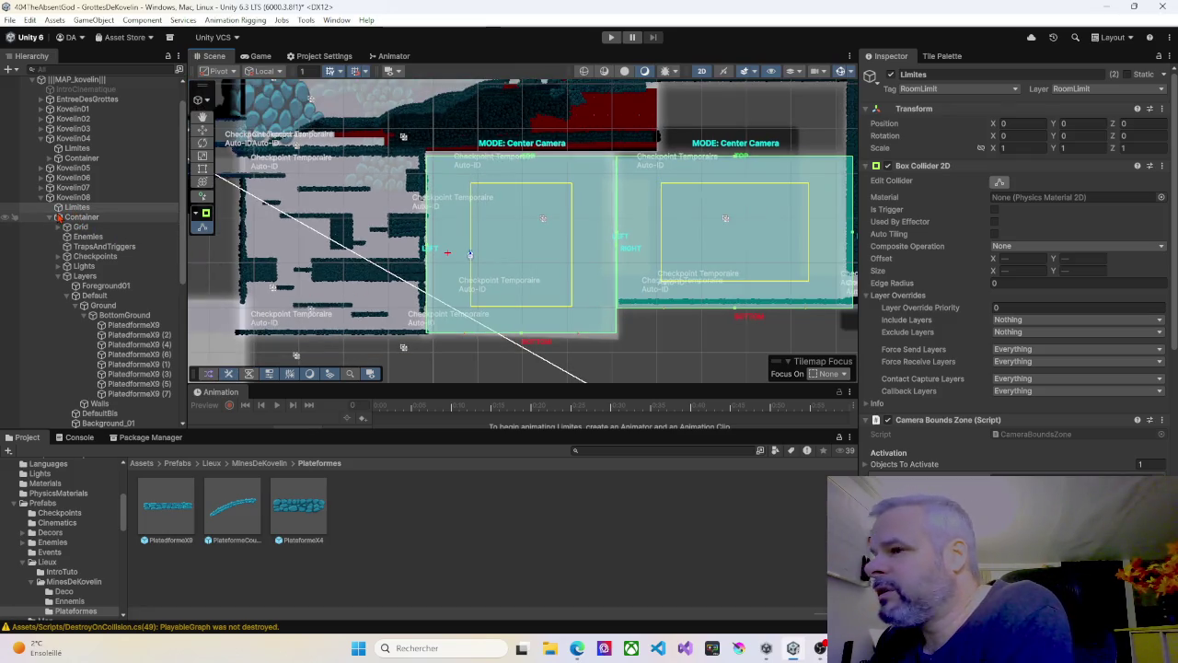
Step: Inspect Kovelin08's Grid tilemaps, its Ground tilemap and the BottomGround floor collider
{"action": "left_click", "coordinate": [51, 219]}
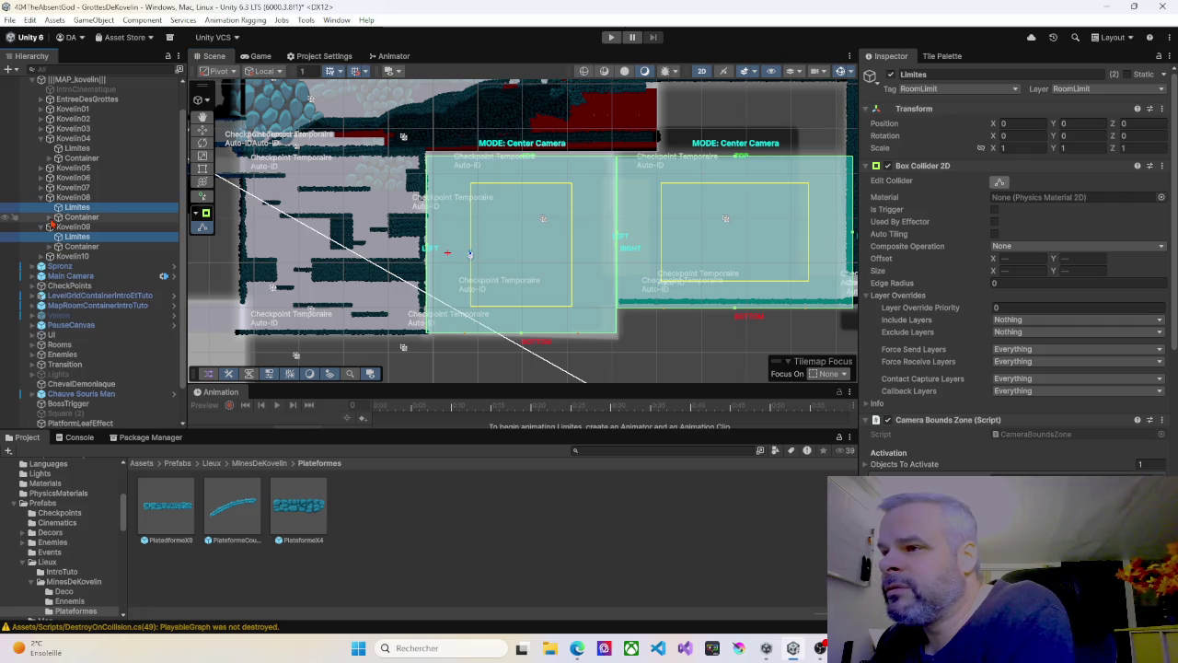
{"action": "left_click", "coordinate": [51, 219]}
{"action": "left_click", "coordinate": [52, 218]}
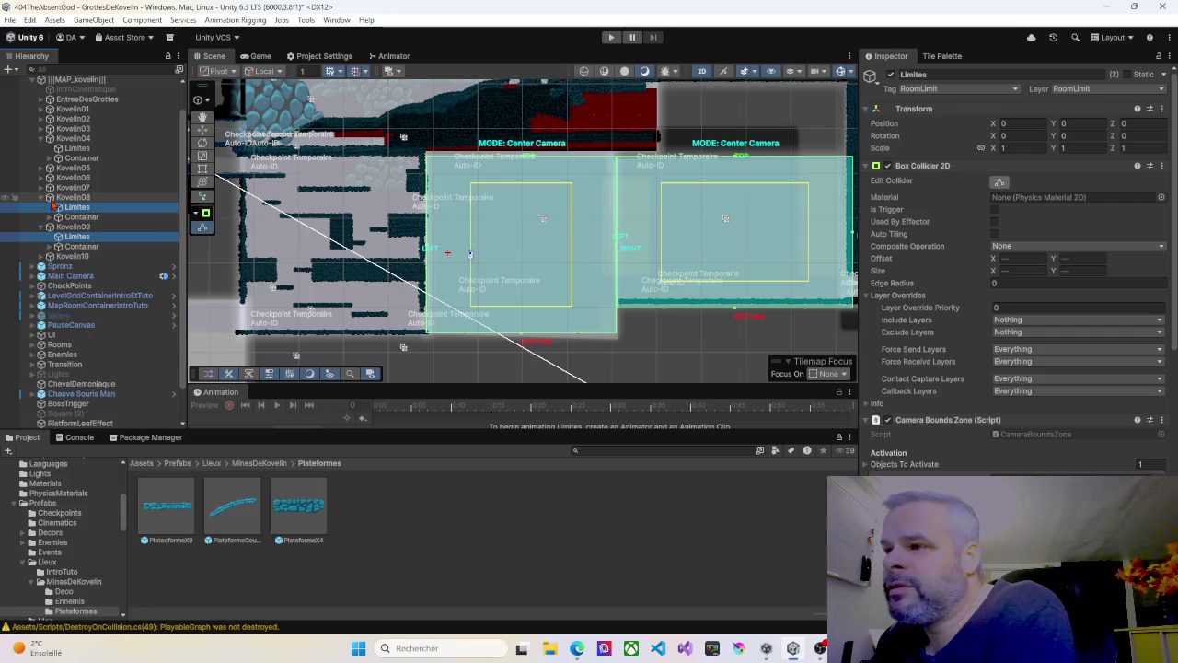
{"action": "left_click", "coordinate": [52, 218]}
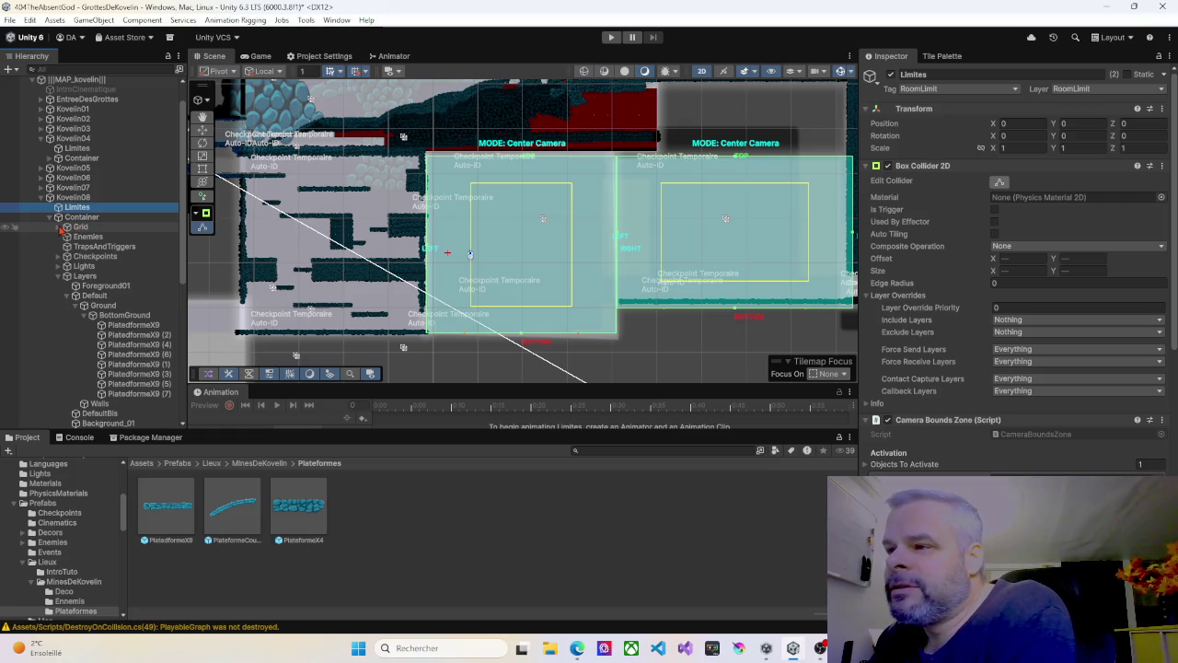
{"action": "left_click", "coordinate": [61, 227]}
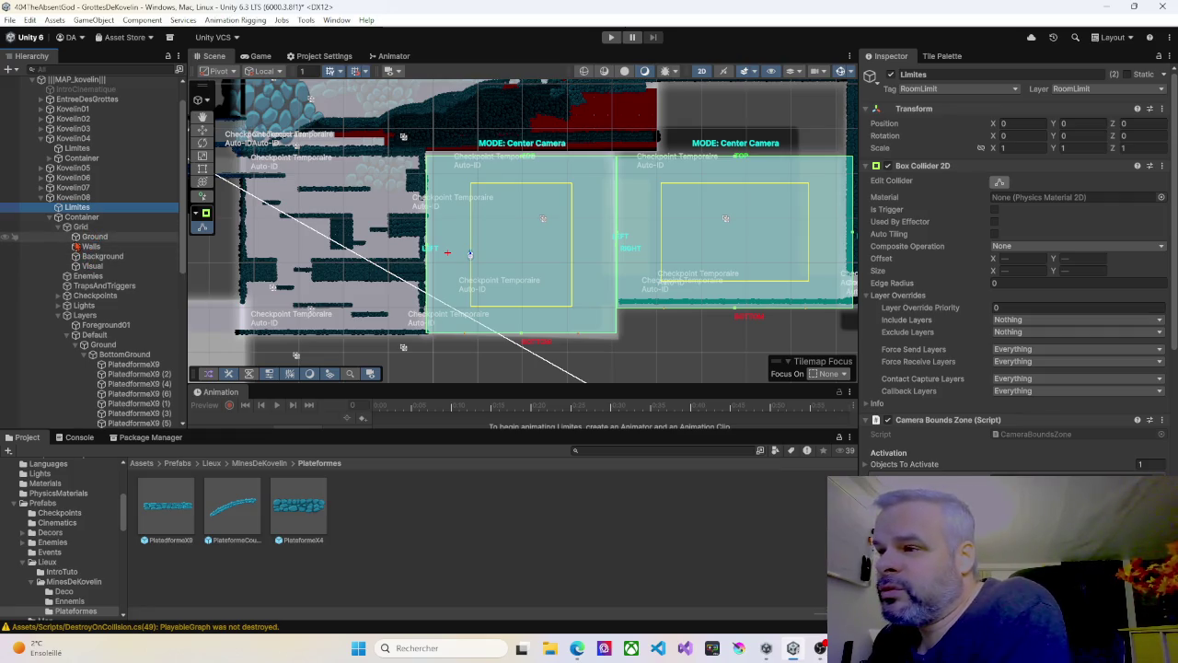
{"action": "left_click", "coordinate": [90, 240]}
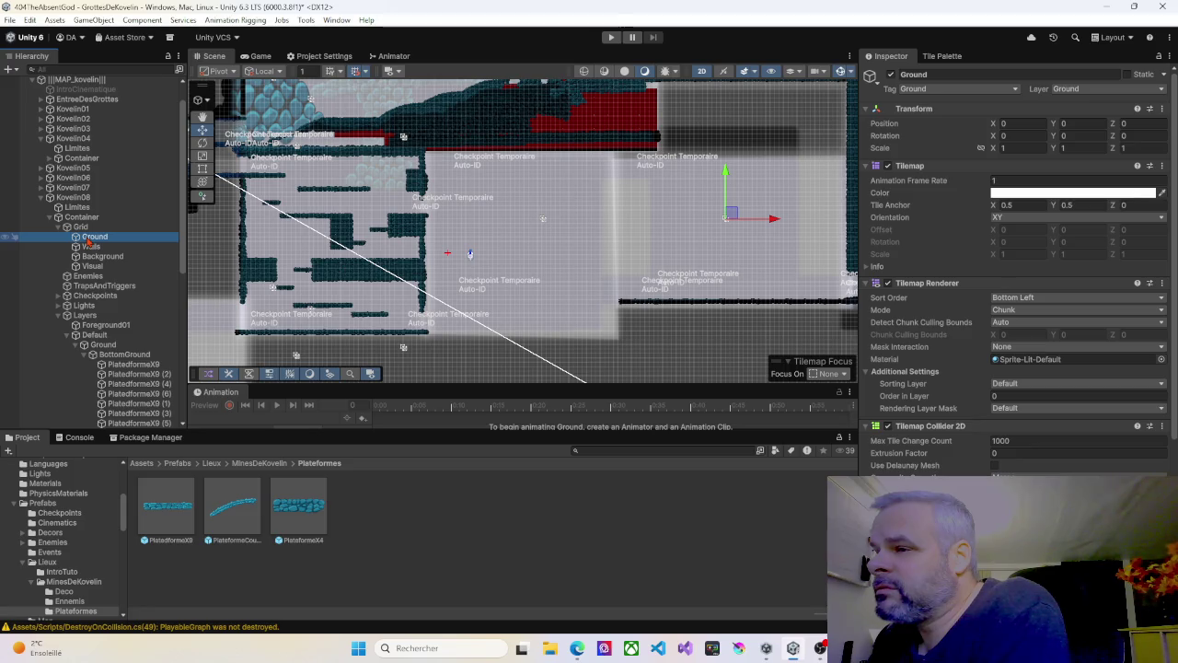
{"action": "left_click", "coordinate": [59, 228]}
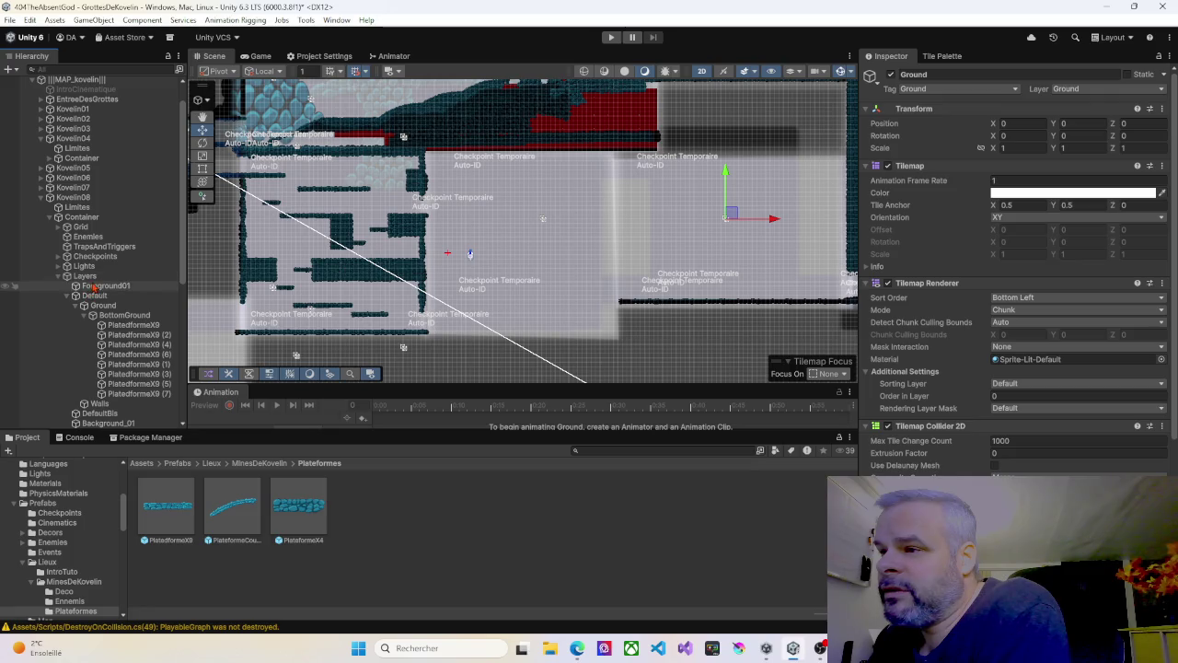
{"action": "left_click", "coordinate": [125, 317]}
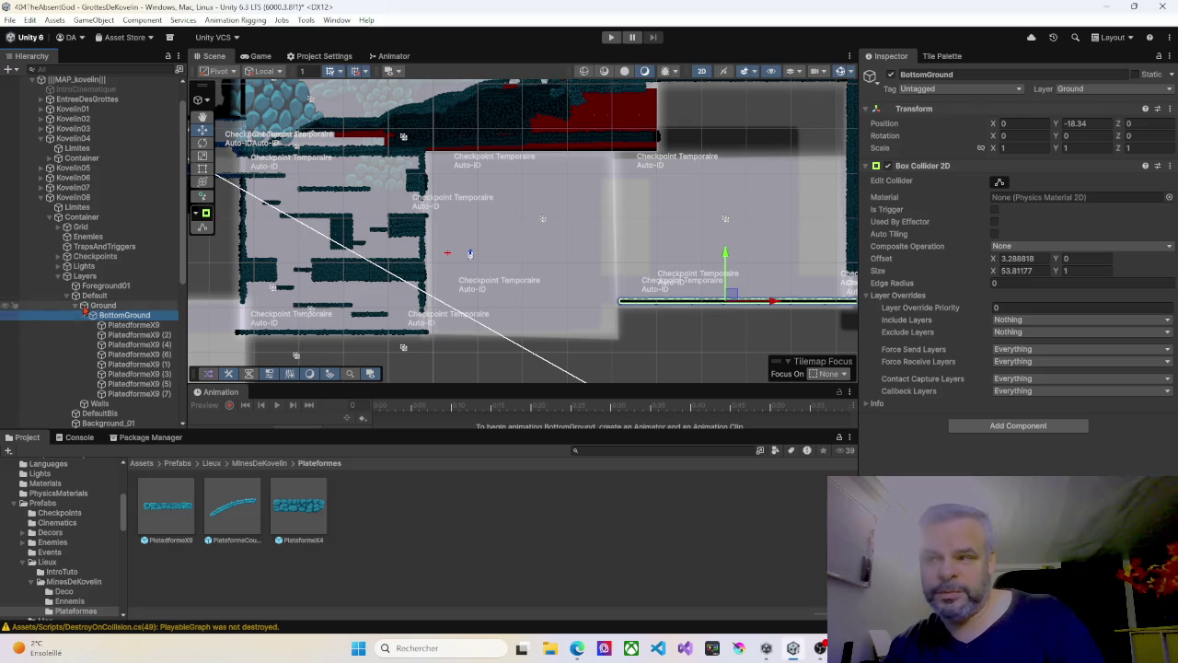
{"action": "left_click", "coordinate": [76, 295]}
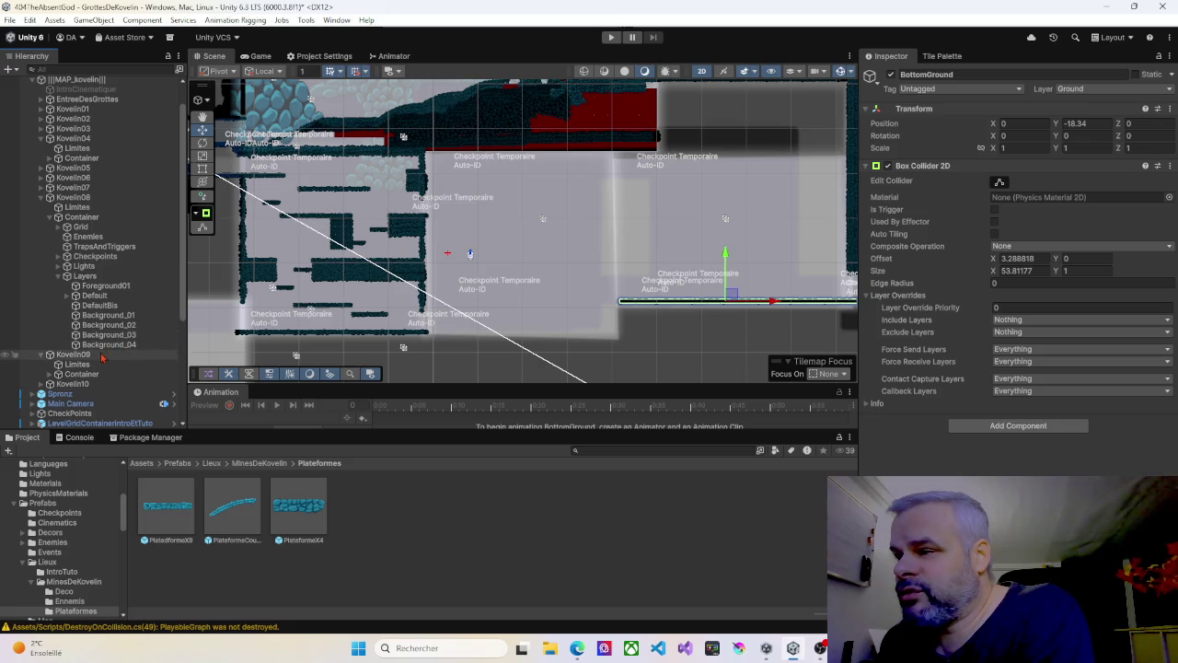
Step: Expand Kovelin09 > Container > Layers > Default and inspect its Ground and BottomGround
{"action": "scroll", "coordinate": [103, 358], "scroll_direction": "down", "scroll_amount": 2}
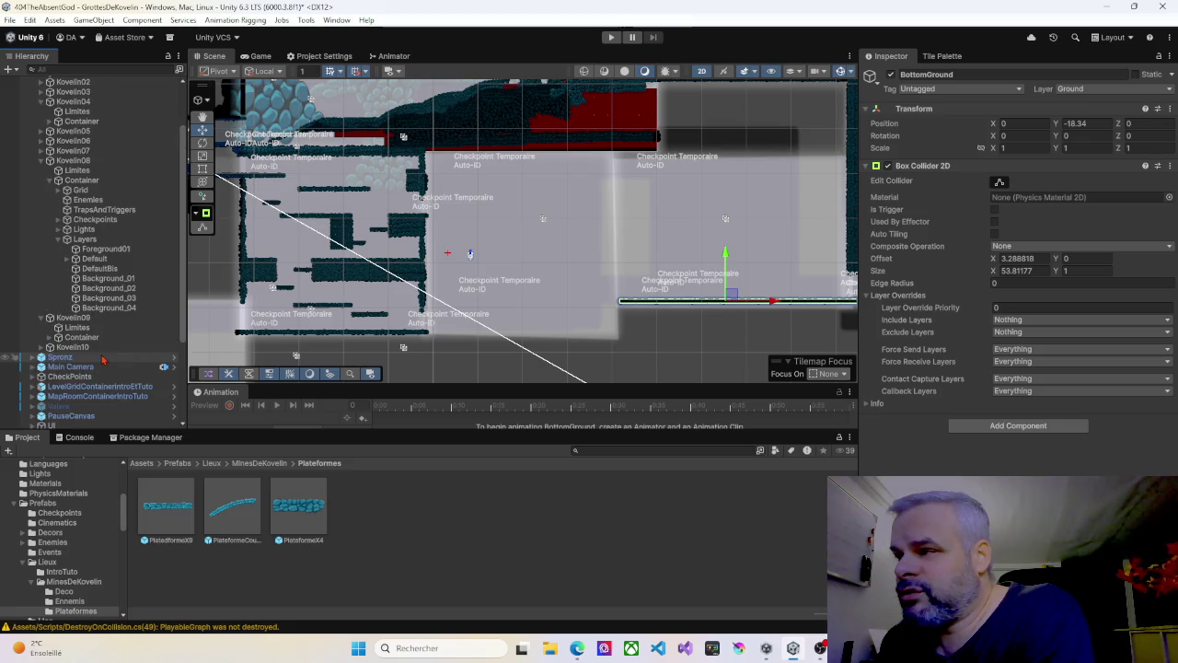
{"action": "left_click", "coordinate": [52, 338]}
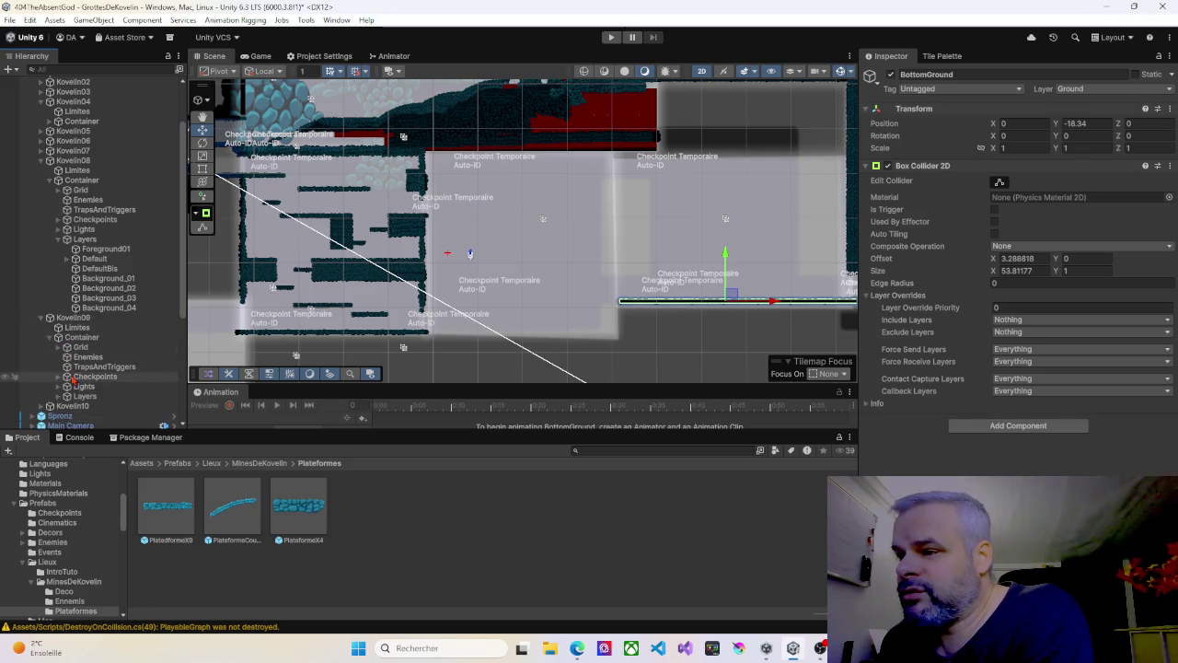
{"action": "left_click", "coordinate": [81, 396]}
{"action": "left_click", "coordinate": [68, 396]}
{"action": "scroll", "coordinate": [79, 396], "scroll_direction": "down", "scroll_amount": 4}
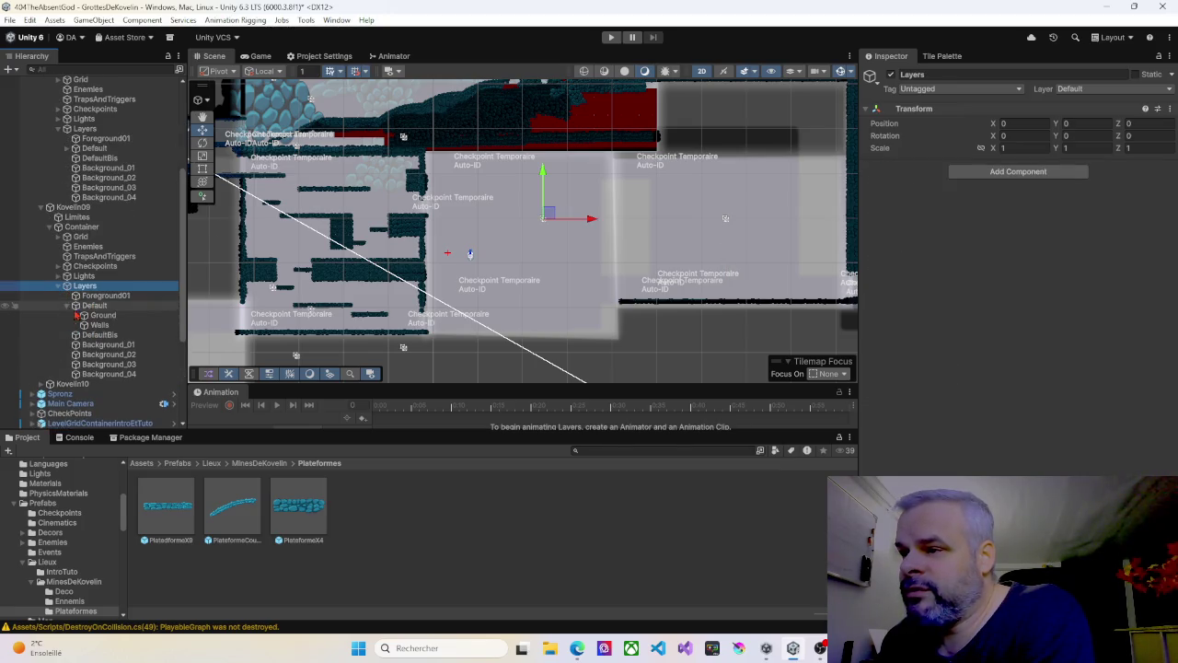
{"action": "left_click", "coordinate": [70, 305]}
{"action": "left_click", "coordinate": [101, 315]}
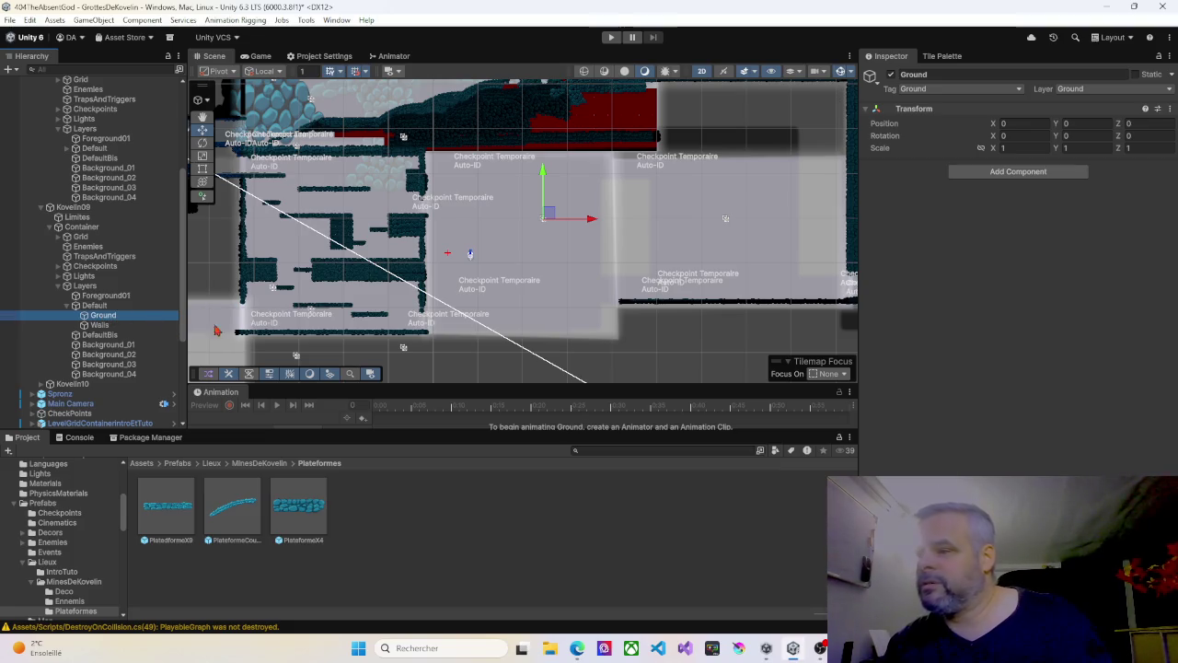
{"action": "left_click", "coordinate": [318, 313]}
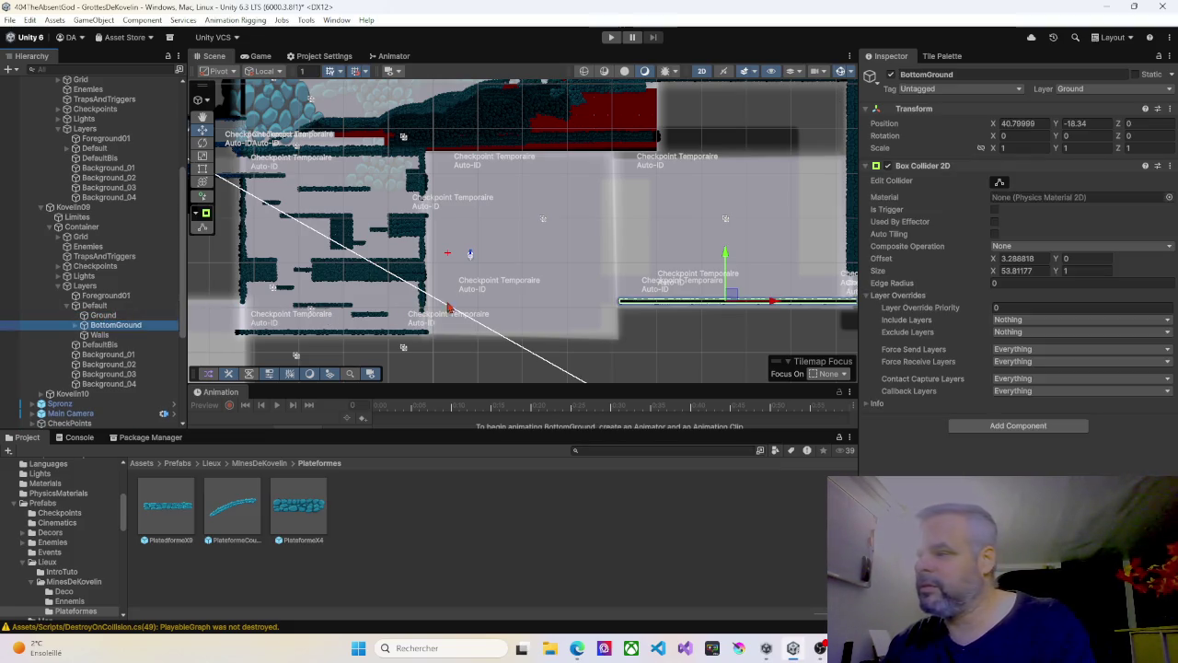
Step: Frame BottomGround in the Scene view and drag it down to Y -25.71
{"action": "right_click", "coordinate": [528, 324]}
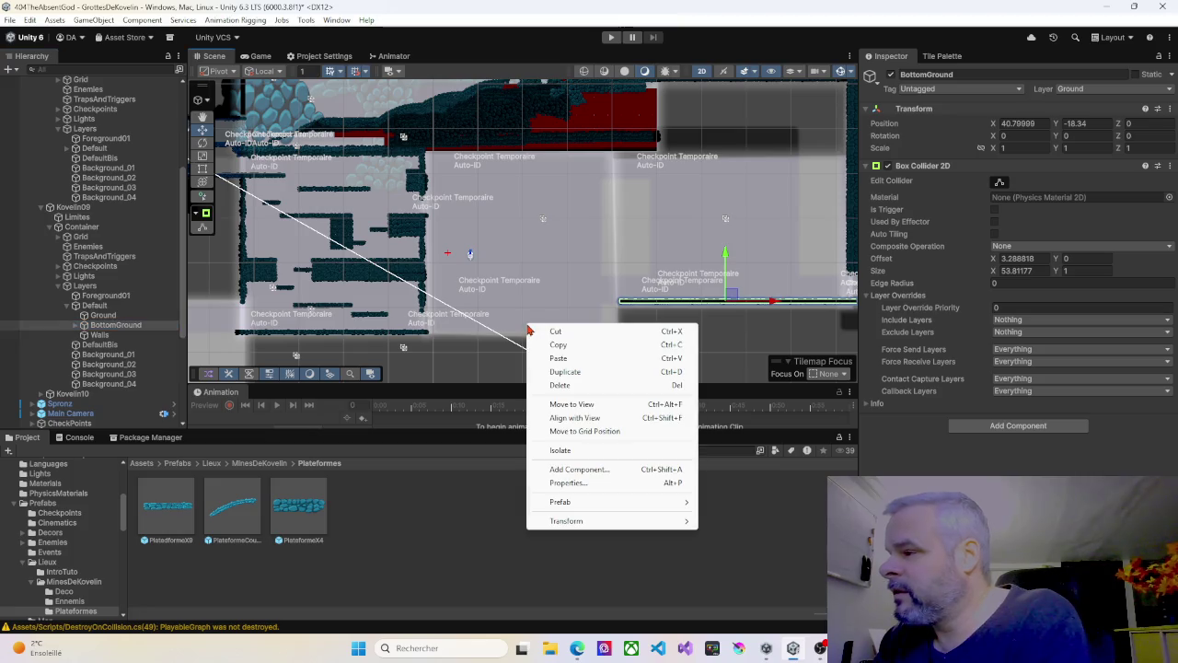
{"action": "left_click", "coordinate": [569, 404]}
{"action": "left_click_drag", "start_coordinate": [525, 190], "coordinate": [519, 288]}
{"action": "scroll", "coordinate": [505, 303], "scroll_direction": "up", "scroll_amount": 5}
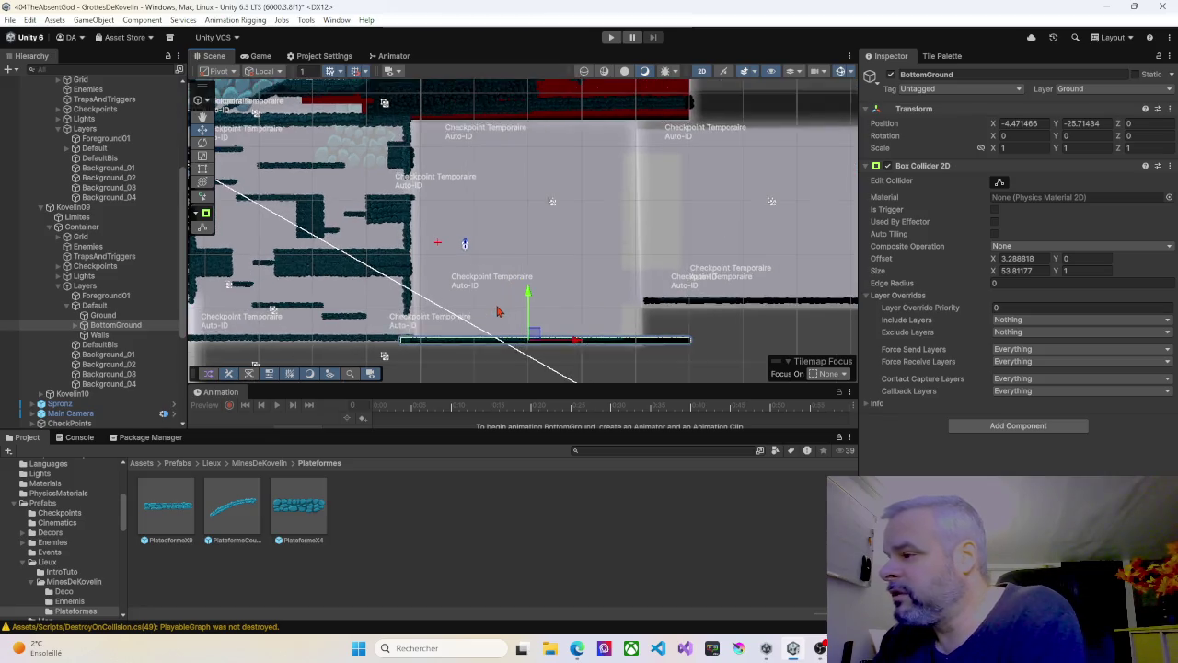
{"action": "left_click_drag", "start_coordinate": [507, 278], "coordinate": [511, 221]}
{"action": "scroll", "coordinate": [481, 261], "scroll_direction": "up", "scroll_amount": 3}
{"action": "scroll", "coordinate": [480, 260], "scroll_direction": "up", "scroll_amount": 3}
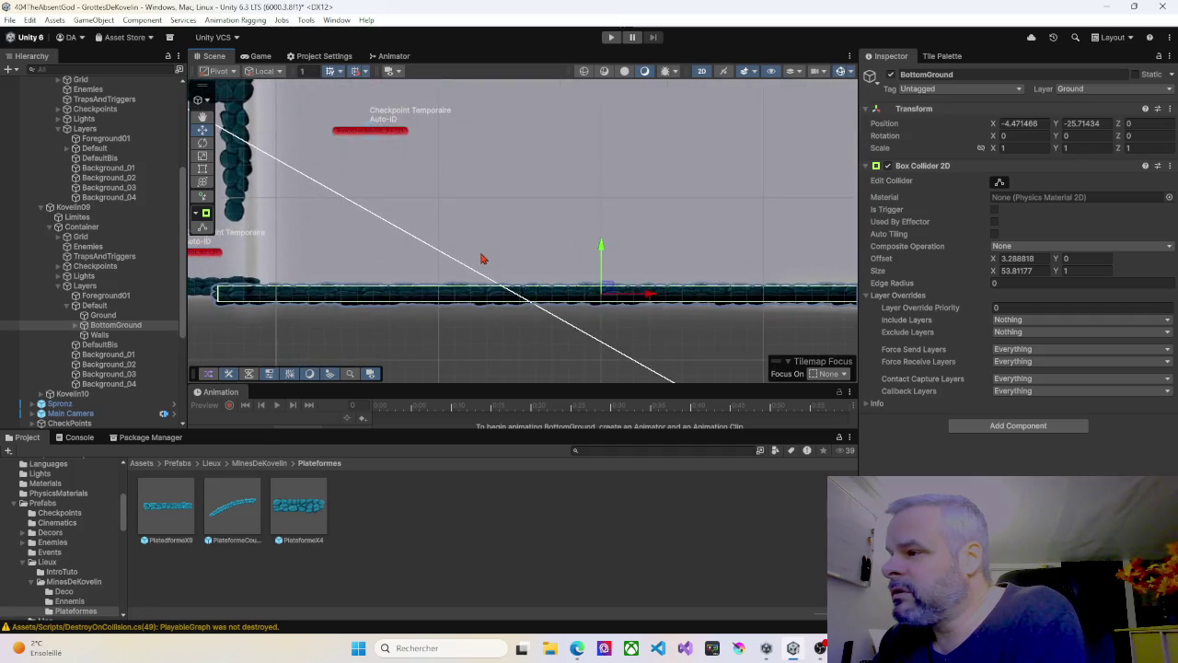
{"action": "mouse_move", "coordinate": [445, 263]}
{"action": "left_mouse_down"}
{"action": "mouse_move", "coordinate": [452, 245]}
{"action": "mouse_move", "coordinate": [521, 218]}
{"action": "left_mouse_up"}
Step: Set BottomGround's Transform Position Y to -25
{"action": "left_click", "coordinate": [1098, 123]}
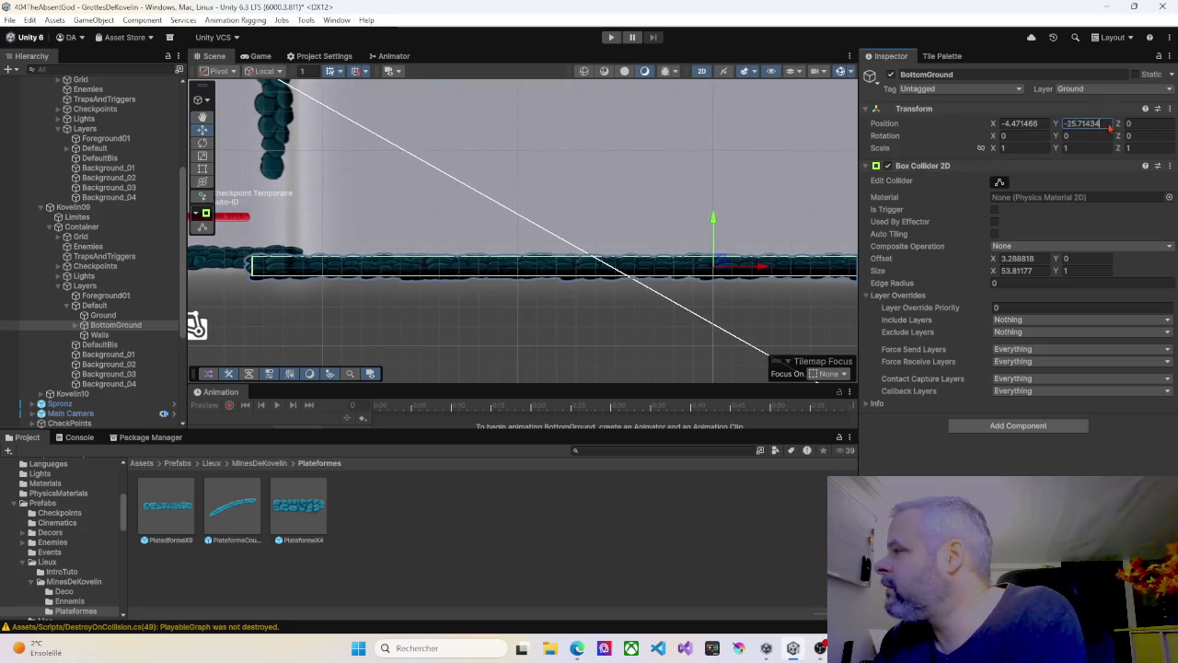
{"action": "left_click", "coordinate": [1108, 123]}
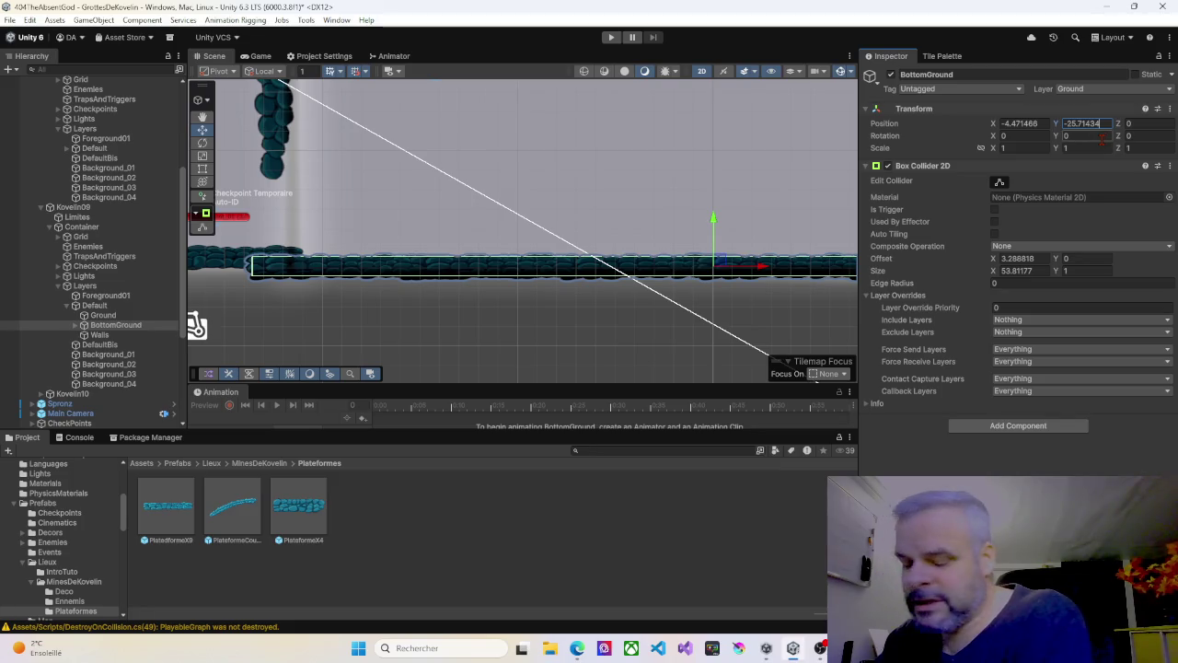
{"action": "key", "text": "BackSpace"}
{"action": "key", "text": "BackSpace"}
{"action": "key", "text": "BackSpace"}
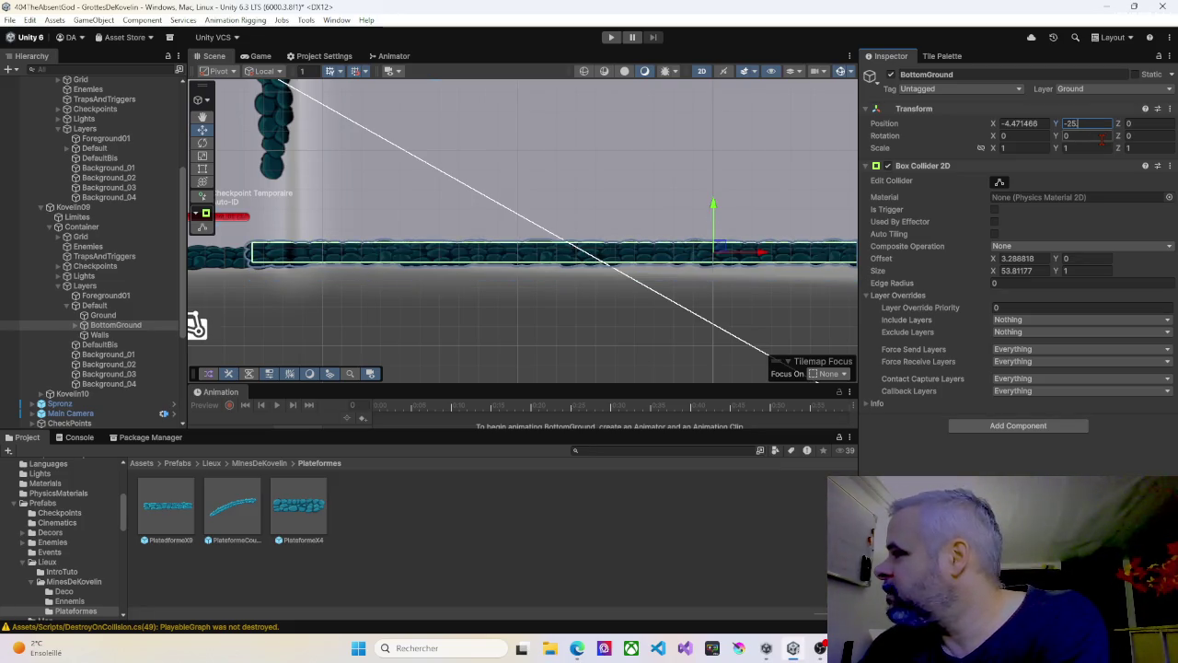
{"action": "key", "text": "Return"}
Step: Lower BottomGround slightly with the Y-axis gizmo to Y -25.27
{"action": "left_click_drag", "start_coordinate": [837, 168], "coordinate": [460, 156]}
{"action": "scroll", "coordinate": [589, 151], "scroll_direction": "down", "scroll_amount": 3}
{"action": "mouse_move", "coordinate": [626, 145]}
{"action": "left_mouse_down"}
{"action": "mouse_move", "coordinate": [565, 153]}
{"action": "mouse_move", "coordinate": [771, 147]}
{"action": "left_mouse_up"}
{"action": "scroll", "coordinate": [586, 171], "scroll_direction": "up", "scroll_amount": 2}
{"action": "scroll", "coordinate": [586, 171], "scroll_direction": "down", "scroll_amount": 2}
{"action": "scroll", "coordinate": [771, 148], "scroll_direction": "up", "scroll_amount": 3}
{"action": "left_click_drag", "start_coordinate": [451, 148], "coordinate": [602, 147]}
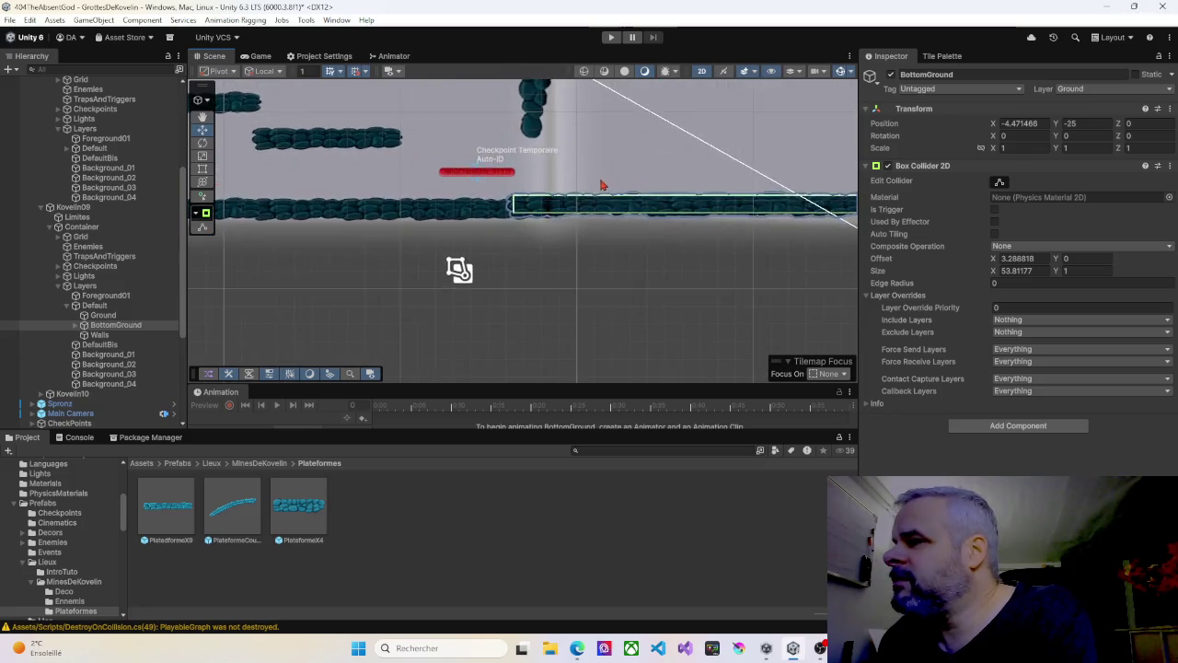
{"action": "scroll", "coordinate": [590, 191], "scroll_direction": "up", "scroll_amount": 2}
{"action": "scroll", "coordinate": [590, 191], "scroll_direction": "up", "scroll_amount": 3}
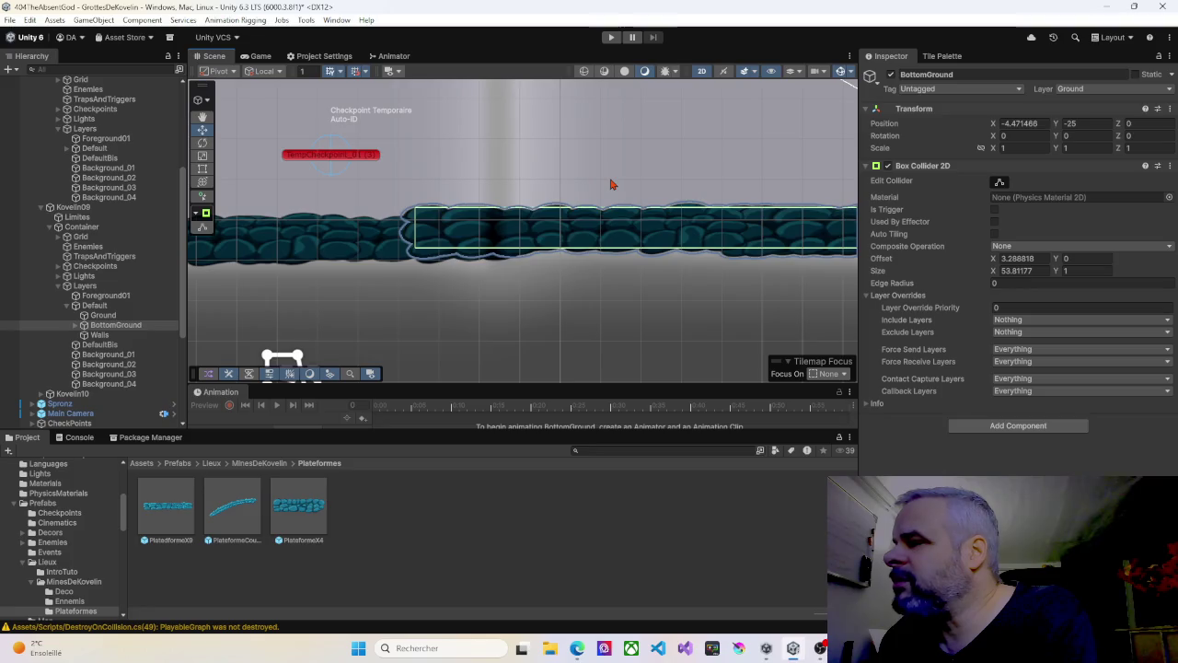
{"action": "scroll", "coordinate": [609, 184], "scroll_direction": "down", "scroll_amount": 2}
{"action": "scroll", "coordinate": [546, 180], "scroll_direction": "right", "scroll_amount": 10}
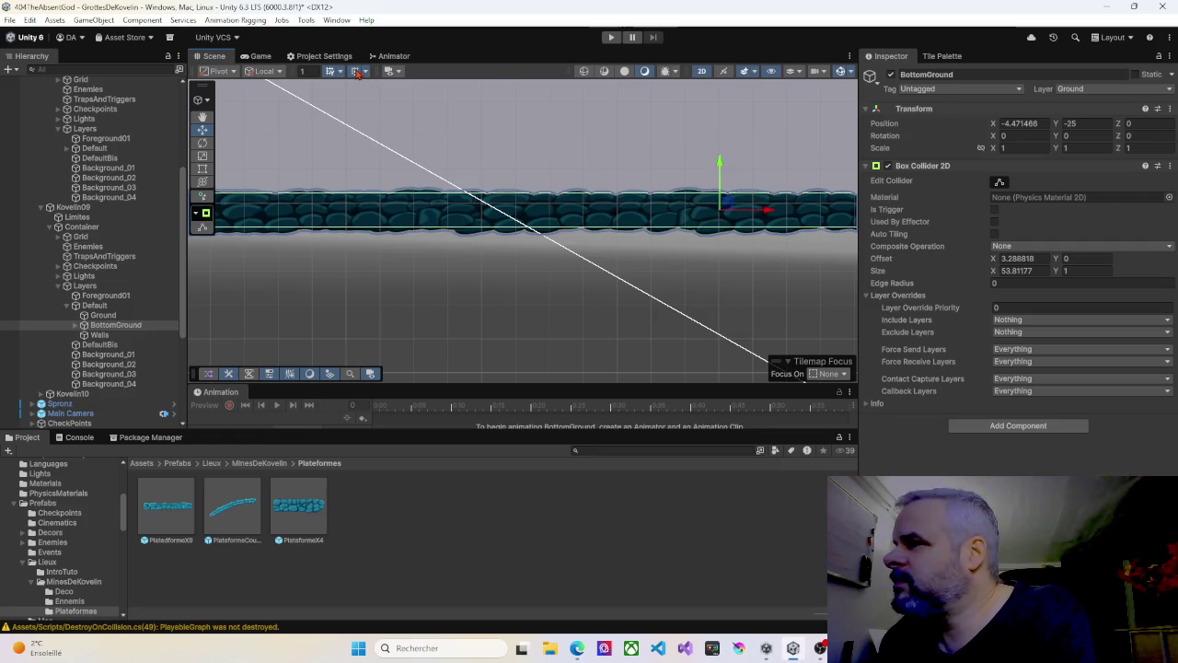
{"action": "left_click_drag", "start_coordinate": [724, 165], "coordinate": [722, 175]}
Step: Pan across the level and select a background sprite in the room
{"action": "scroll", "coordinate": [624, 175], "scroll_direction": "left", "scroll_amount": 10}
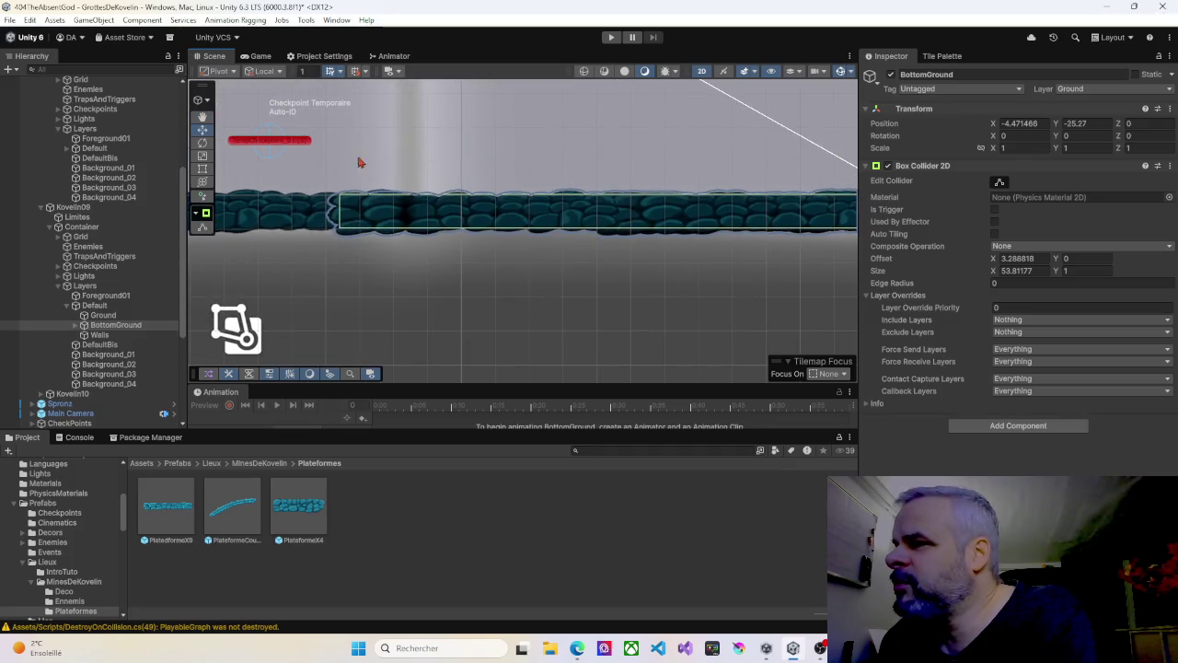
{"action": "scroll", "coordinate": [483, 173], "scroll_direction": "down", "scroll_amount": 8}
{"action": "scroll", "coordinate": [485, 164], "scroll_direction": "down", "scroll_amount": 6}
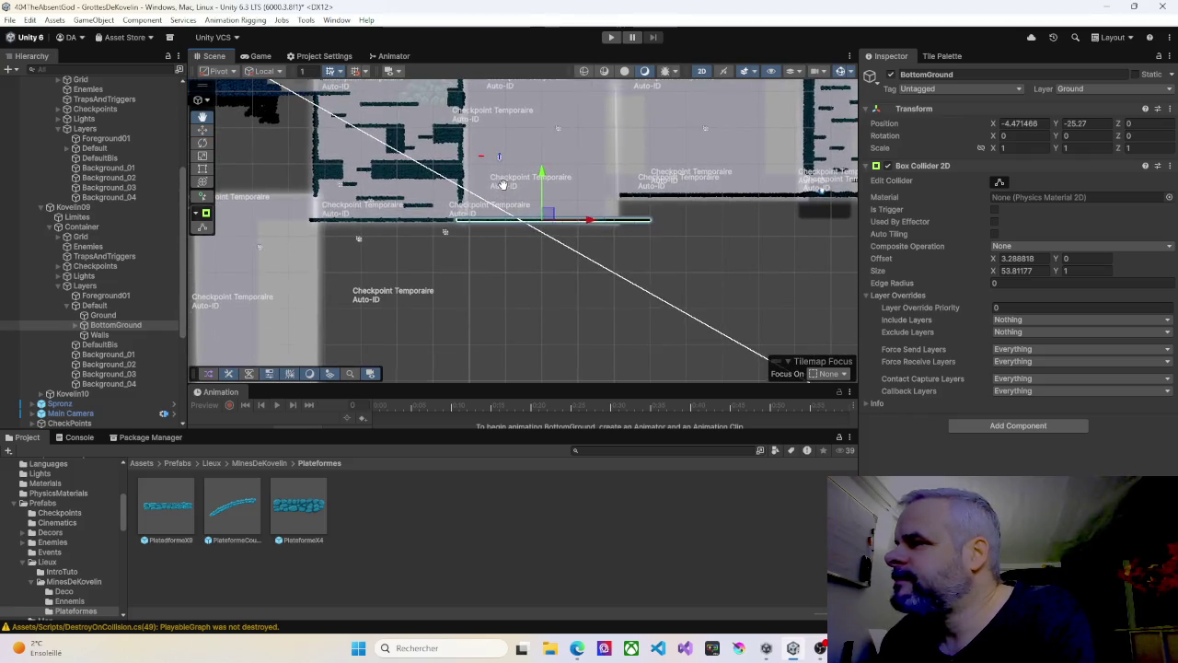
{"action": "left_click_drag", "start_coordinate": [503, 182], "coordinate": [492, 206]}
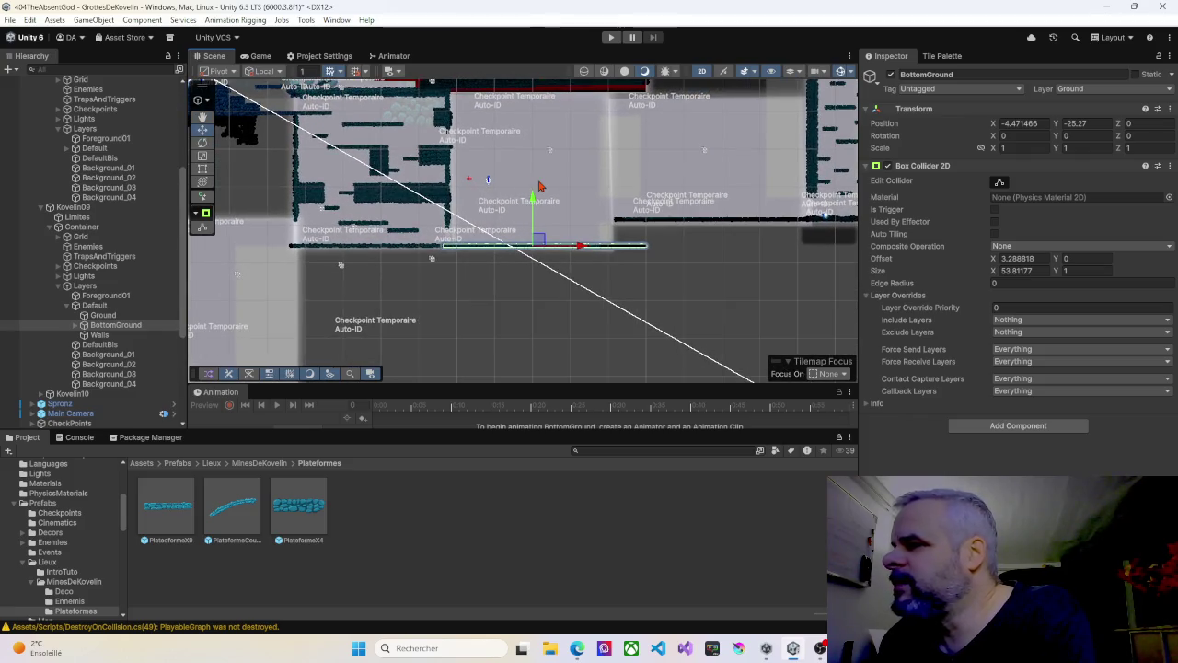
{"action": "scroll", "coordinate": [440, 217], "scroll_direction": "up", "scroll_amount": 5}
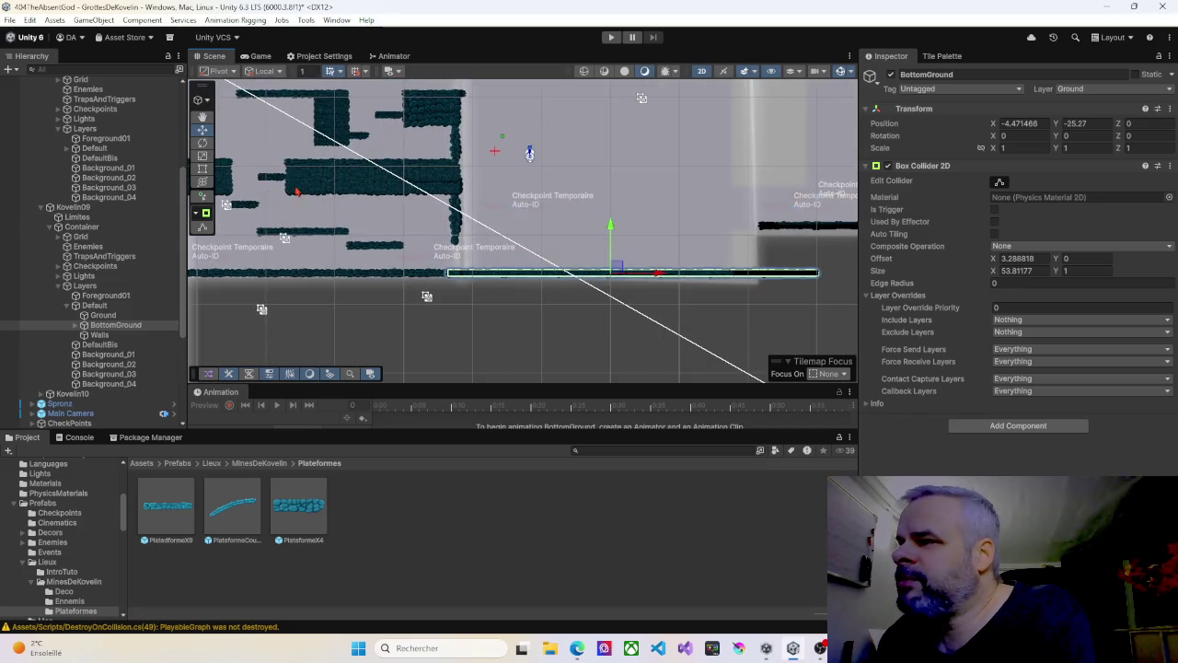
{"action": "left_click", "coordinate": [324, 199]}
Step: Collapse Walls and select the Limites zones of both Kovelin02 and Kovelin09
{"action": "scroll", "coordinate": [80, 273], "scroll_direction": "up", "scroll_amount": 5}
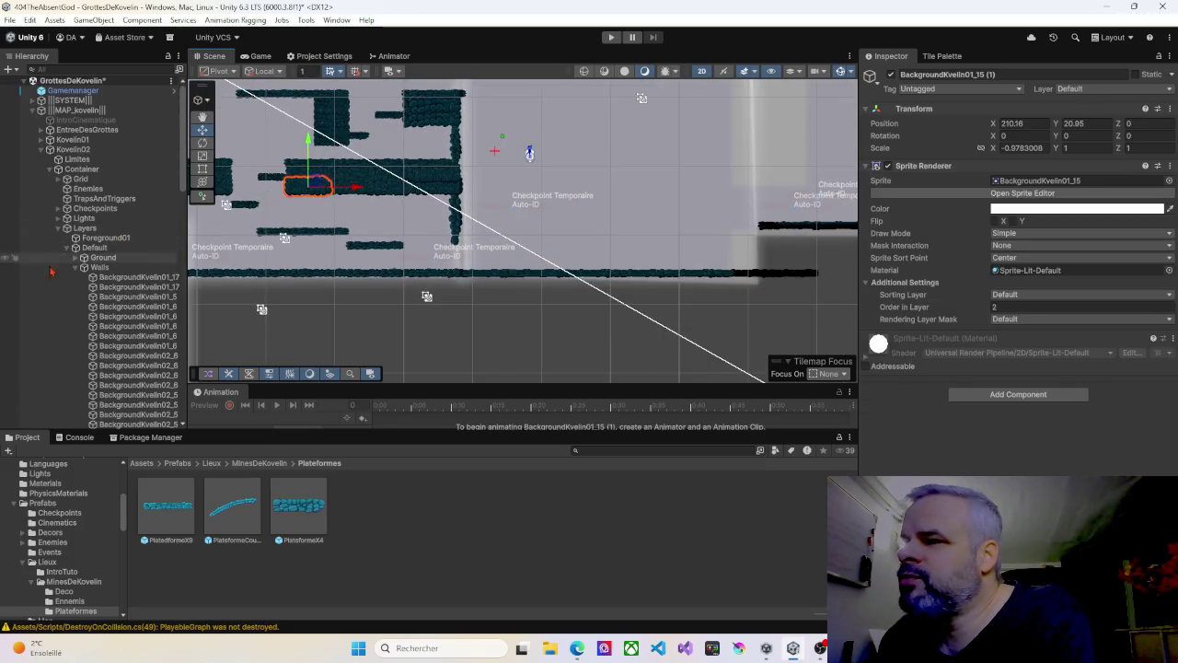
{"action": "left_click", "coordinate": [81, 268]}
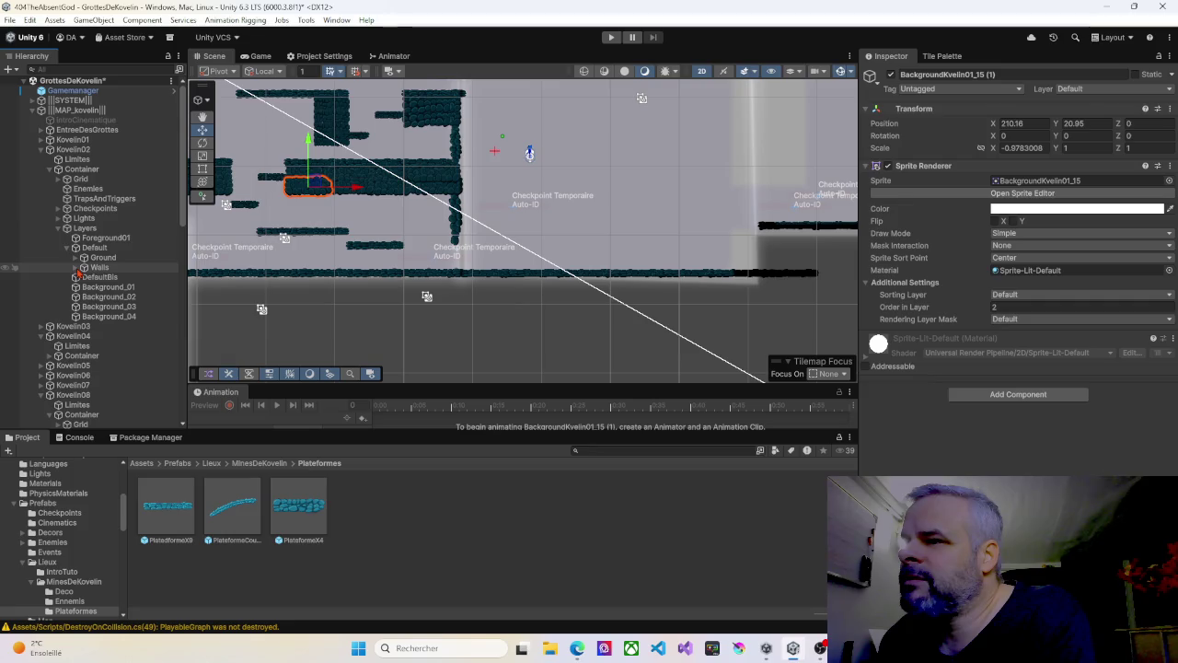
{"action": "left_click", "coordinate": [81, 169]}
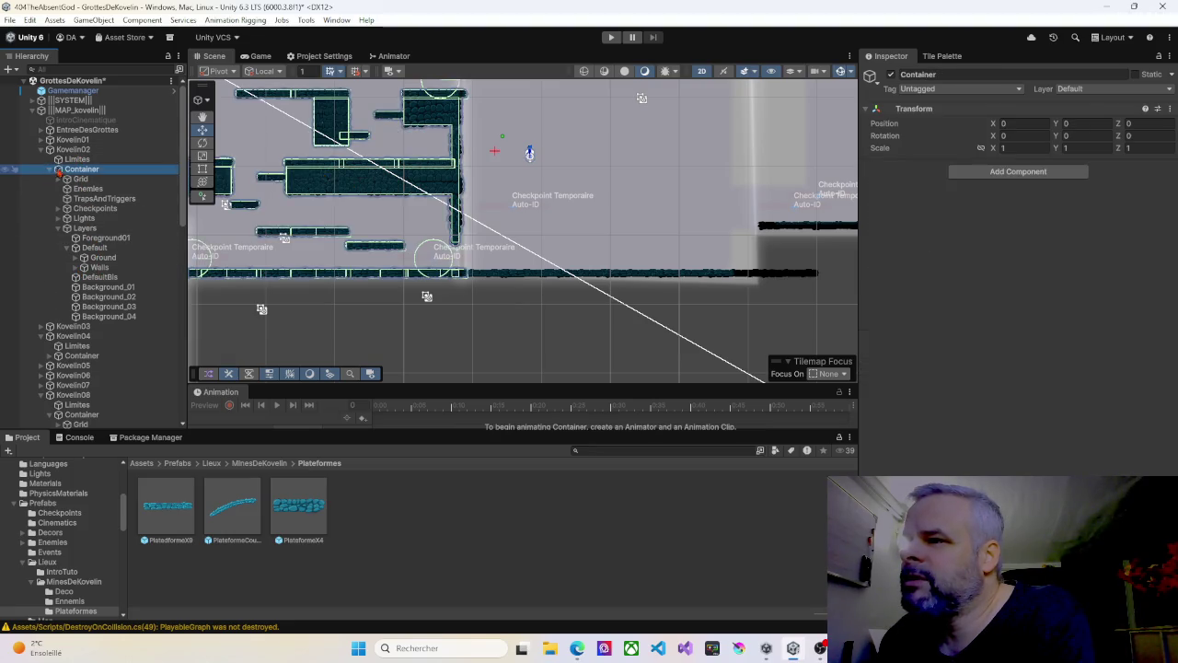
{"action": "left_click", "coordinate": [57, 169]}
{"action": "left_click", "coordinate": [73, 160]}
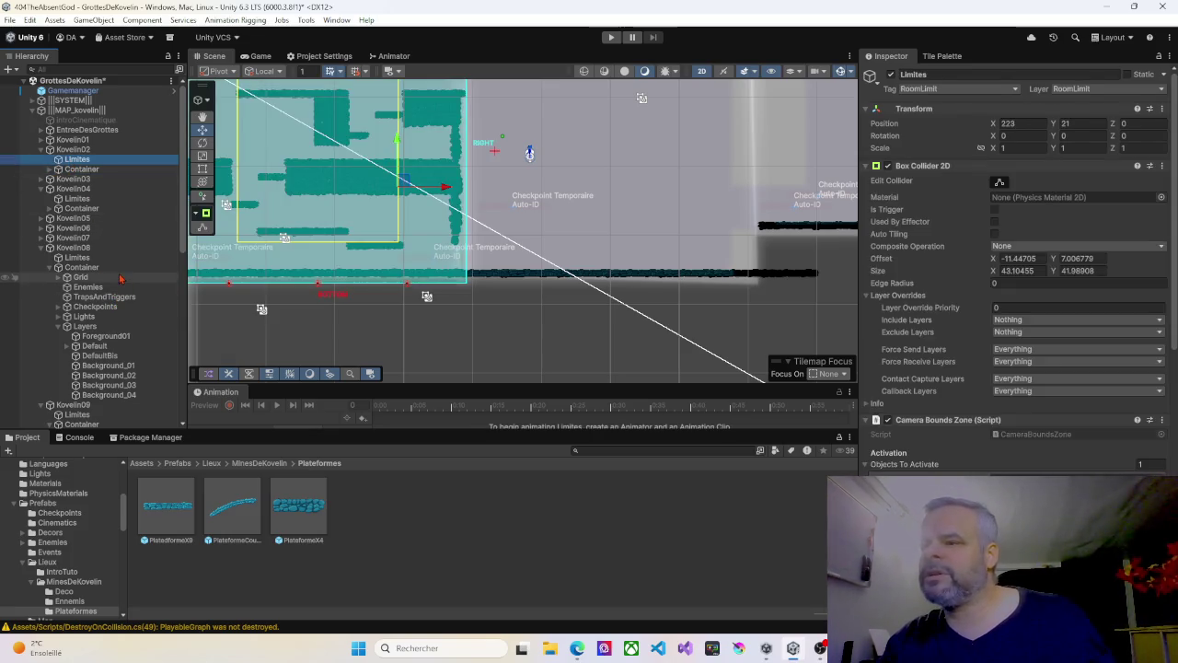
{"action": "scroll", "coordinate": [81, 341], "scroll_direction": "down", "scroll_amount": 3}
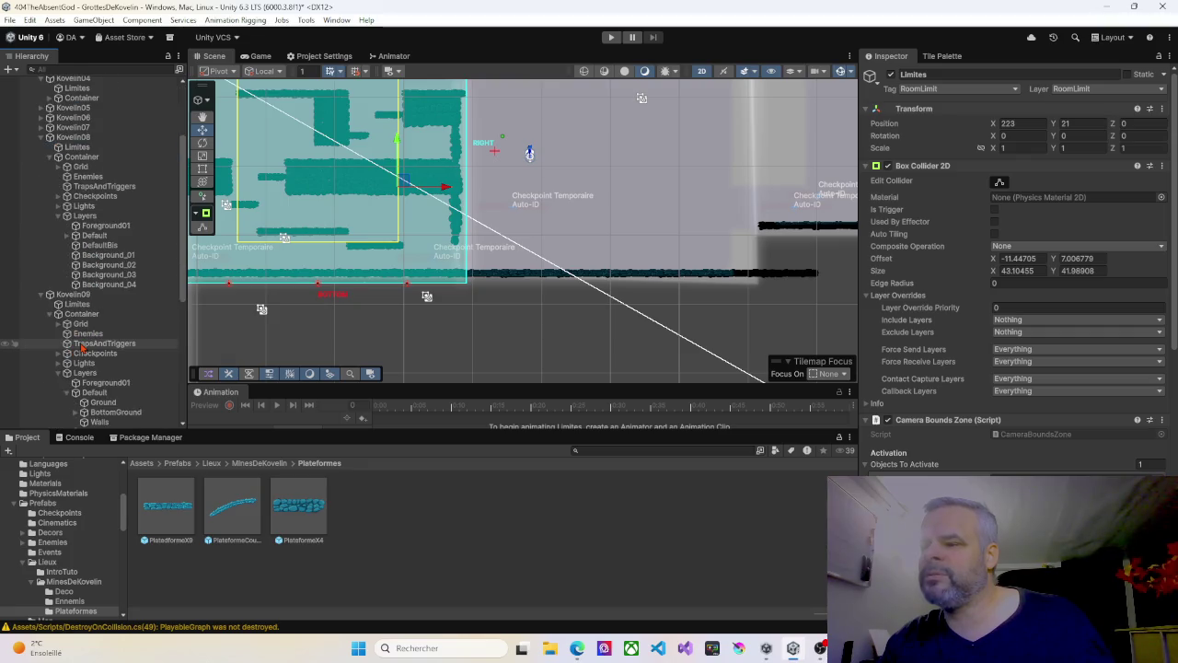
{"action": "scroll", "coordinate": [85, 344], "scroll_direction": "down", "scroll_amount": 2}
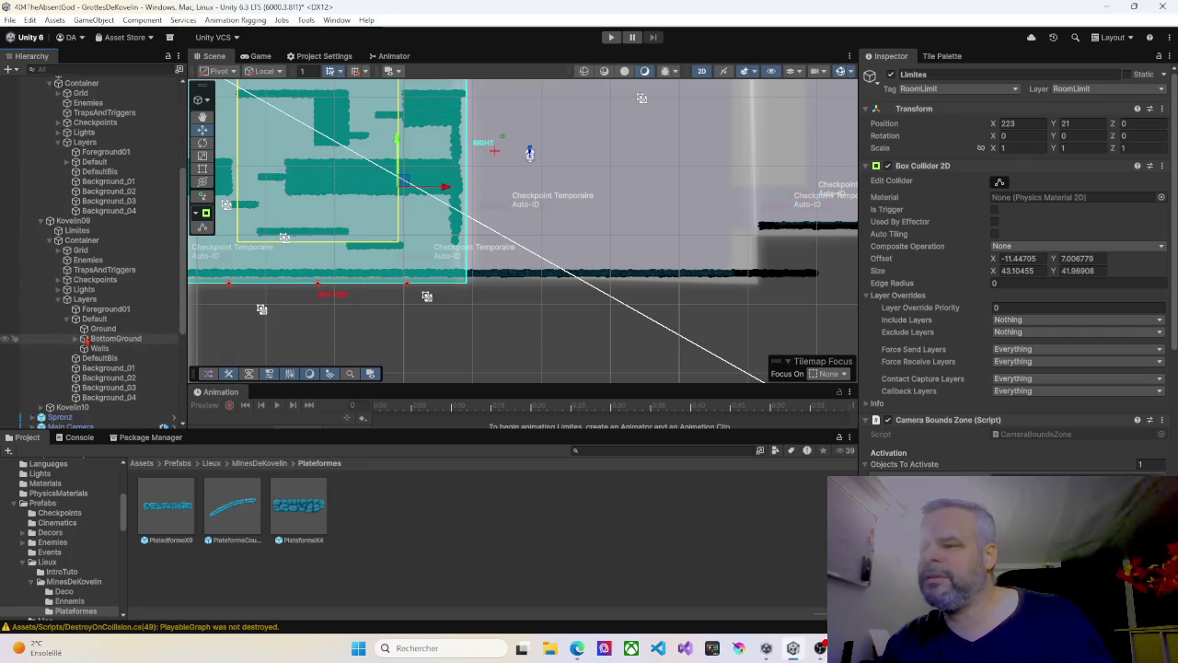
{"action": "left_click", "coordinate": [77, 230], "text": "ctrl"}
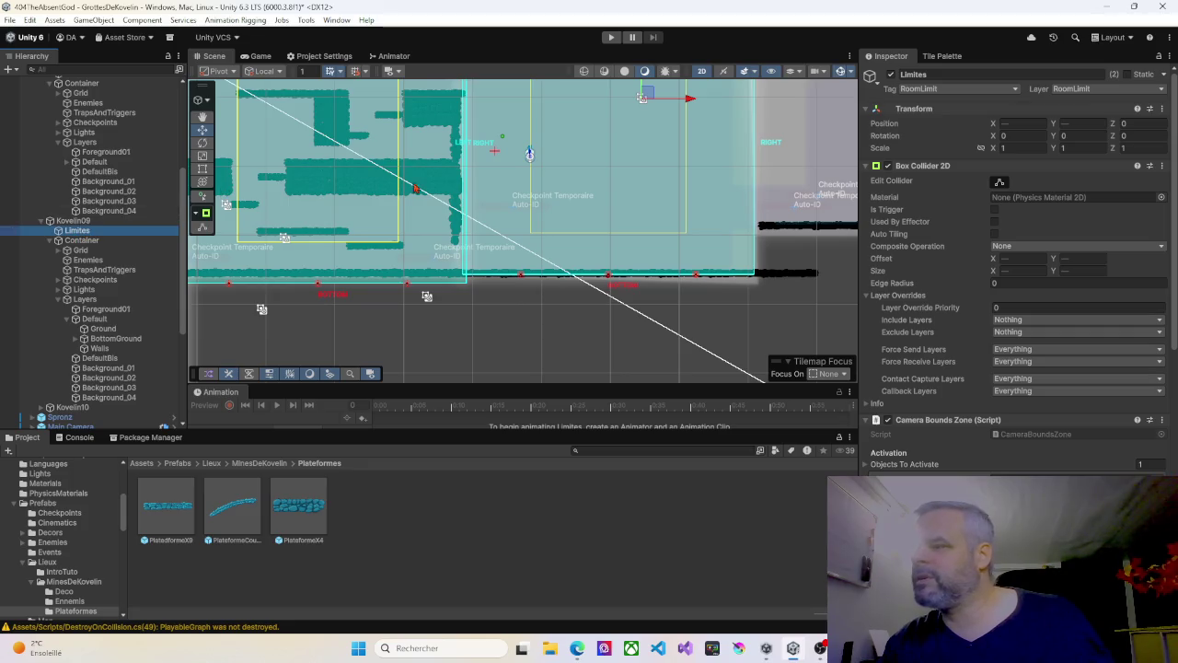
Step: Reshape the room-limit collider: left edge slightly right, bottom slightly down, top slightly up
{"action": "left_click", "coordinate": [999, 183]}
{"action": "scroll", "coordinate": [460, 198], "scroll_direction": "up", "scroll_amount": 5}
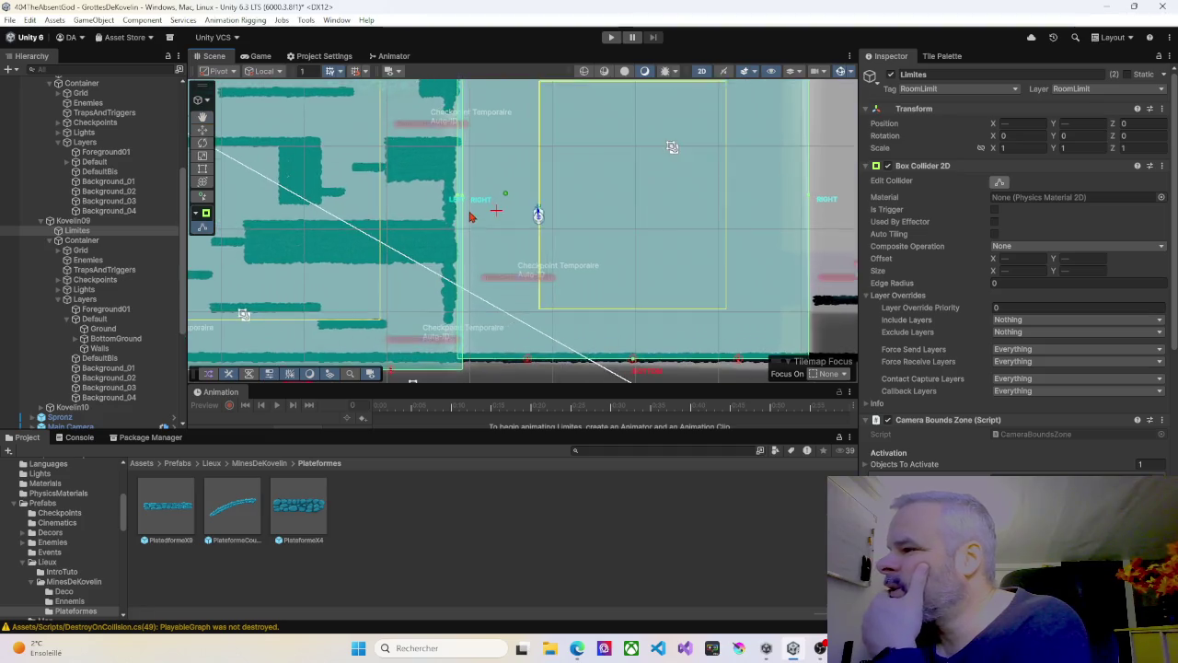
{"action": "left_click_drag", "start_coordinate": [454, 194], "coordinate": [460, 195]}
{"action": "scroll", "coordinate": [463, 231], "scroll_direction": "down", "scroll_amount": 5}
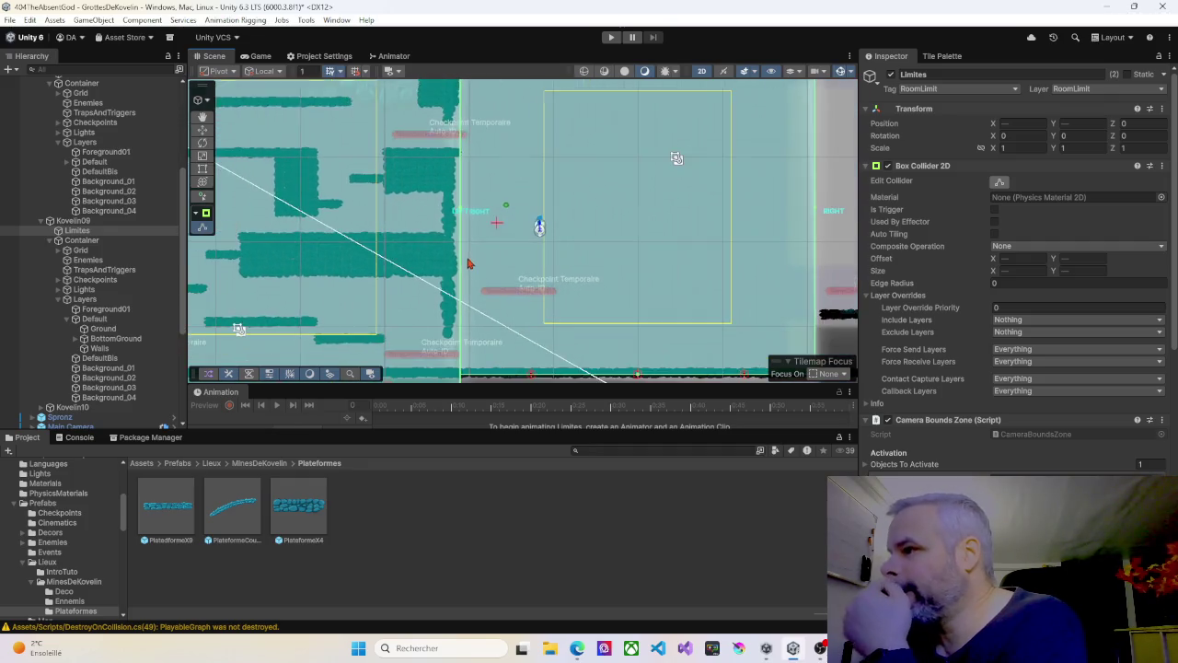
{"action": "left_click_drag", "start_coordinate": [475, 270], "coordinate": [479, 202]}
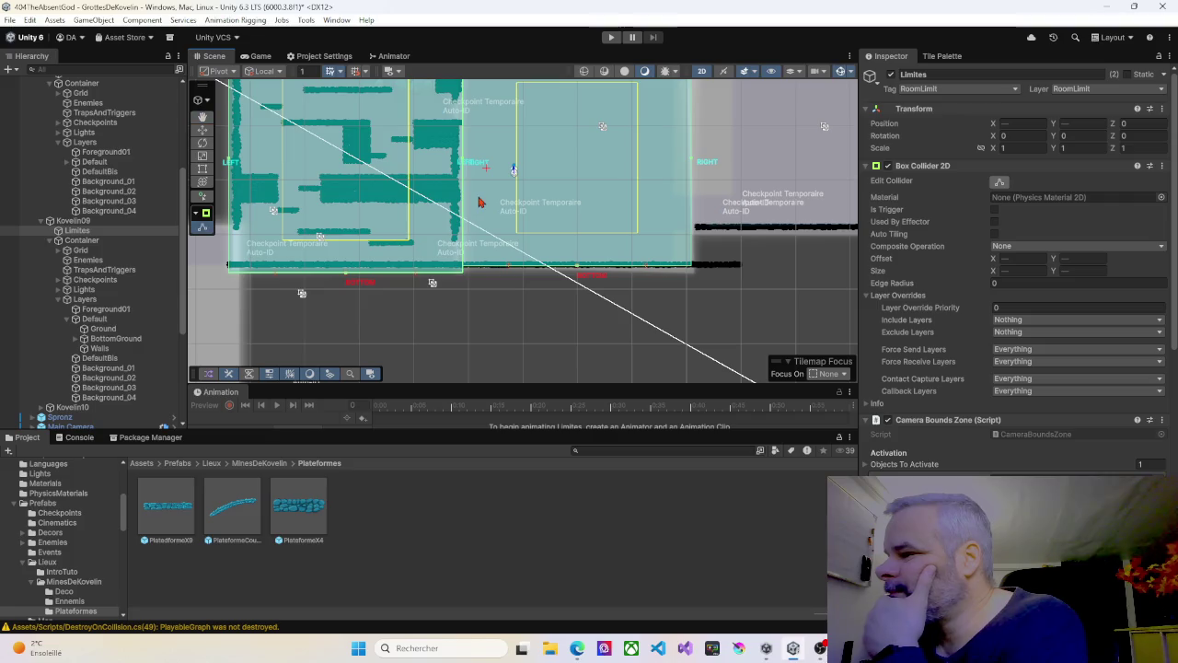
{"action": "left_click_drag", "start_coordinate": [579, 270], "coordinate": [580, 278]}
{"action": "scroll", "coordinate": [584, 259], "scroll_direction": "down", "scroll_amount": 4}
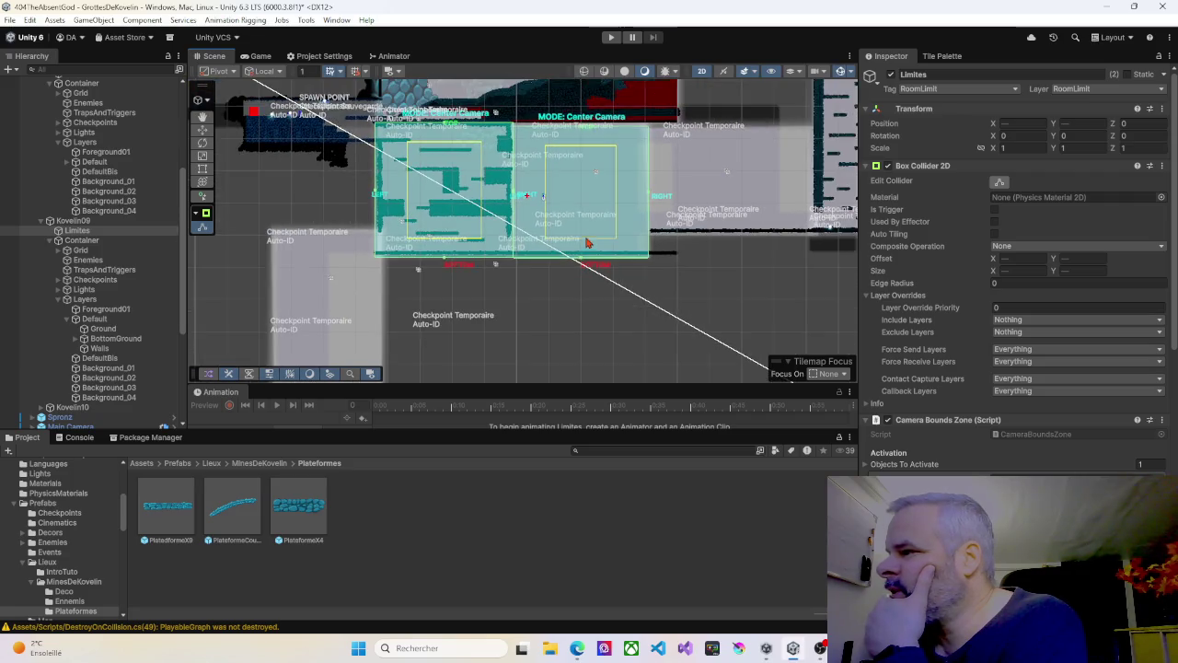
{"action": "scroll", "coordinate": [576, 201], "scroll_direction": "up", "scroll_amount": 6}
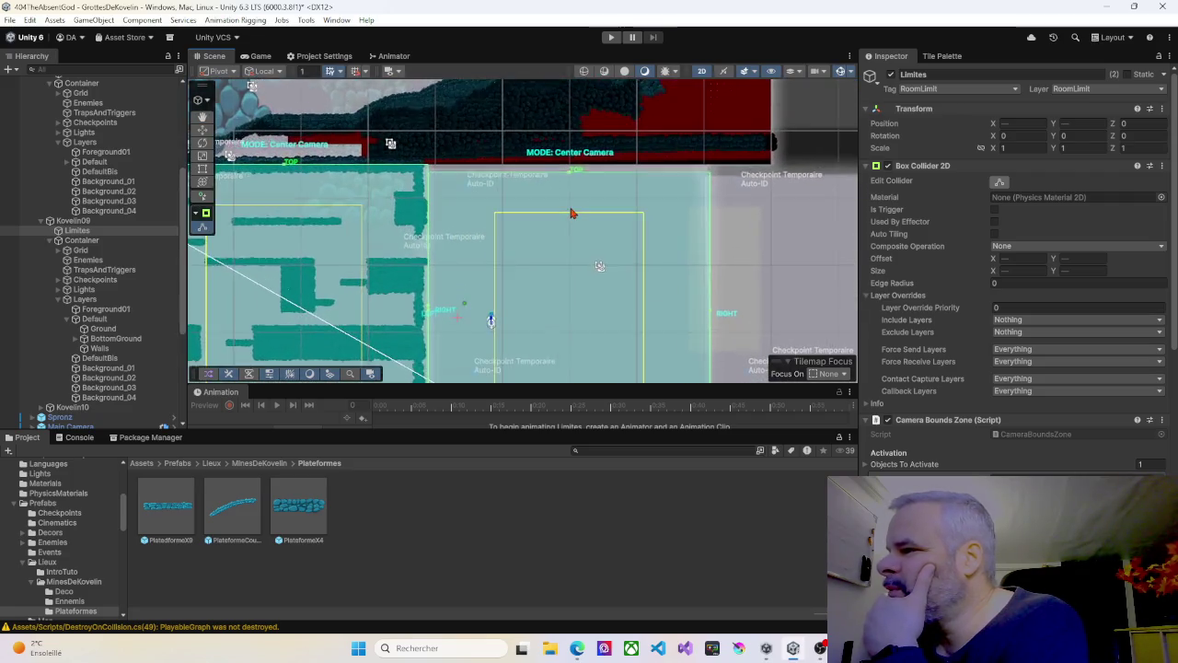
{"action": "left_click_drag", "start_coordinate": [569, 168], "coordinate": [568, 158]}
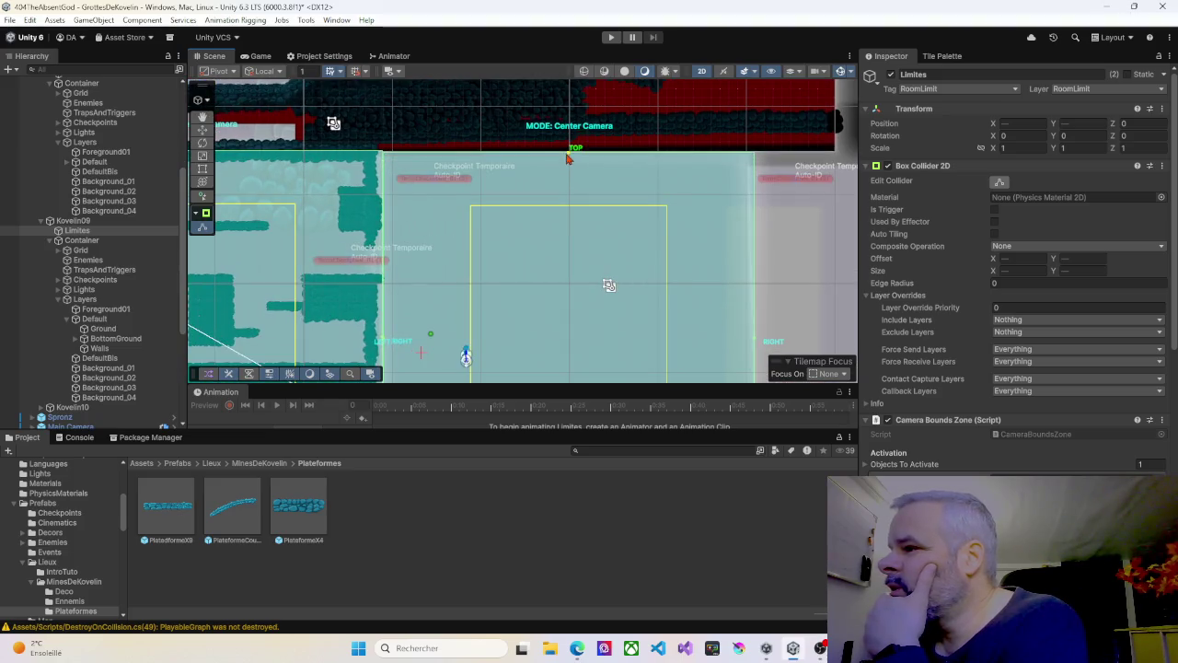
{"action": "scroll", "coordinate": [558, 227], "scroll_direction": "down", "scroll_amount": 3}
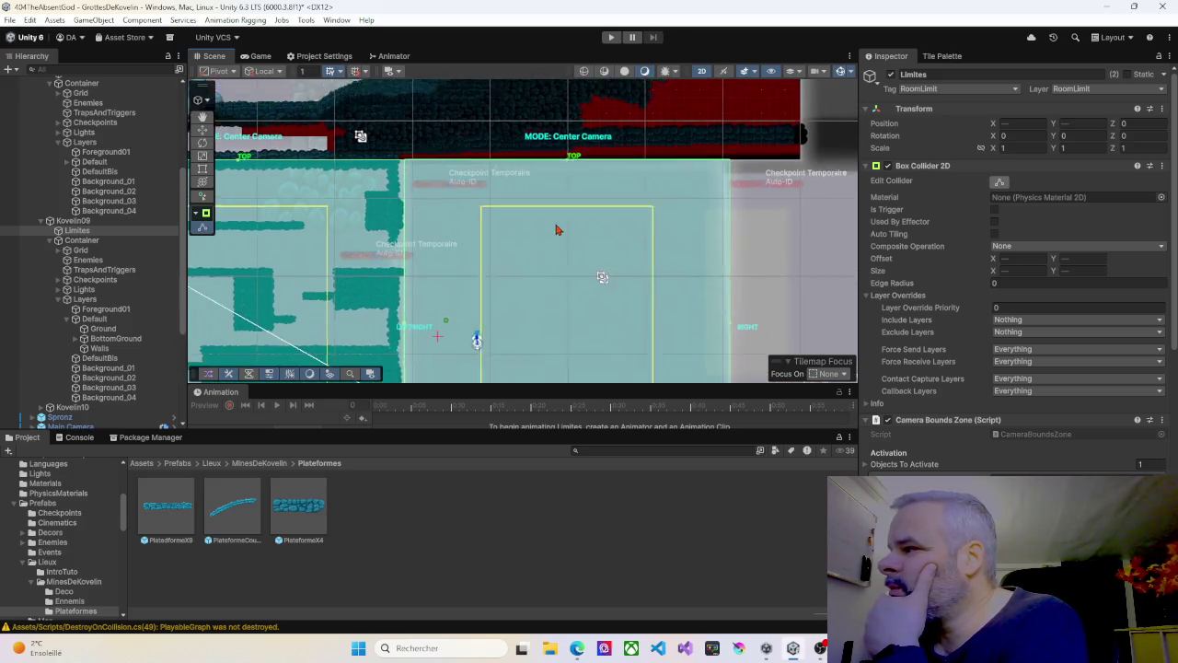
Step: Pan and zoom across the teal room-limit zones, then select BottomGround under Ground
{"action": "mouse_move", "coordinate": [555, 229]}
{"action": "left_mouse_down"}
{"action": "mouse_move", "coordinate": [736, 221]}
{"action": "mouse_move", "coordinate": [718, 175]}
{"action": "mouse_move", "coordinate": [519, 196]}
{"action": "mouse_move", "coordinate": [454, 180]}
{"action": "mouse_move", "coordinate": [365, 229]}
{"action": "mouse_move", "coordinate": [460, 215]}
{"action": "mouse_move", "coordinate": [440, 214]}
{"action": "mouse_move", "coordinate": [431, 272]}
{"action": "left_mouse_up"}
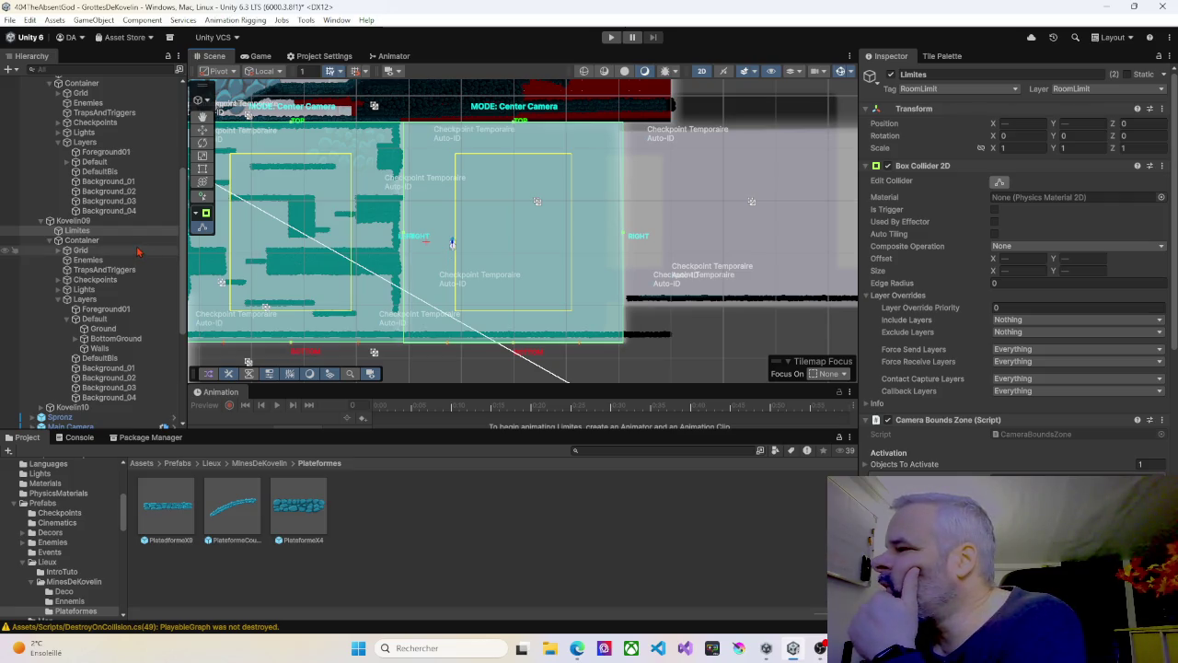
{"action": "mouse_move", "coordinate": [576, 274]}
{"action": "left_mouse_down"}
{"action": "mouse_move", "coordinate": [415, 268]}
{"action": "mouse_move", "coordinate": [381, 316]}
{"action": "mouse_move", "coordinate": [534, 285]}
{"action": "mouse_move", "coordinate": [578, 262]}
{"action": "left_mouse_up"}
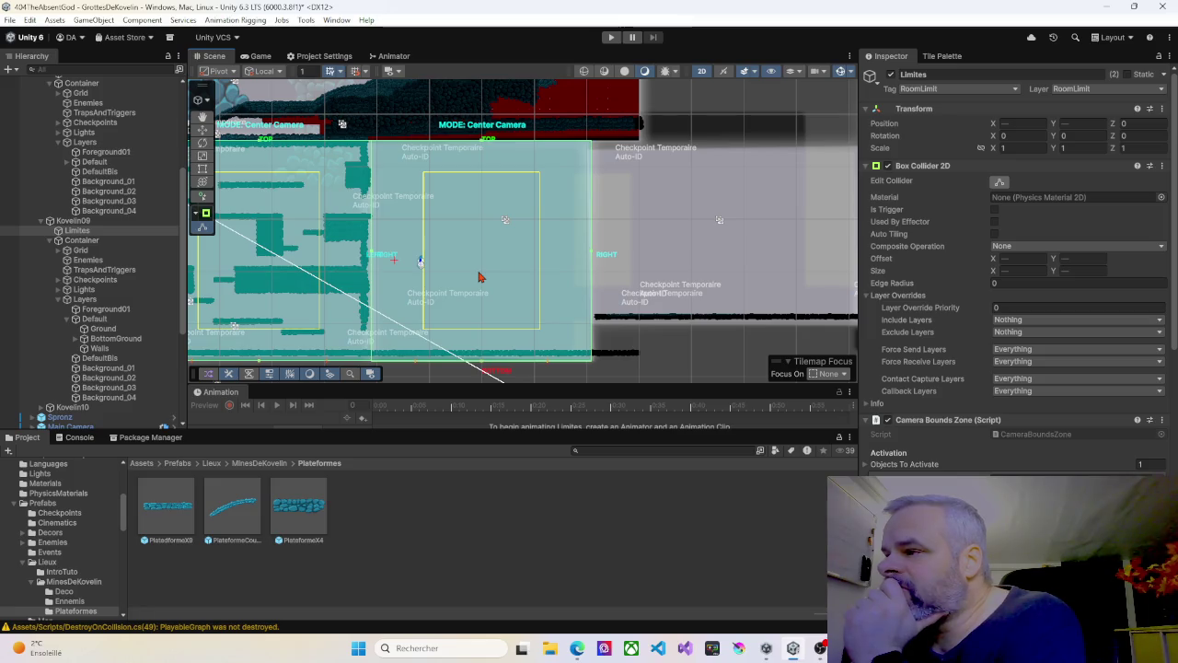
{"action": "left_click_drag", "start_coordinate": [479, 276], "coordinate": [631, 231]}
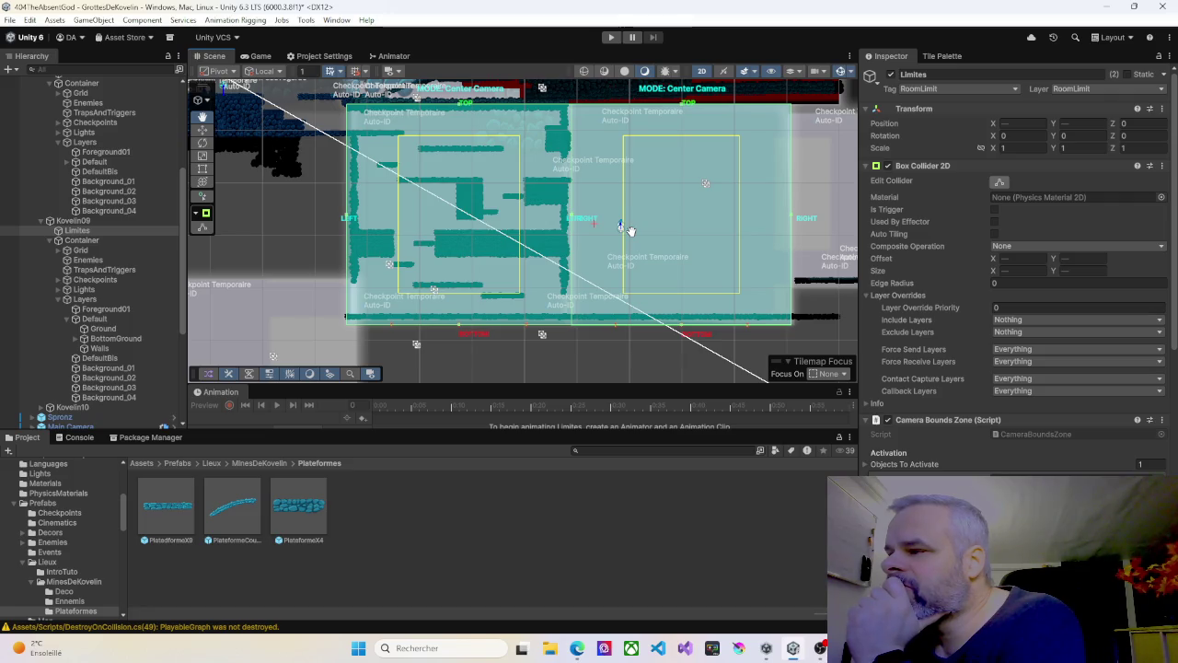
{"action": "left_click_drag", "start_coordinate": [631, 230], "coordinate": [558, 229]}
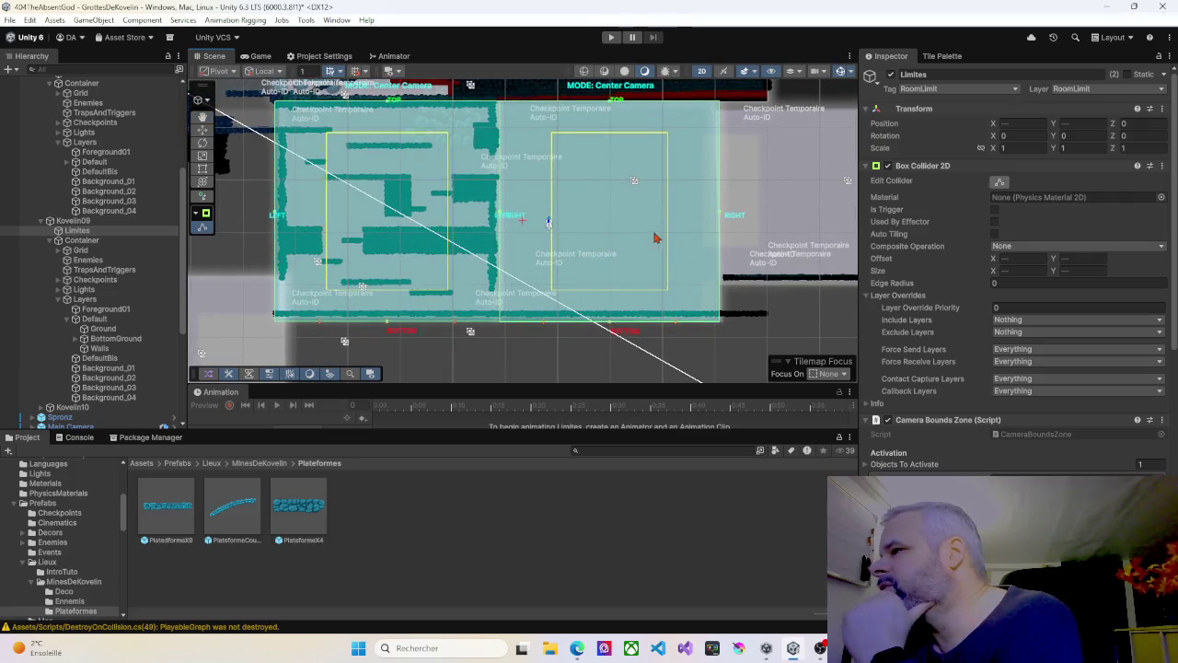
{"action": "scroll", "coordinate": [655, 239], "scroll_direction": "down", "scroll_amount": 4}
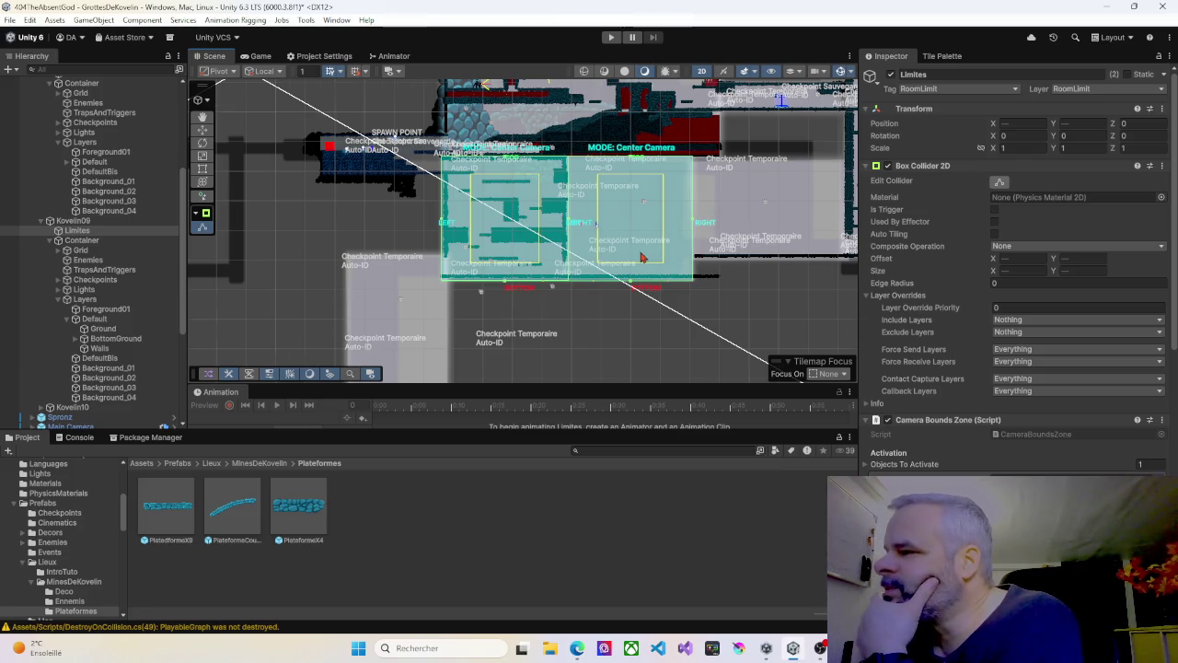
{"action": "scroll", "coordinate": [643, 258], "scroll_direction": "up", "scroll_amount": 3}
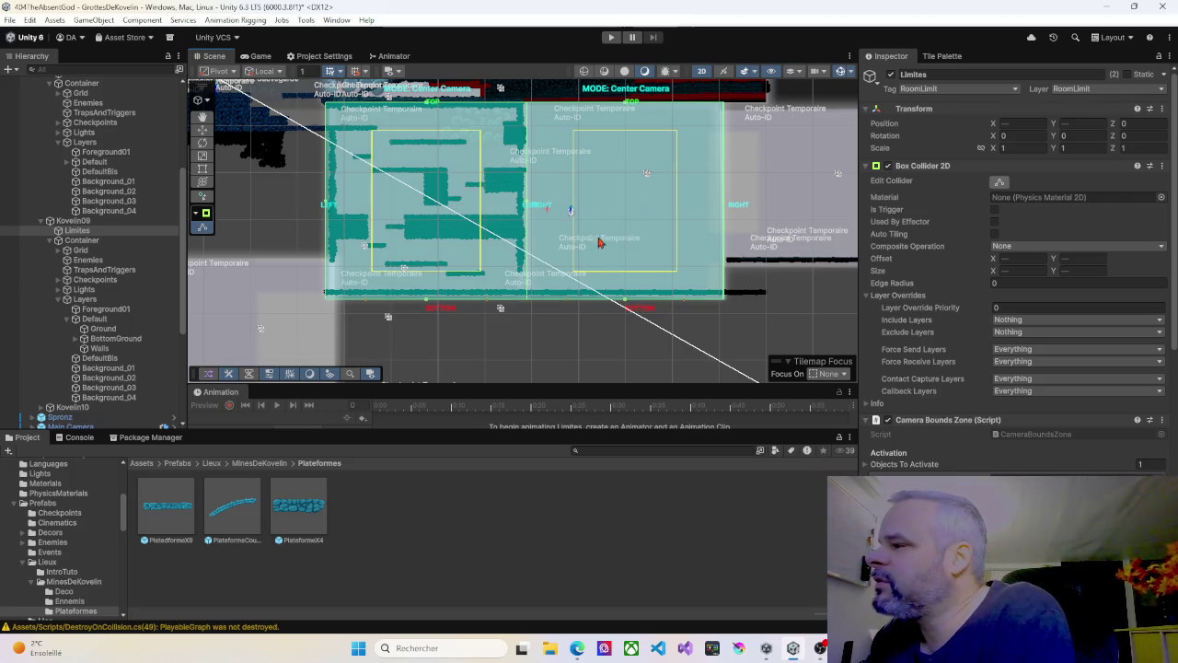
{"action": "mouse_move", "coordinate": [629, 232]}
{"action": "left_mouse_down"}
{"action": "mouse_move", "coordinate": [574, 176]}
{"action": "mouse_move", "coordinate": [556, 173]}
{"action": "mouse_move", "coordinate": [550, 194]}
{"action": "left_mouse_up"}
{"action": "scroll", "coordinate": [557, 201], "scroll_direction": "up", "scroll_amount": 3}
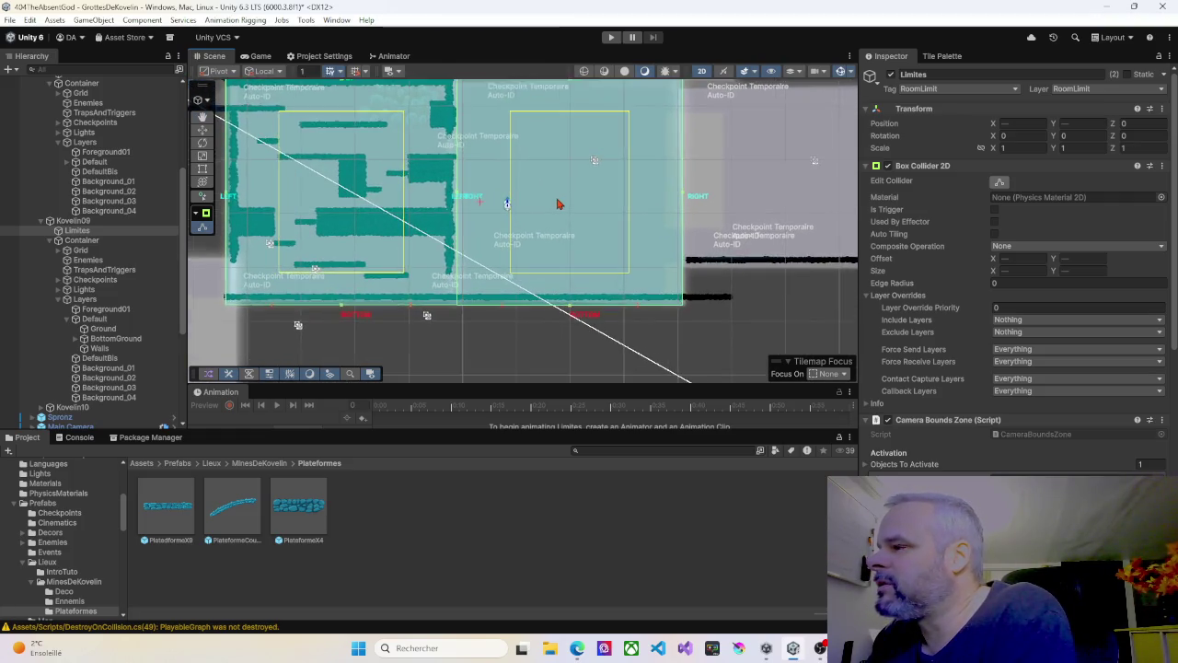
{"action": "scroll", "coordinate": [559, 204], "scroll_direction": "down", "scroll_amount": 3}
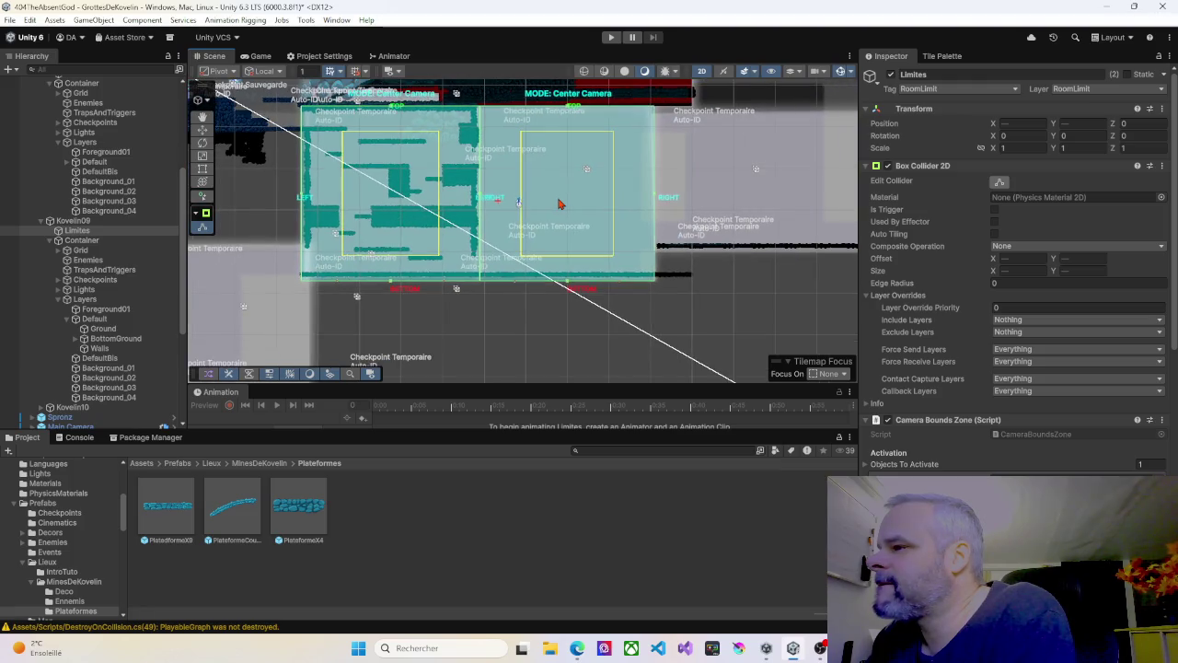
{"action": "left_click_drag", "start_coordinate": [559, 192], "coordinate": [552, 202]}
{"action": "scroll", "coordinate": [565, 215], "scroll_direction": "up", "scroll_amount": 3}
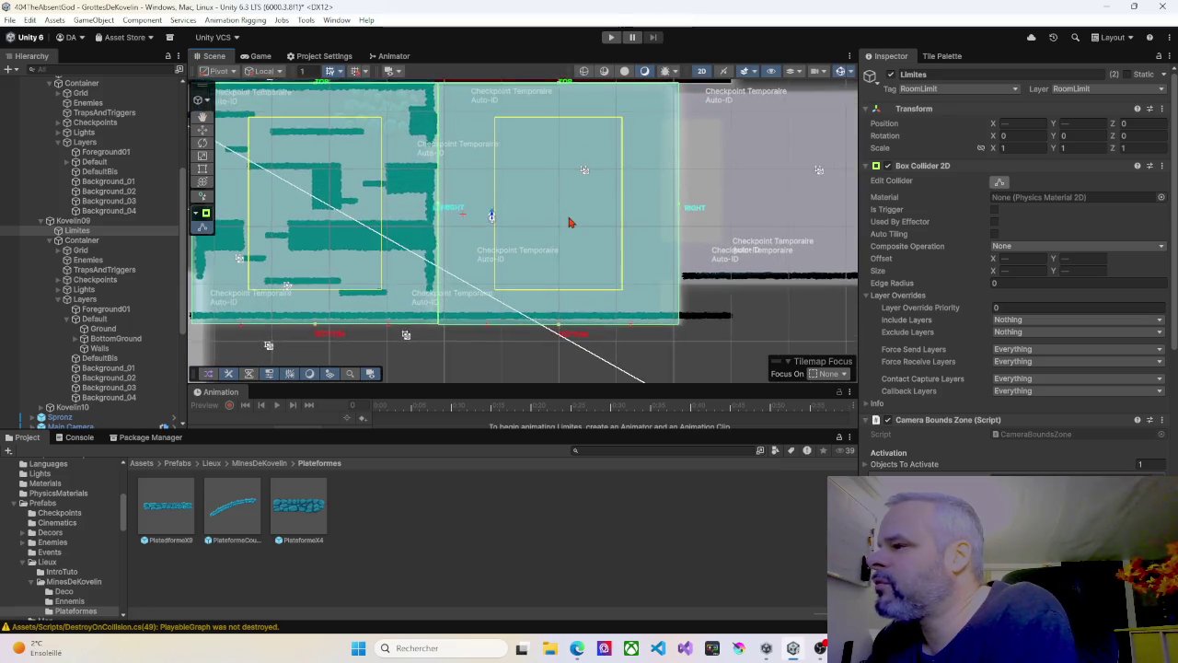
{"action": "scroll", "coordinate": [570, 222], "scroll_direction": "up", "scroll_amount": 2}
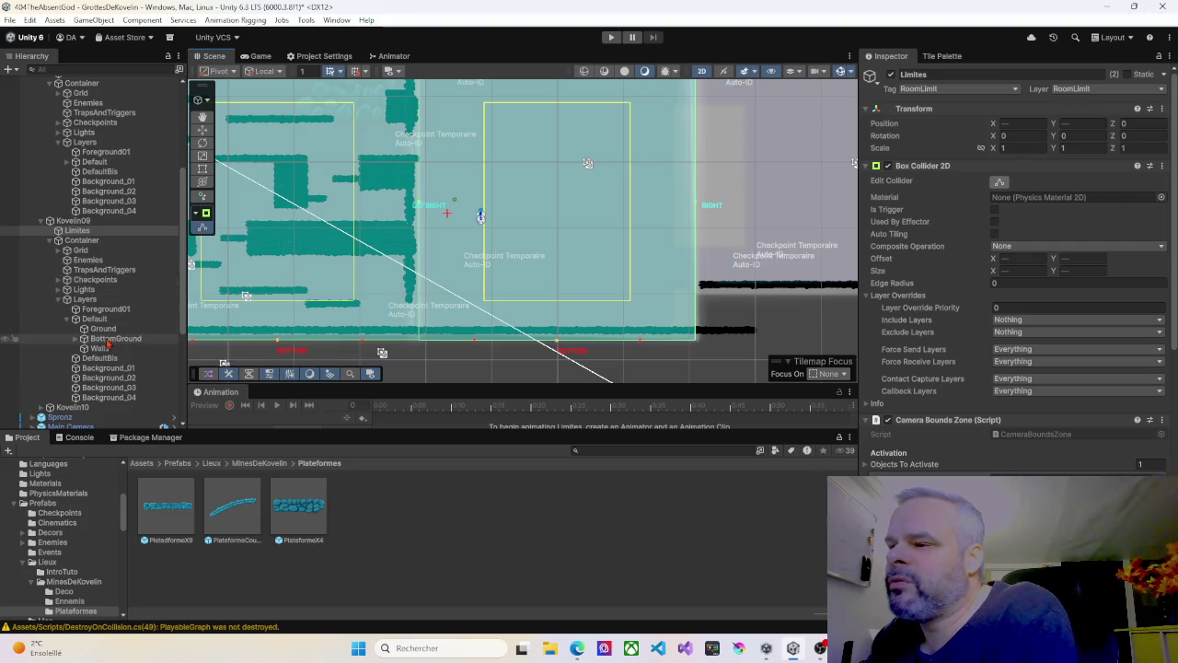
{"action": "left_click", "coordinate": [108, 338]}
Step: Duplicate BottomGround and rename the copy TopGround
{"action": "key", "text": "Delete"}
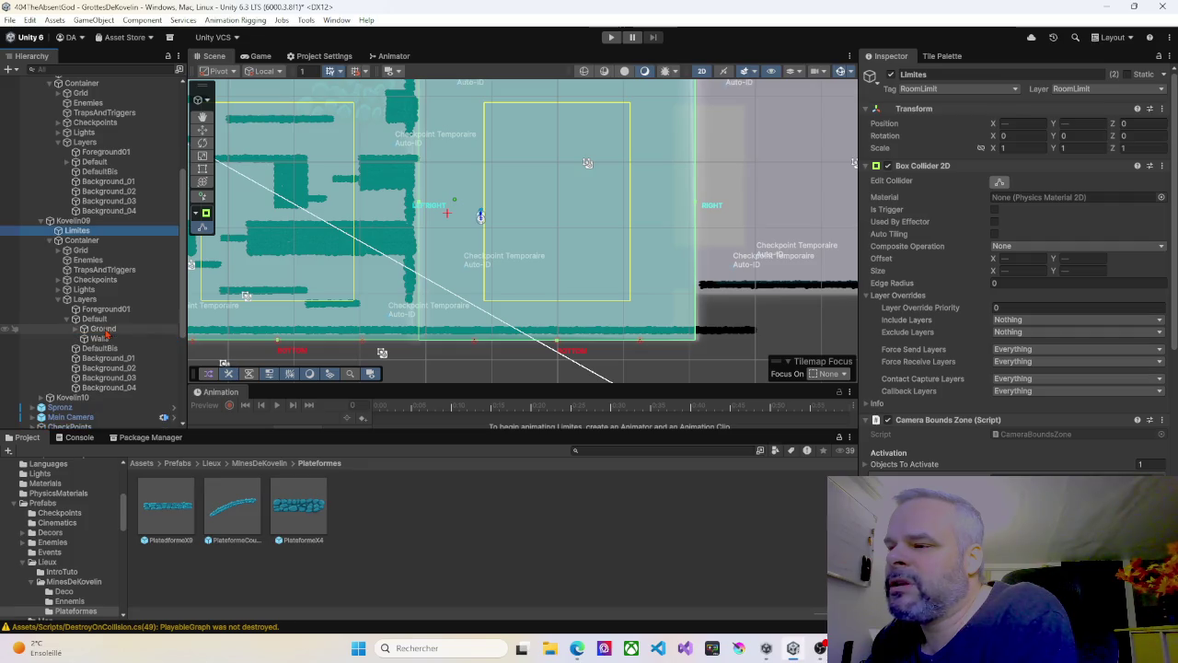
{"action": "key", "text": "ctrl+z"}
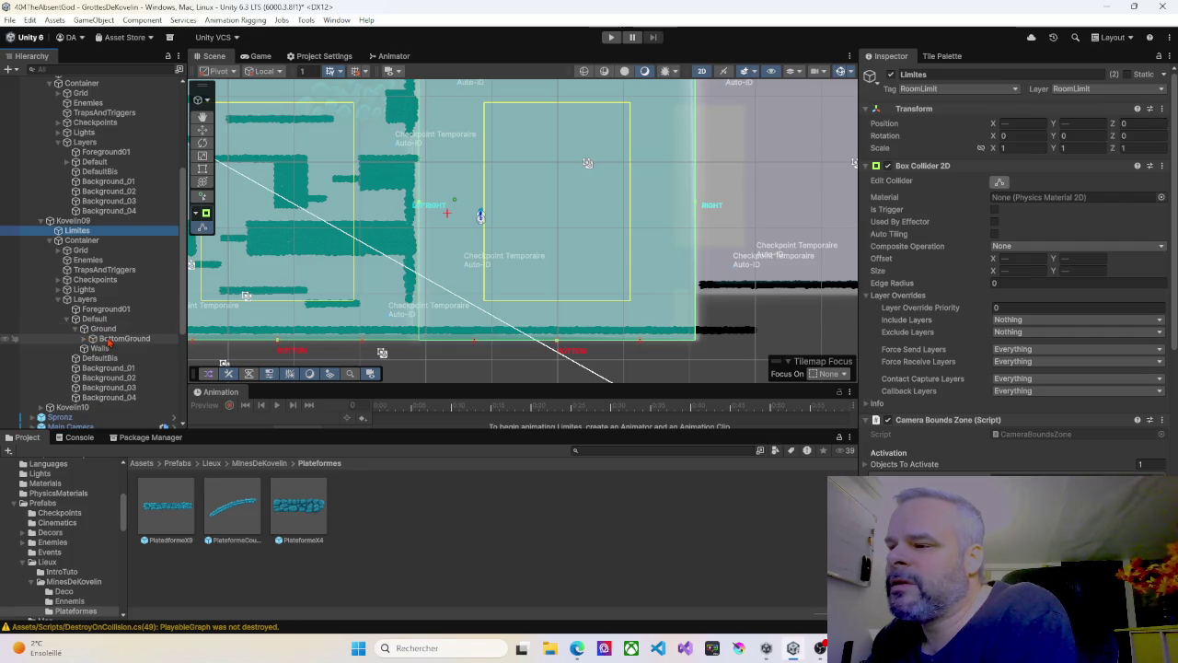
{"action": "key", "text": "ctrl+d"}
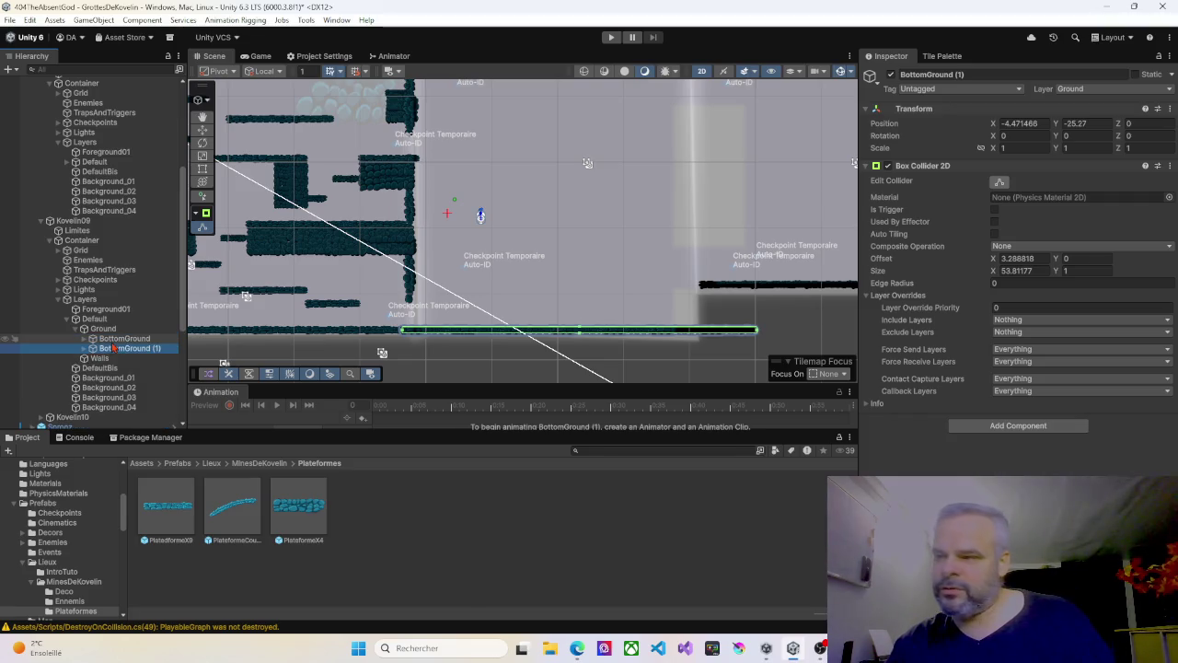
{"action": "left_click", "coordinate": [114, 349]}
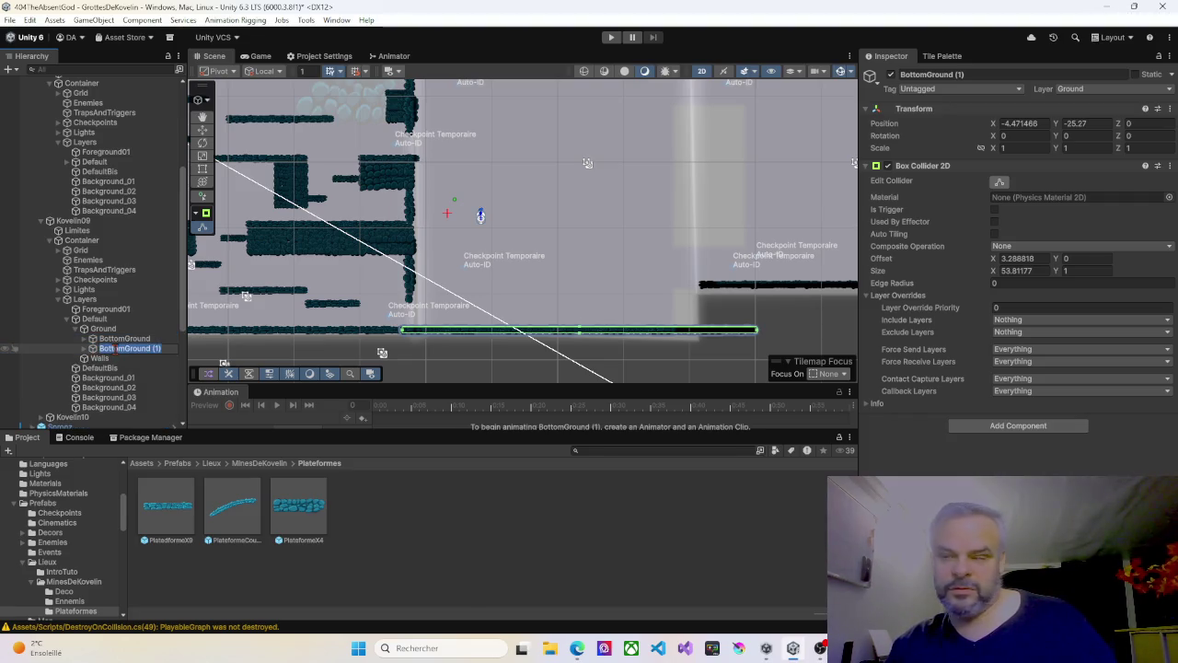
{"action": "type", "text": "Top"}
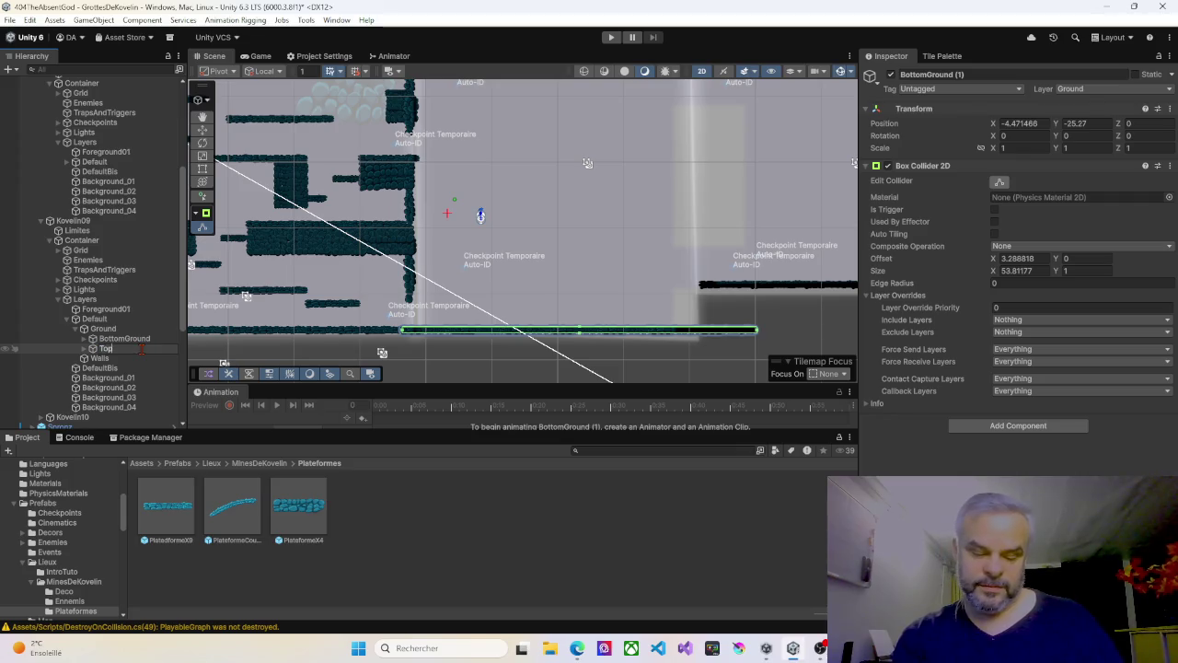
{"action": "type", "text": "Ground"}
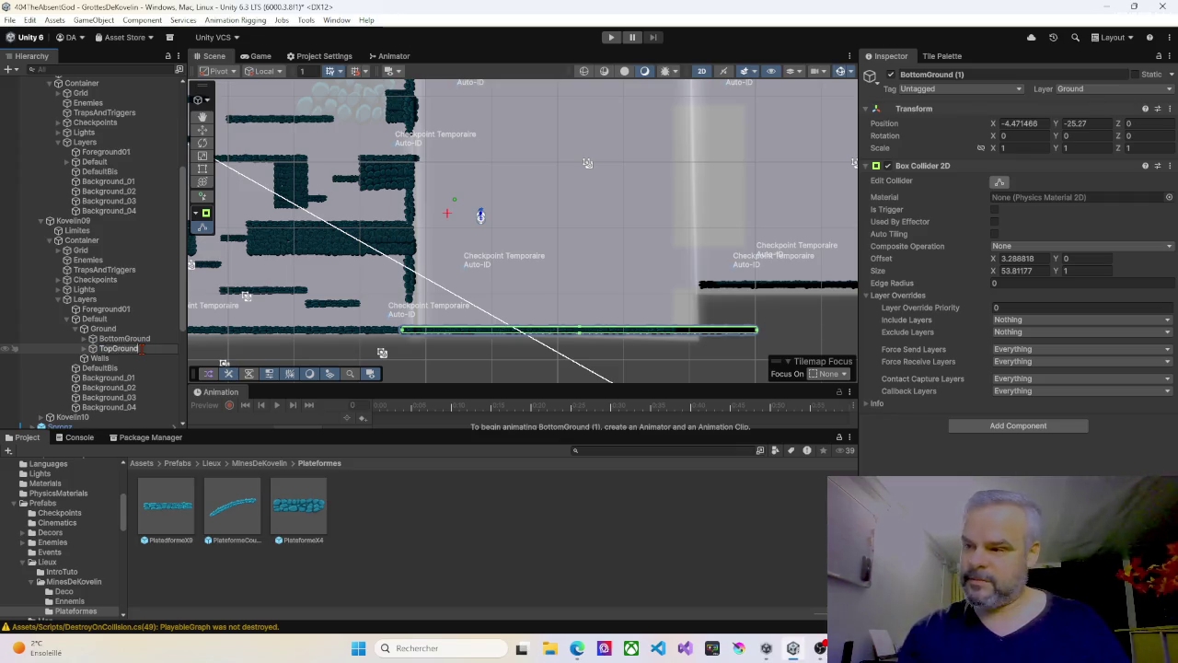
{"action": "key", "text": "Return"}
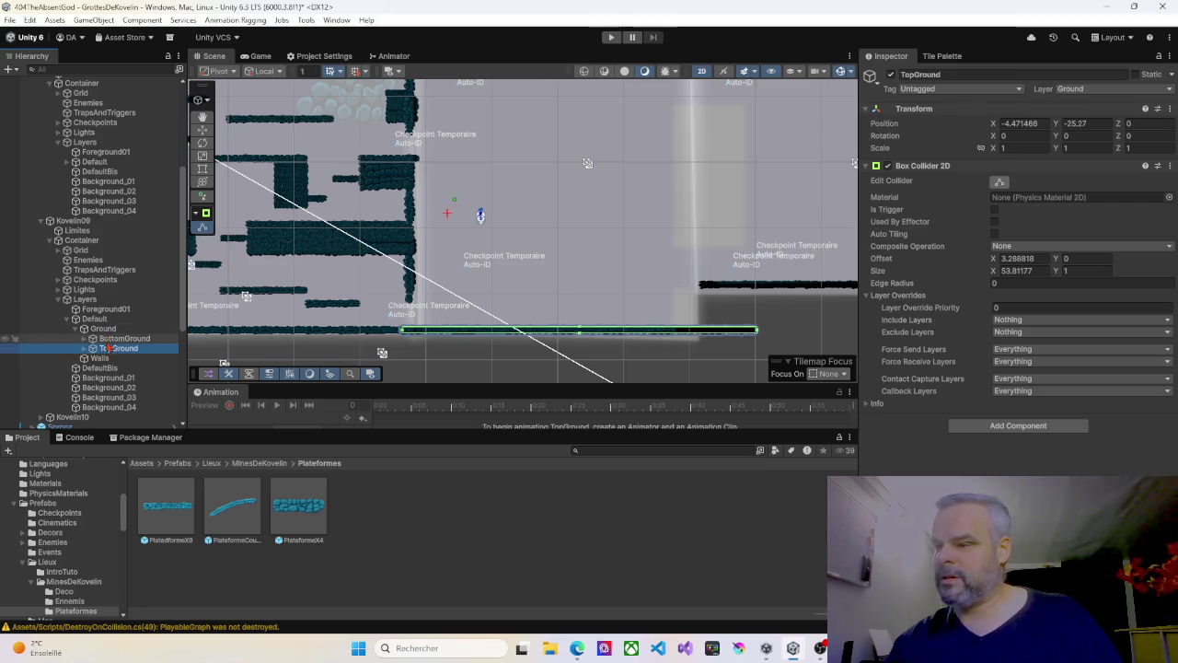
Step: Raise TopGround with the Move tool to Y 0.64 along the upper platform row
{"action": "left_click", "coordinate": [202, 130]}
{"action": "mouse_move", "coordinate": [555, 272]}
{"action": "left_mouse_down"}
{"action": "mouse_move", "coordinate": [541, 138]}
{"action": "mouse_move", "coordinate": [529, 131]}
{"action": "left_mouse_up"}
{"action": "scroll", "coordinate": [491, 165], "scroll_direction": "up", "scroll_amount": 5}
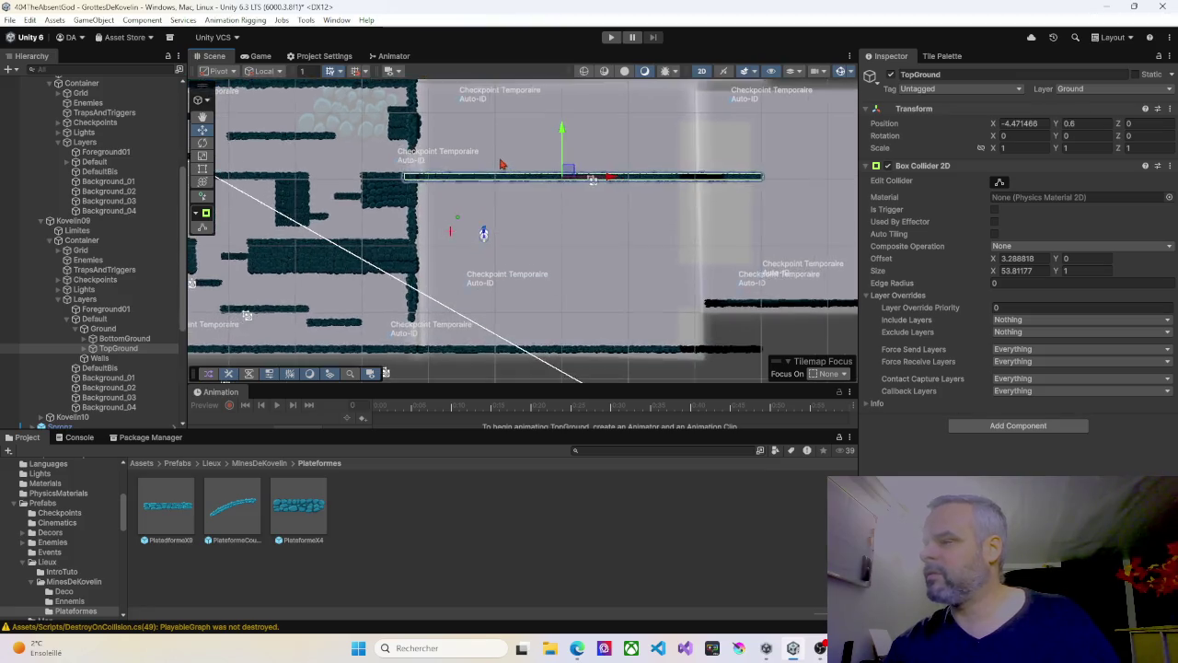
{"action": "scroll", "coordinate": [431, 195], "scroll_direction": "up", "scroll_amount": 3}
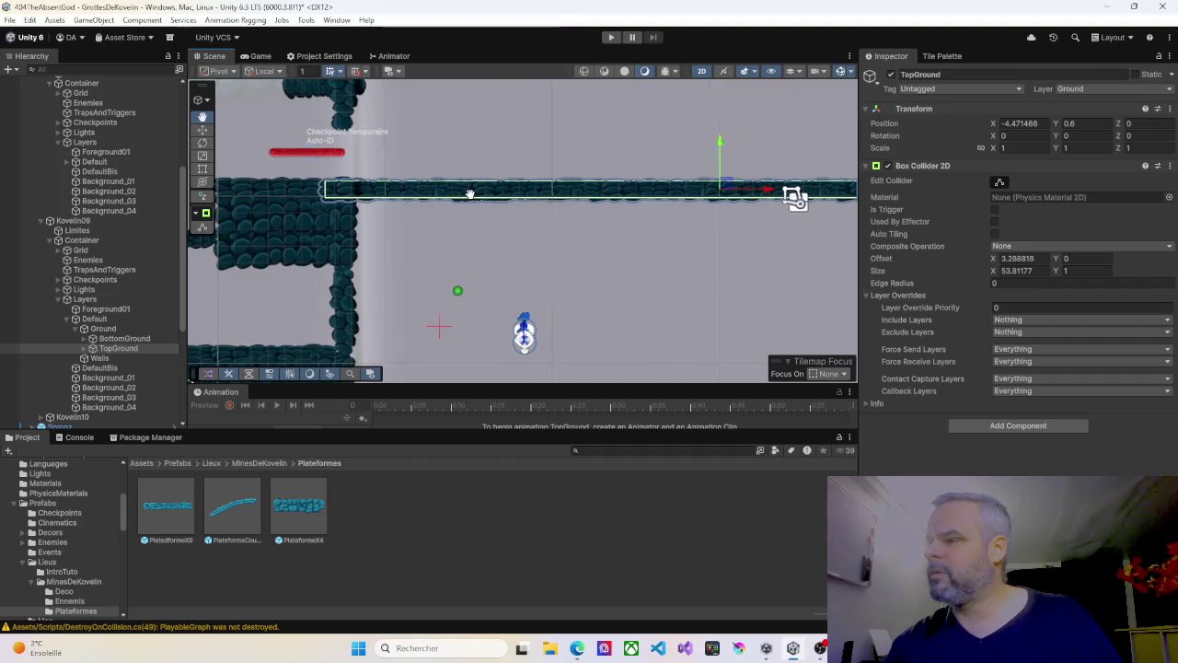
{"action": "left_click_drag", "start_coordinate": [721, 147], "coordinate": [721, 144]}
{"action": "left_click_drag", "start_coordinate": [632, 217], "coordinate": [587, 225]}
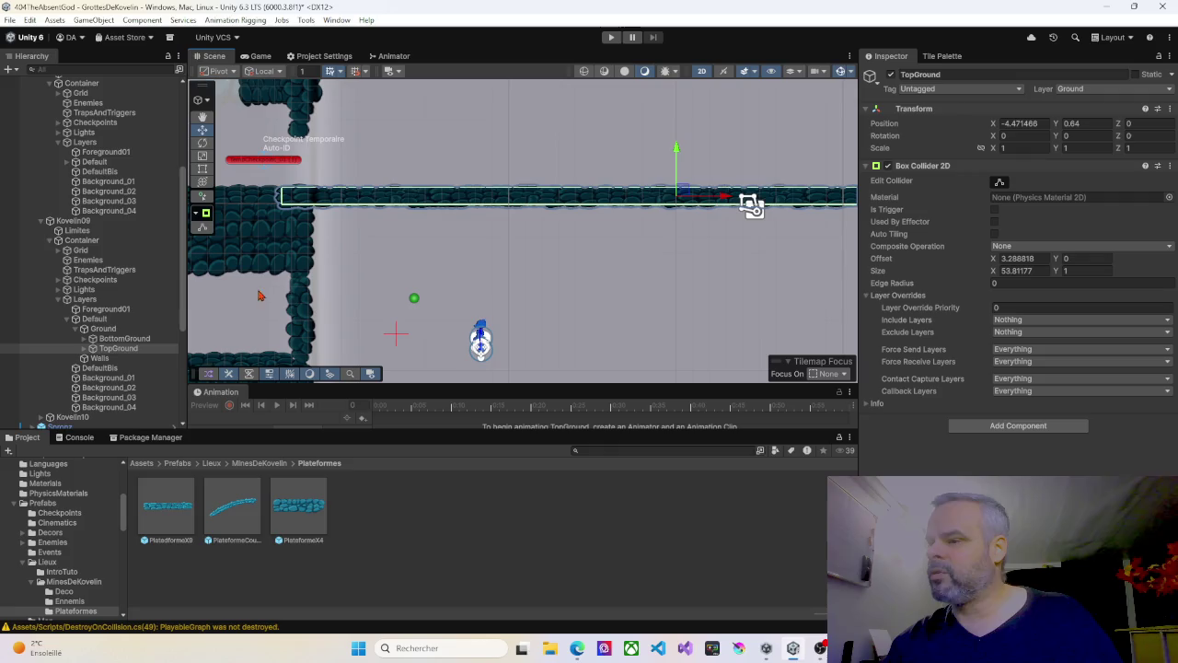
{"action": "scroll", "coordinate": [539, 231], "scroll_direction": "down", "scroll_amount": 3}
{"action": "scroll", "coordinate": [633, 246], "scroll_direction": "right", "scroll_amount": 5}
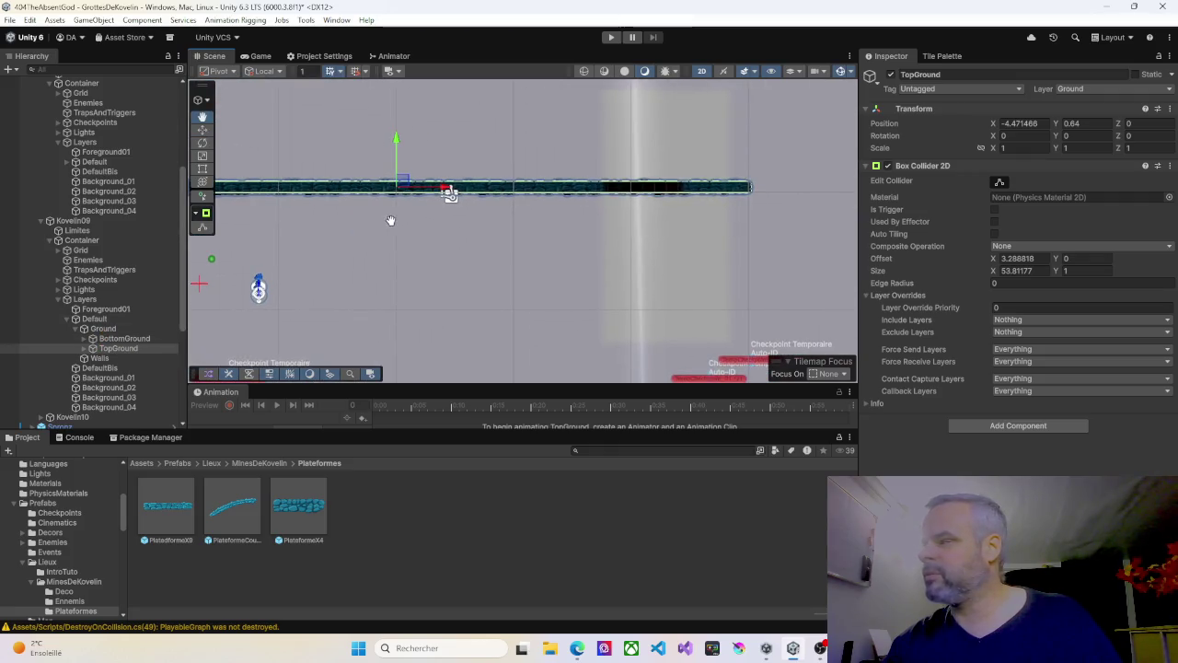
Step: Delete PlatedformeX9, the platform piece at the upper row's right end
{"action": "left_click", "coordinate": [715, 191]}
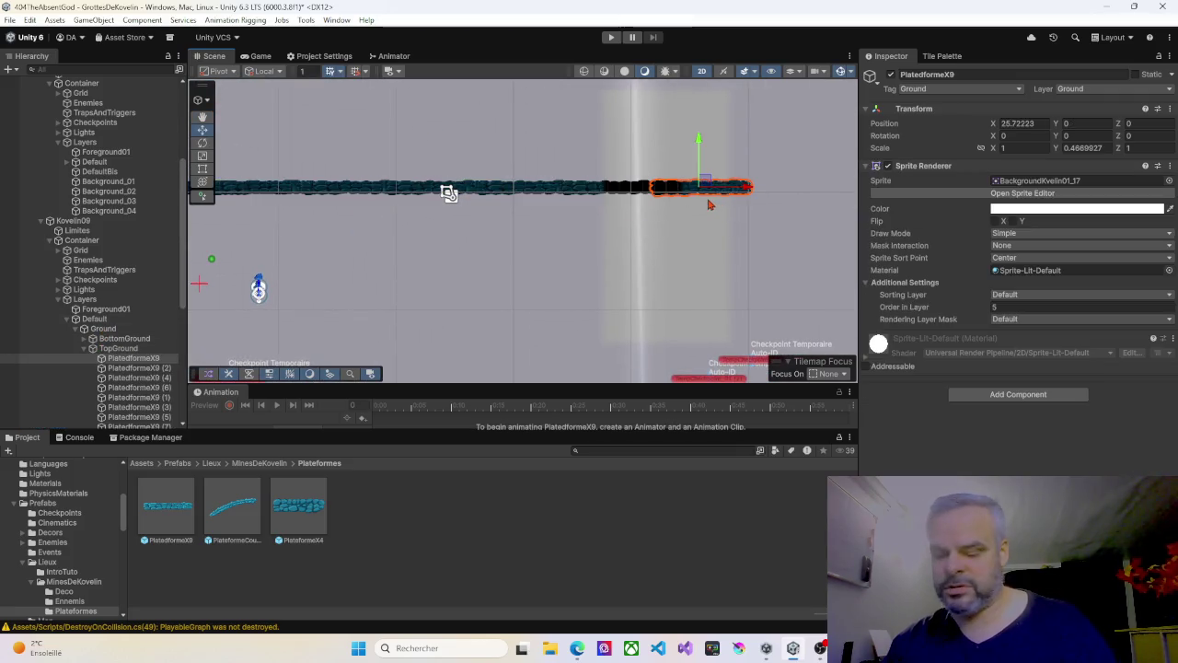
{"action": "scroll", "coordinate": [707, 221], "scroll_direction": "up", "scroll_amount": 3}
{"action": "scroll", "coordinate": [703, 233], "scroll_direction": "down", "scroll_amount": 2}
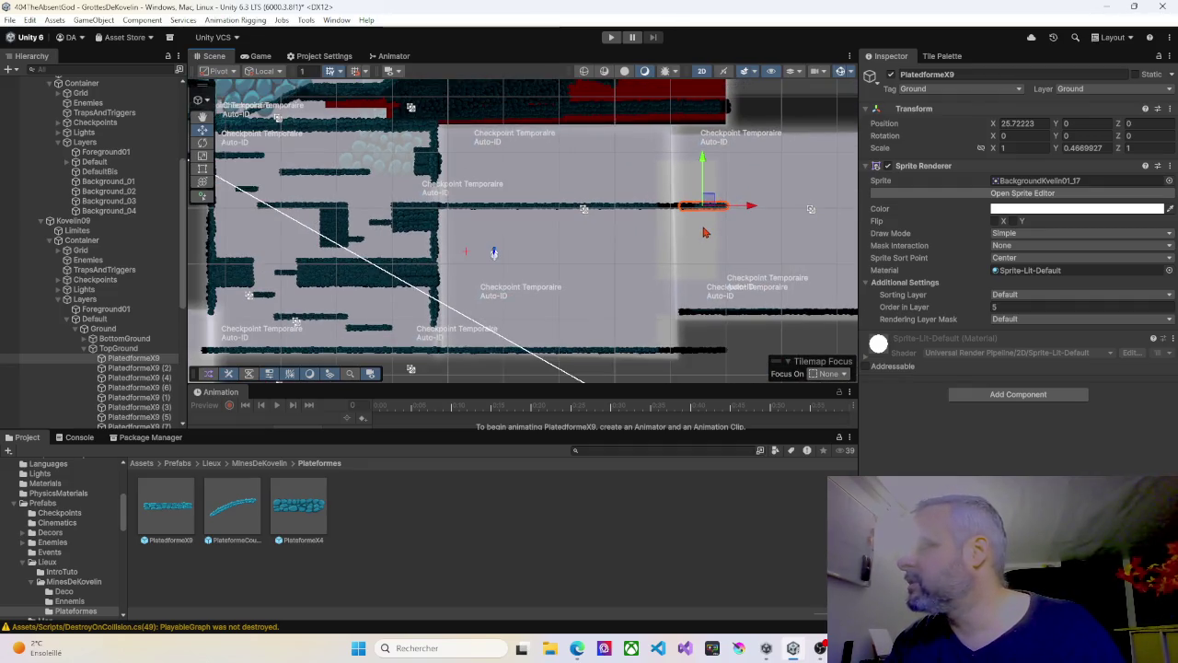
{"action": "scroll", "coordinate": [644, 217], "scroll_direction": "down", "scroll_amount": 2}
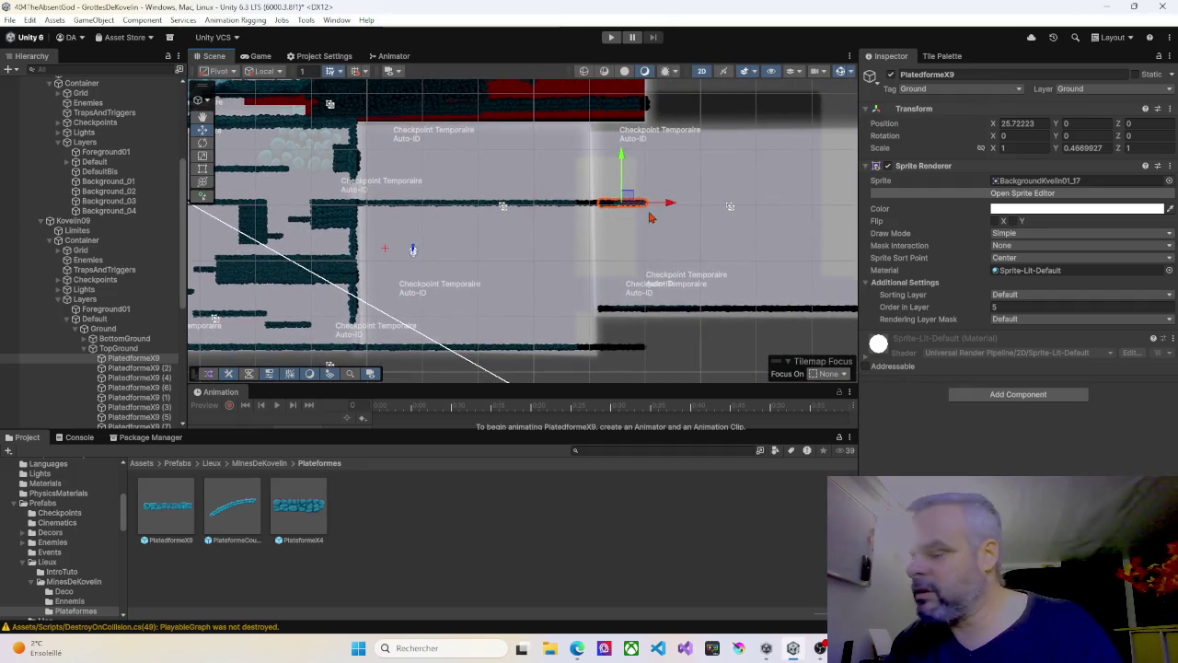
{"action": "left_click", "coordinate": [609, 209]}
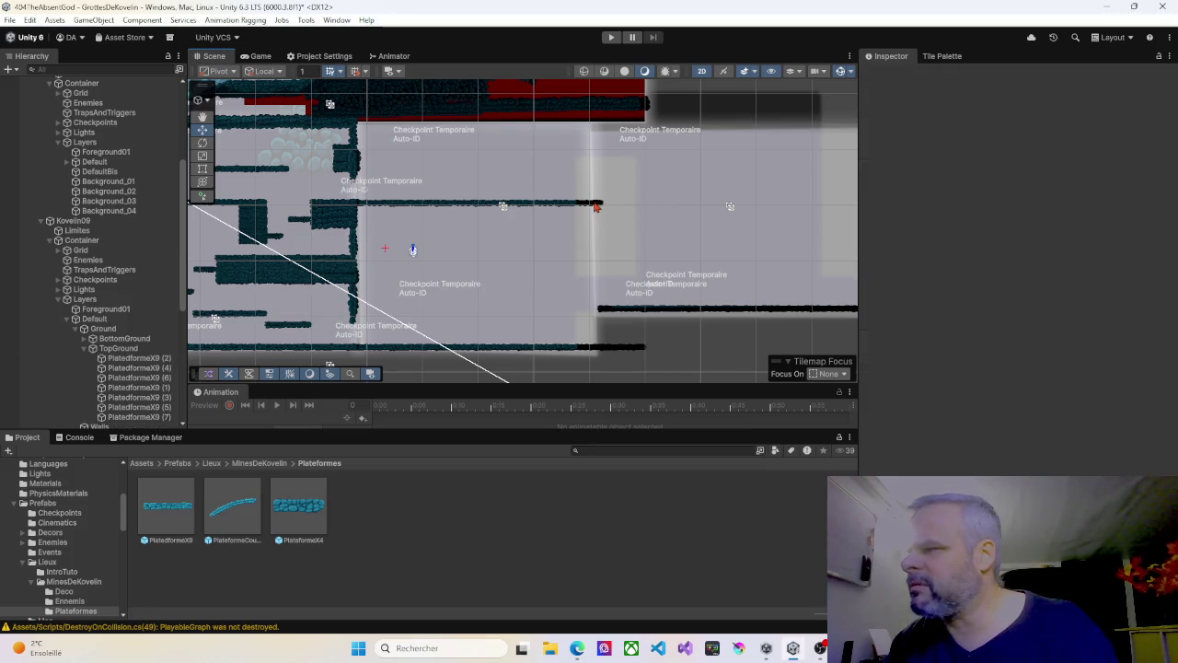
Step: Delete PlatedformeX9 (5) and (6), then select TopGround to check its collider
{"action": "left_click", "coordinate": [596, 207]}
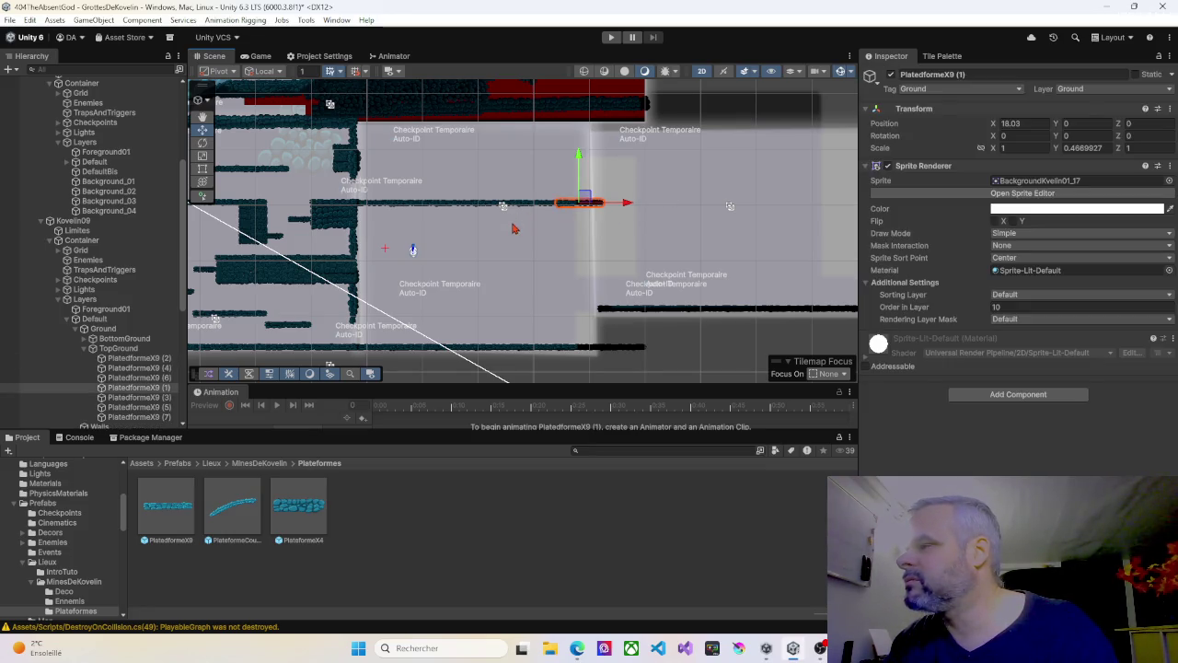
{"action": "scroll", "coordinate": [514, 228], "scroll_direction": "up", "scroll_amount": 2}
{"action": "left_click", "coordinate": [413, 199]}
{"action": "left_click", "coordinate": [413, 199]}
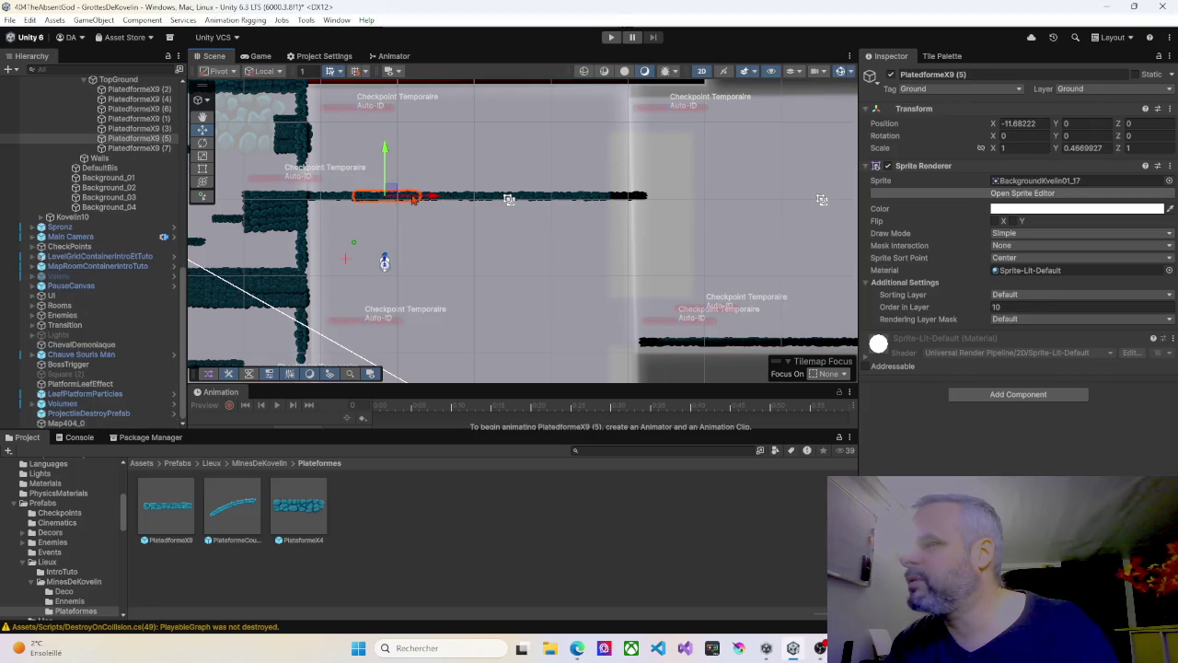
{"action": "left_click", "coordinate": [439, 220]}
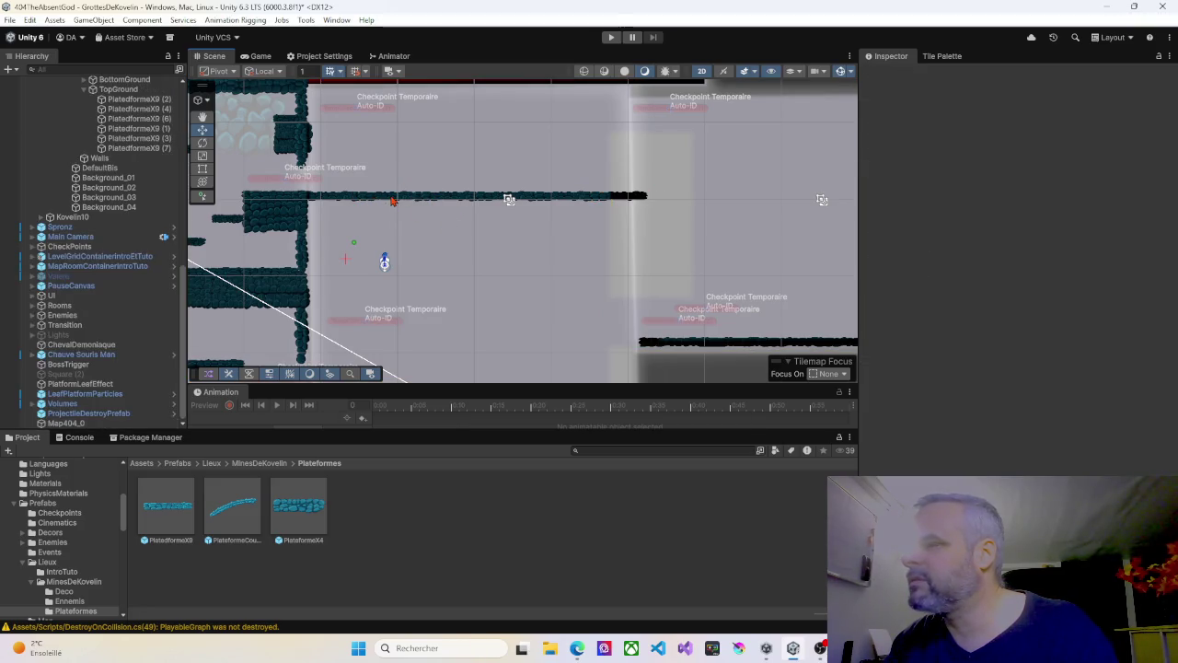
{"action": "left_click", "coordinate": [393, 202]}
{"action": "key", "text": "Delete"}
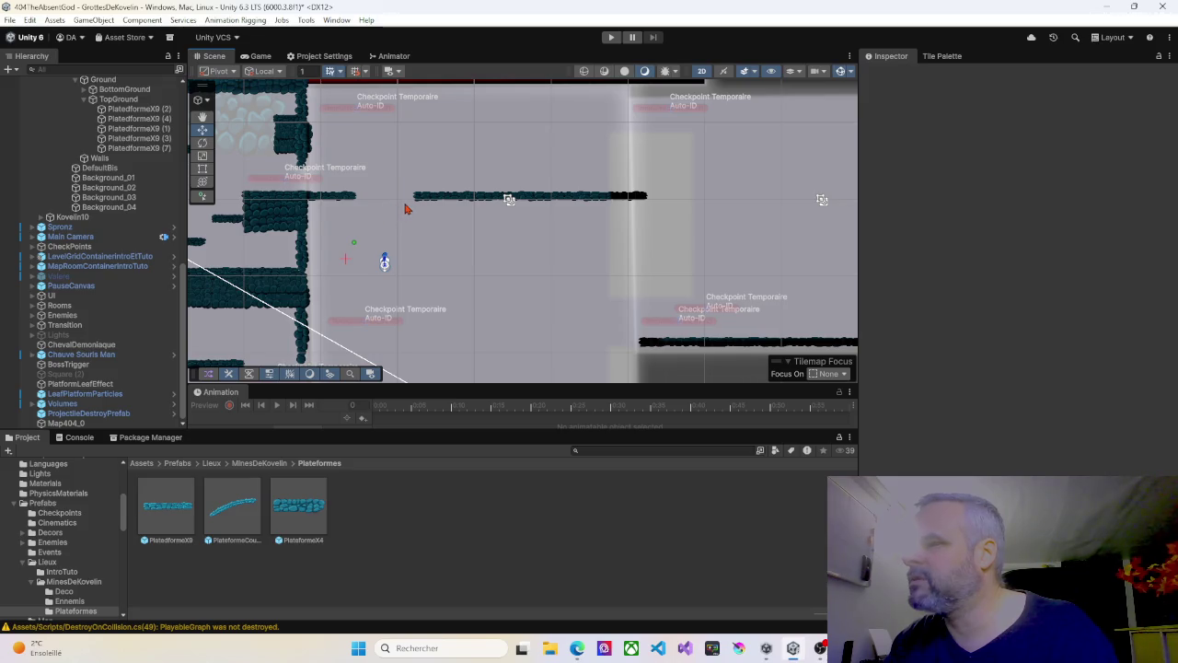
{"action": "left_click", "coordinate": [343, 202]}
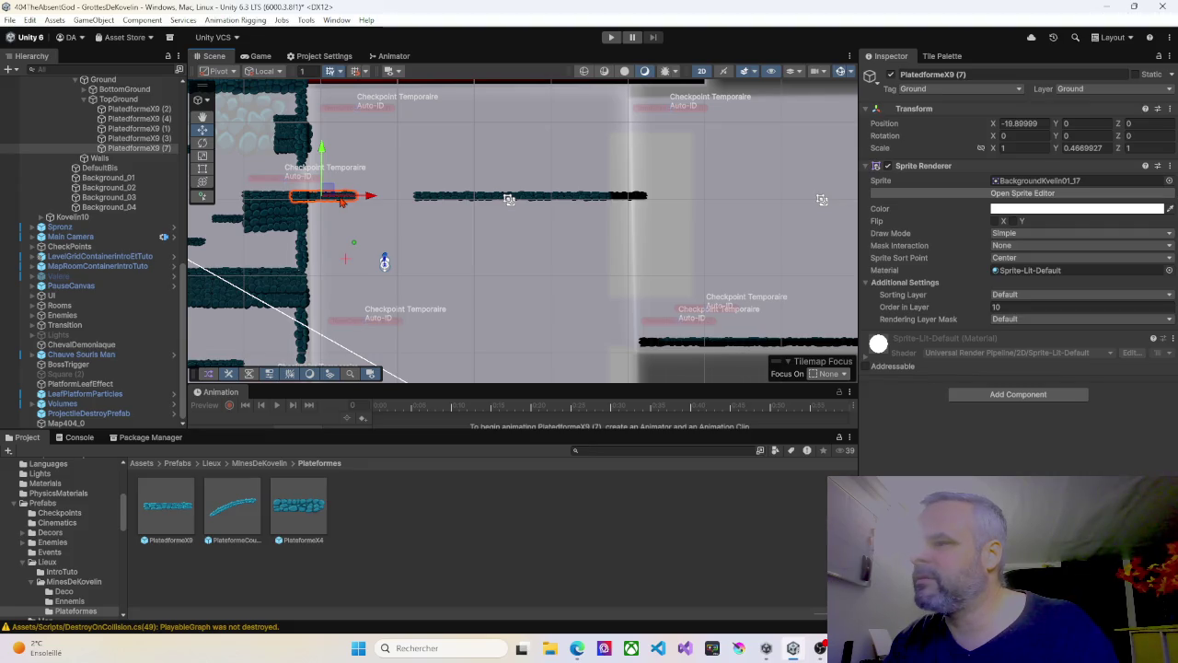
{"action": "left_click", "coordinate": [125, 100]}
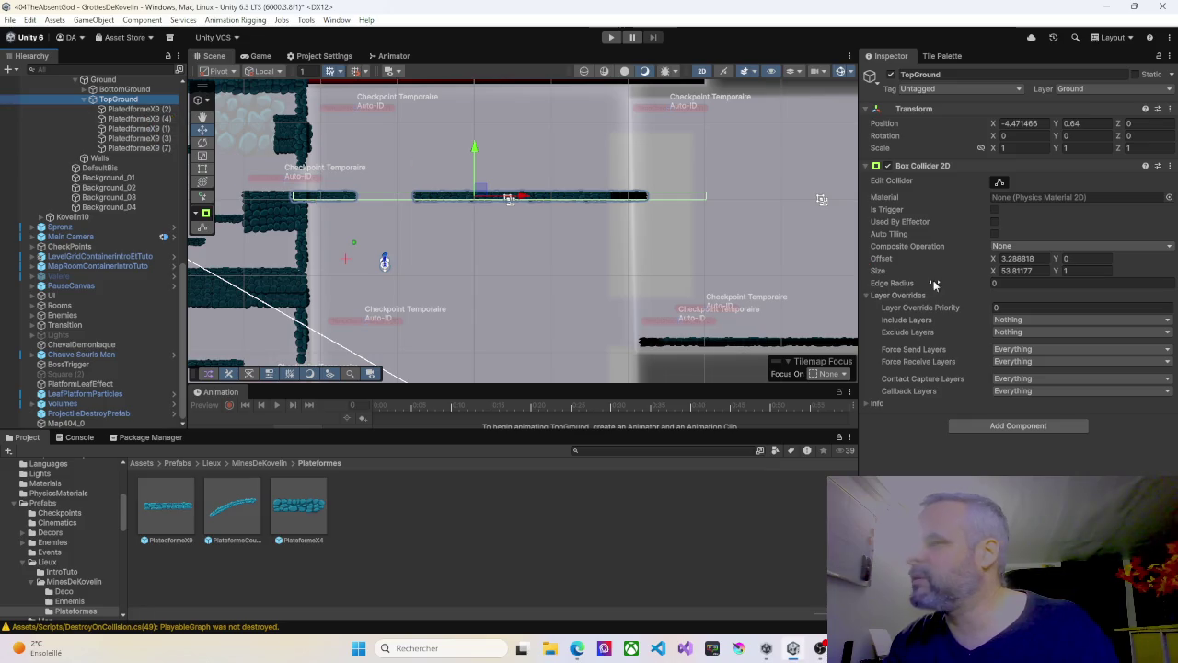
Step: Trim TopGround's collider left and right ends inward to match the platform row
{"action": "left_click", "coordinate": [1000, 183]}
{"action": "left_click", "coordinate": [1000, 183]}
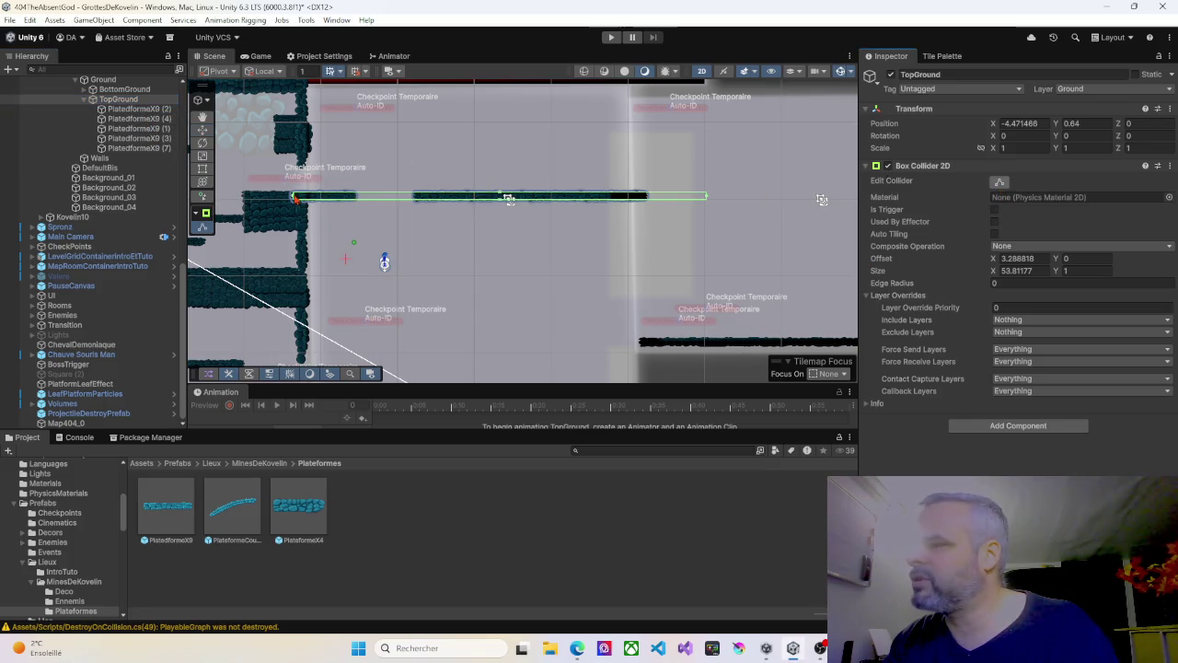
{"action": "left_click_drag", "start_coordinate": [293, 197], "coordinate": [413, 197]}
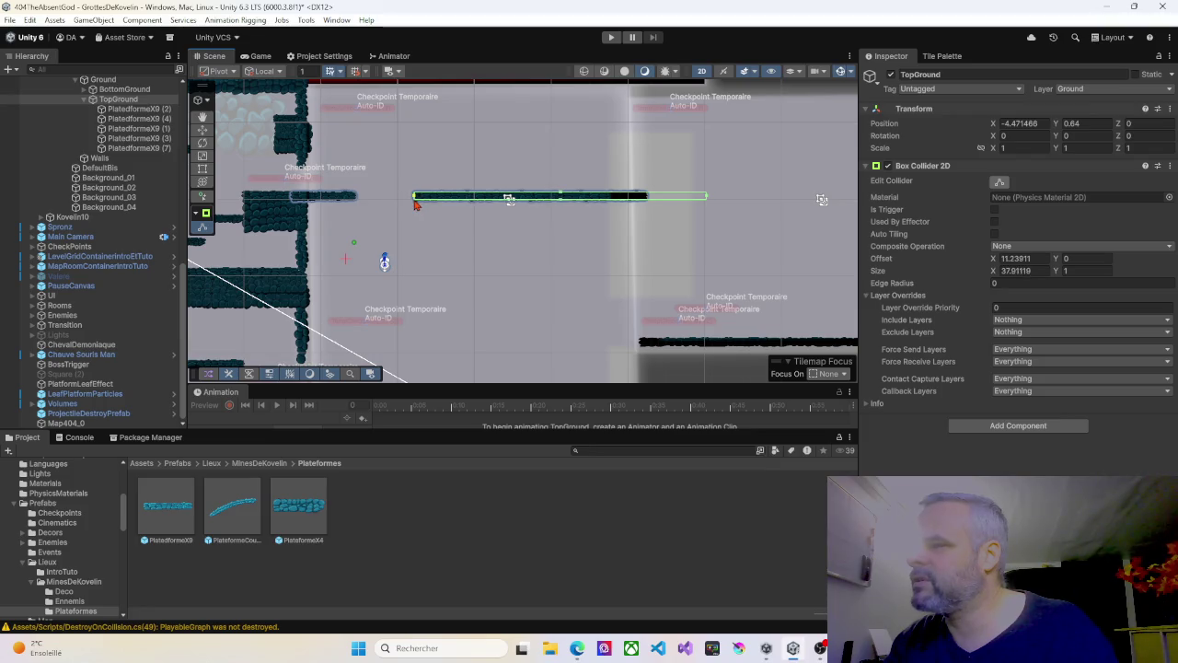
{"action": "left_click_drag", "start_coordinate": [708, 198], "coordinate": [648, 199]}
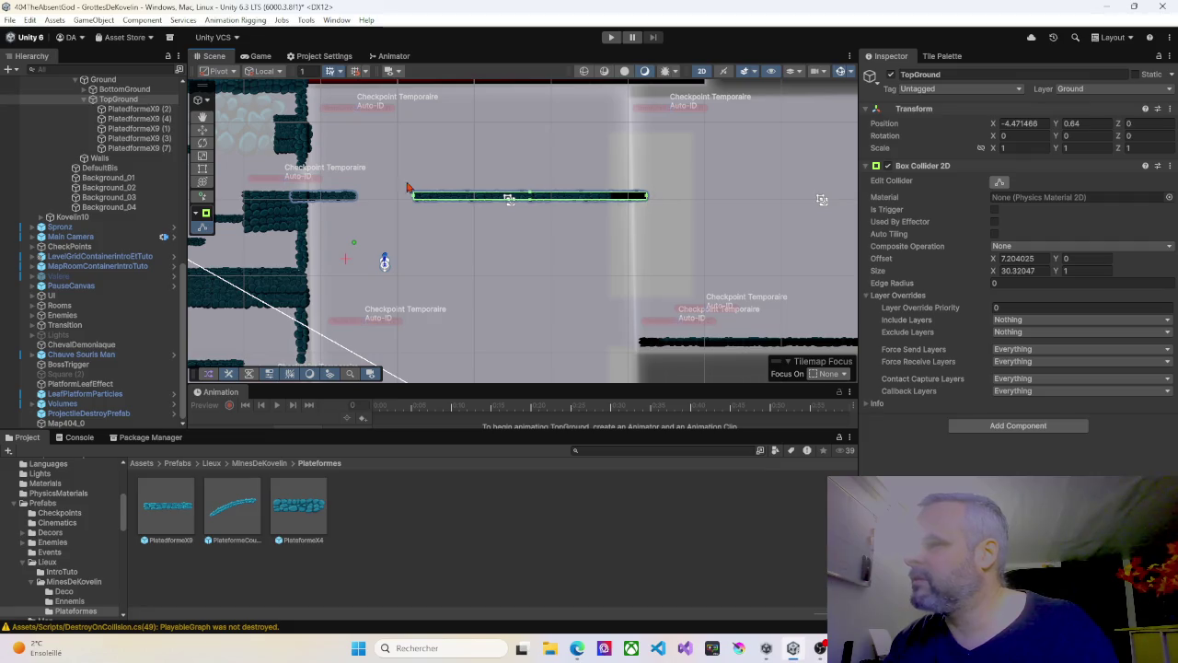
Step: Add a Box Collider 2D to PlatedformeX9 (7) and pull its left edge in
{"action": "left_click", "coordinate": [330, 197]}
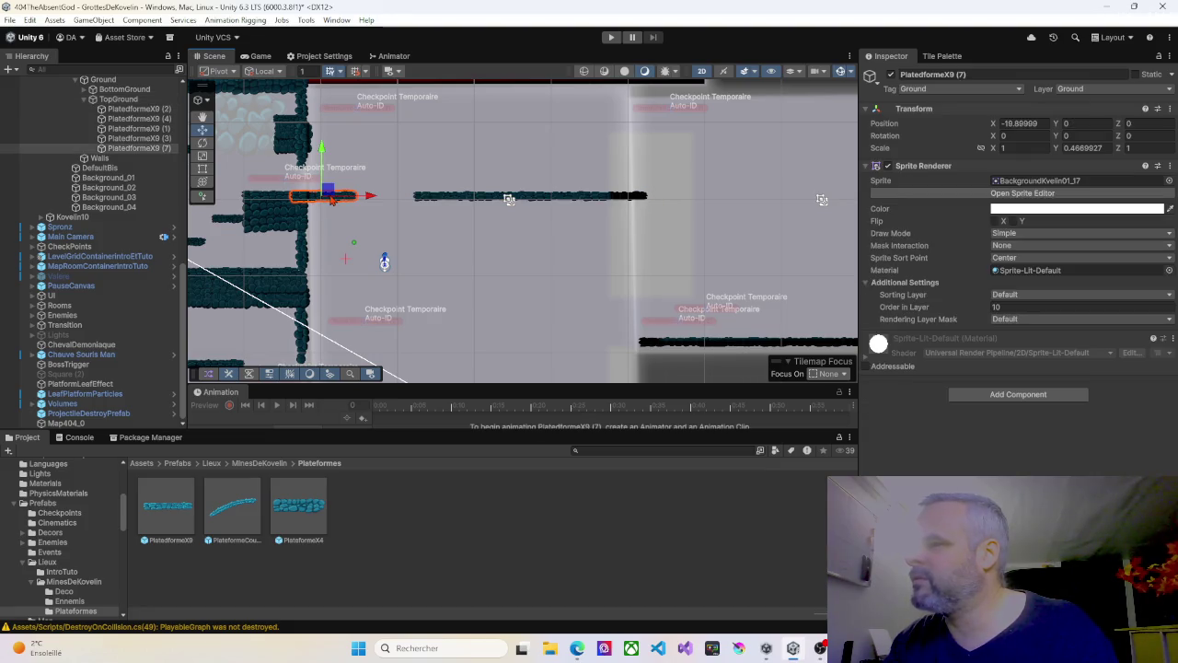
{"action": "left_click", "coordinate": [1170, 166]}
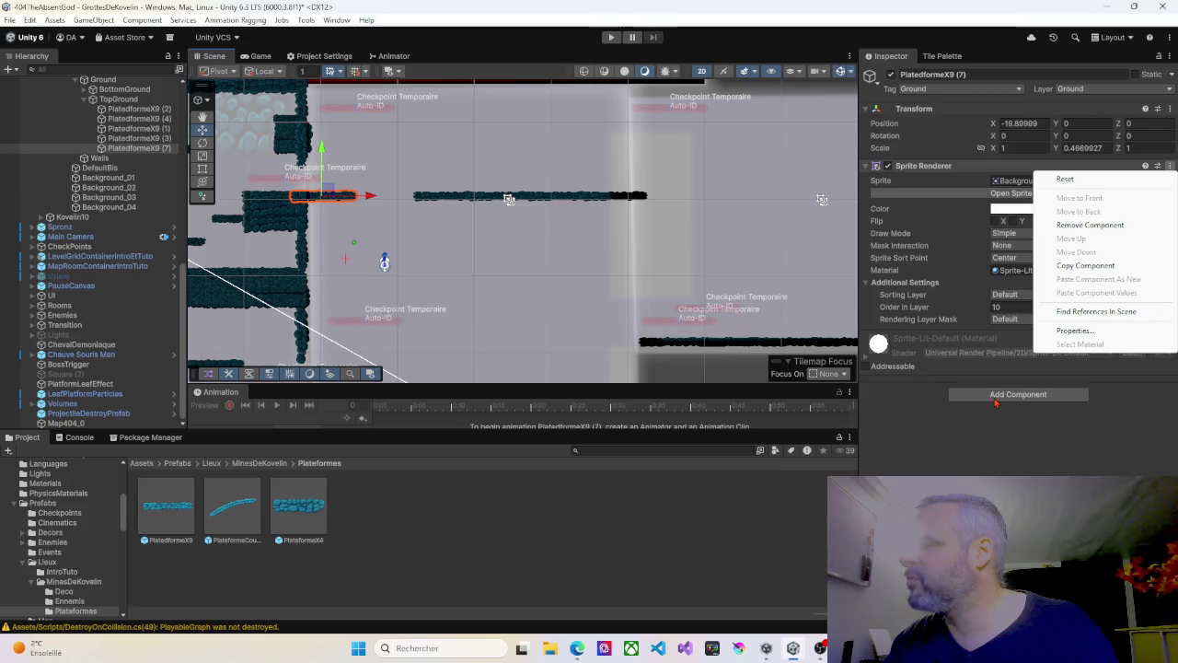
{"action": "left_click", "coordinate": [995, 396]}
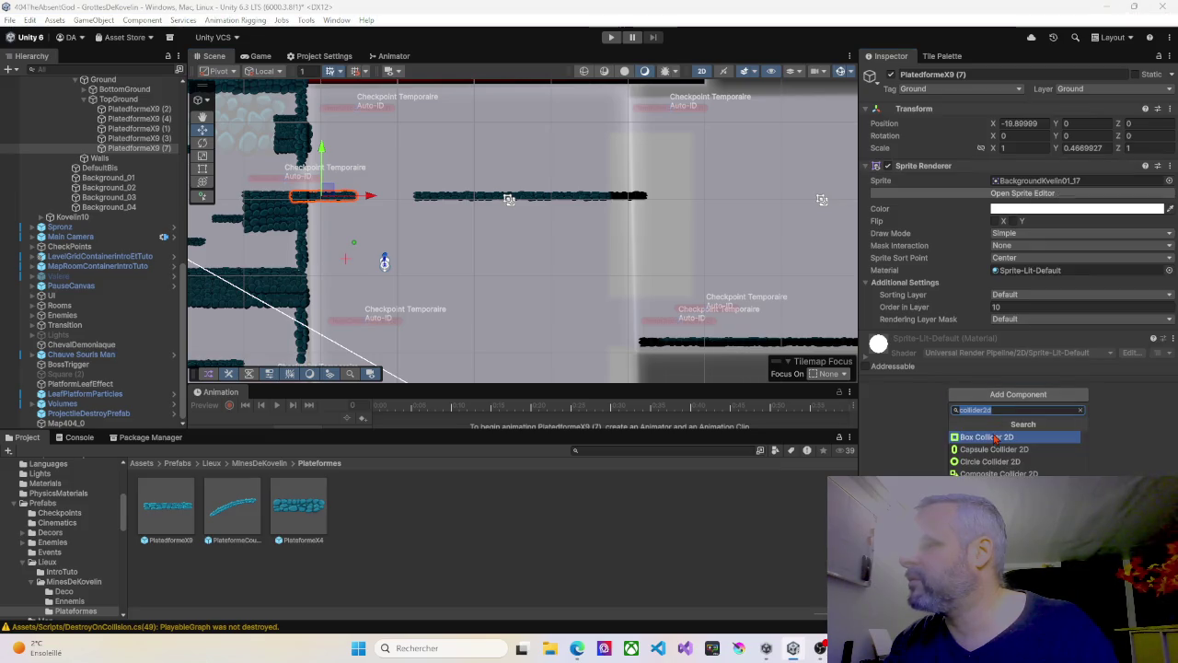
{"action": "left_click", "coordinate": [994, 438]}
{"action": "scroll", "coordinate": [323, 195], "scroll_direction": "up", "scroll_amount": 2}
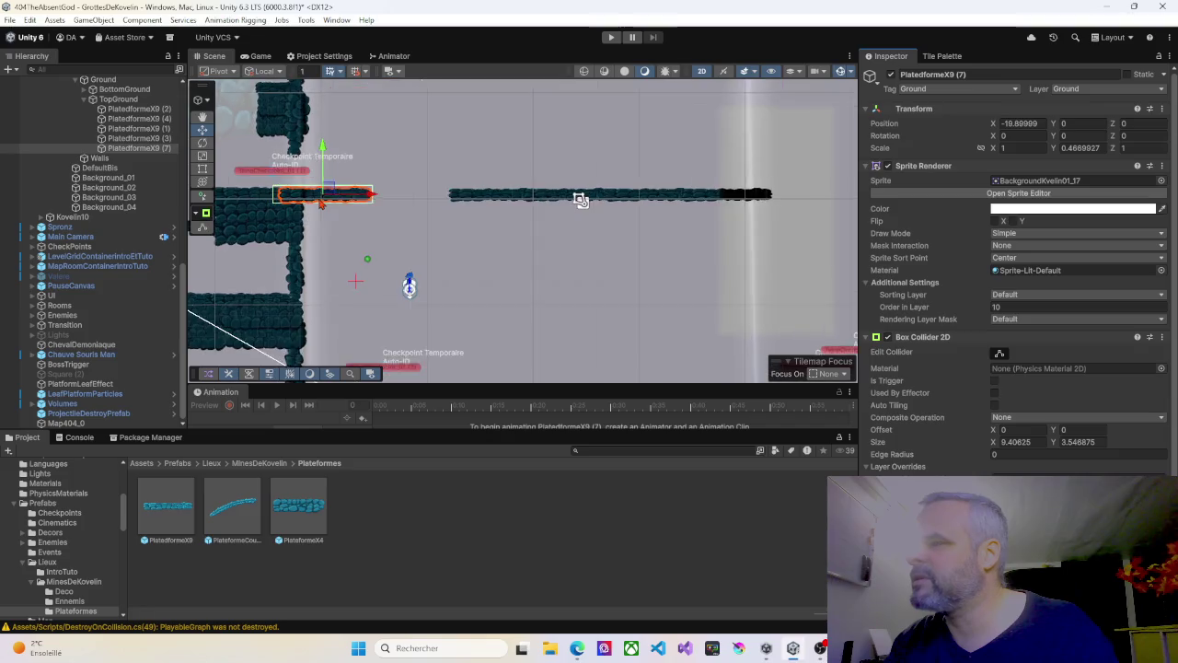
{"action": "left_click", "coordinate": [999, 353]}
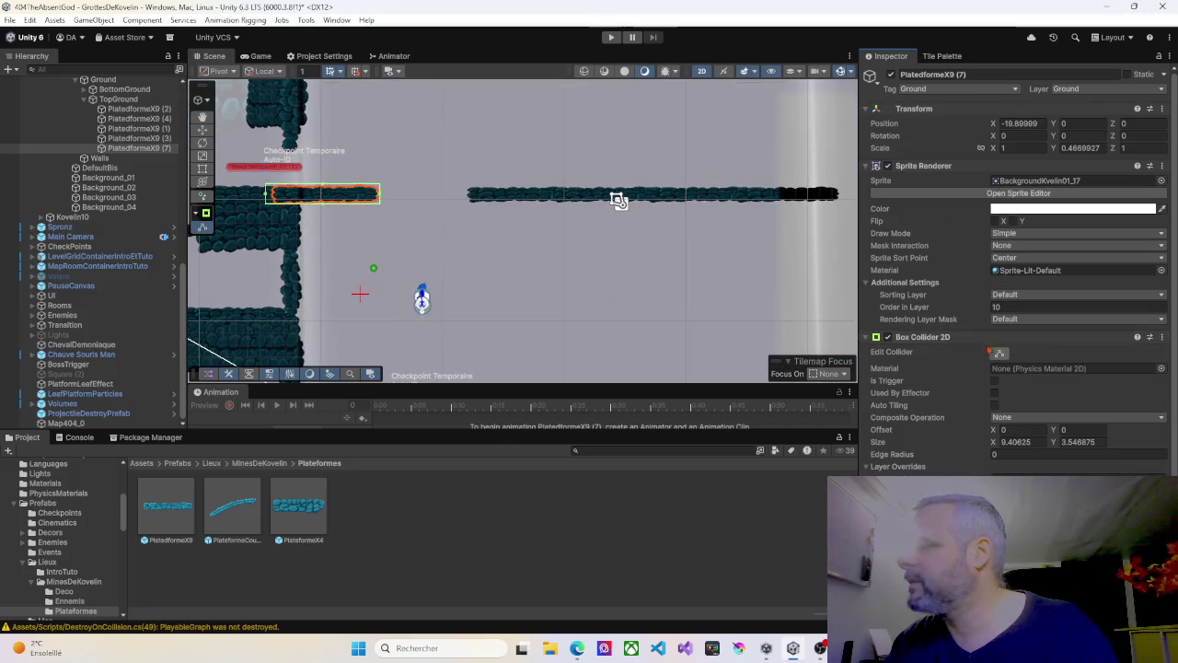
{"action": "left_click_drag", "start_coordinate": [267, 195], "coordinate": [274, 195]}
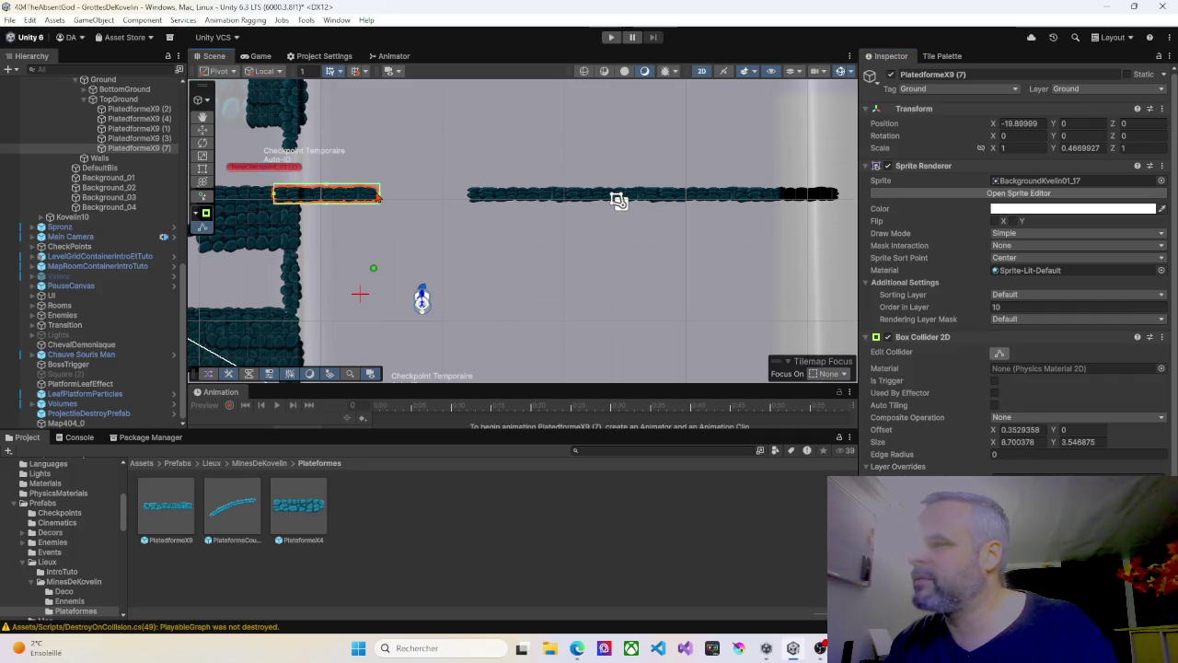
Step: Compare TopGround's collider outline against platforms PlatedformeX9 (7) and PlatedformeX9 (4)
{"action": "left_click", "coordinate": [376, 196]}
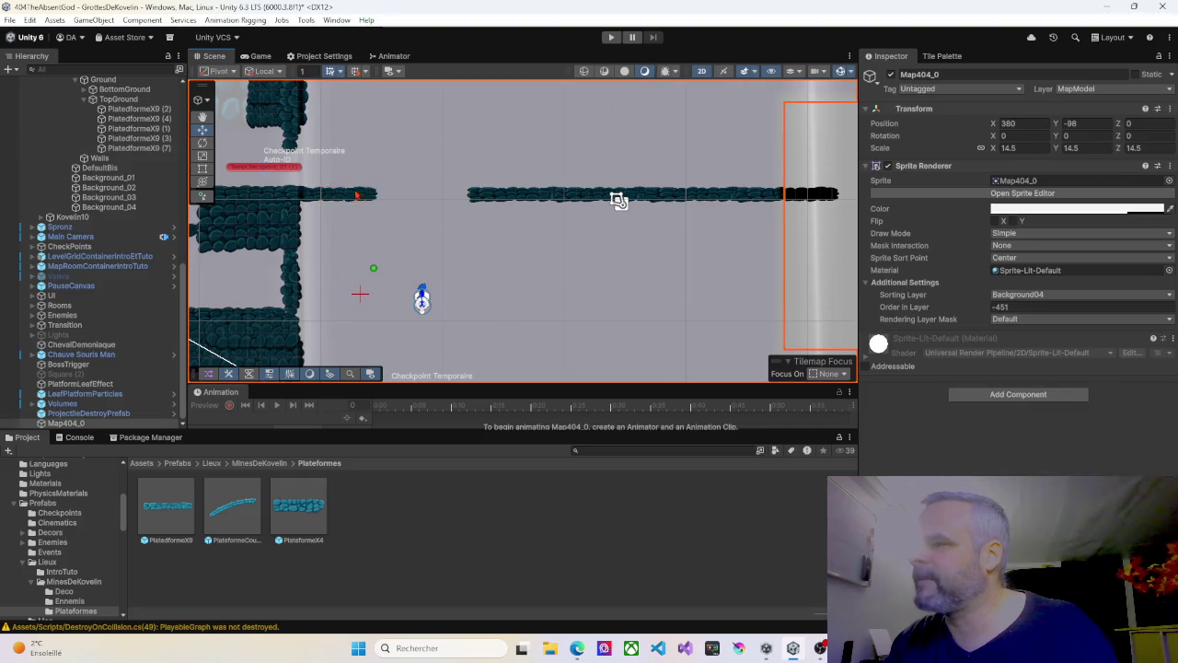
{"action": "left_click", "coordinate": [119, 99]}
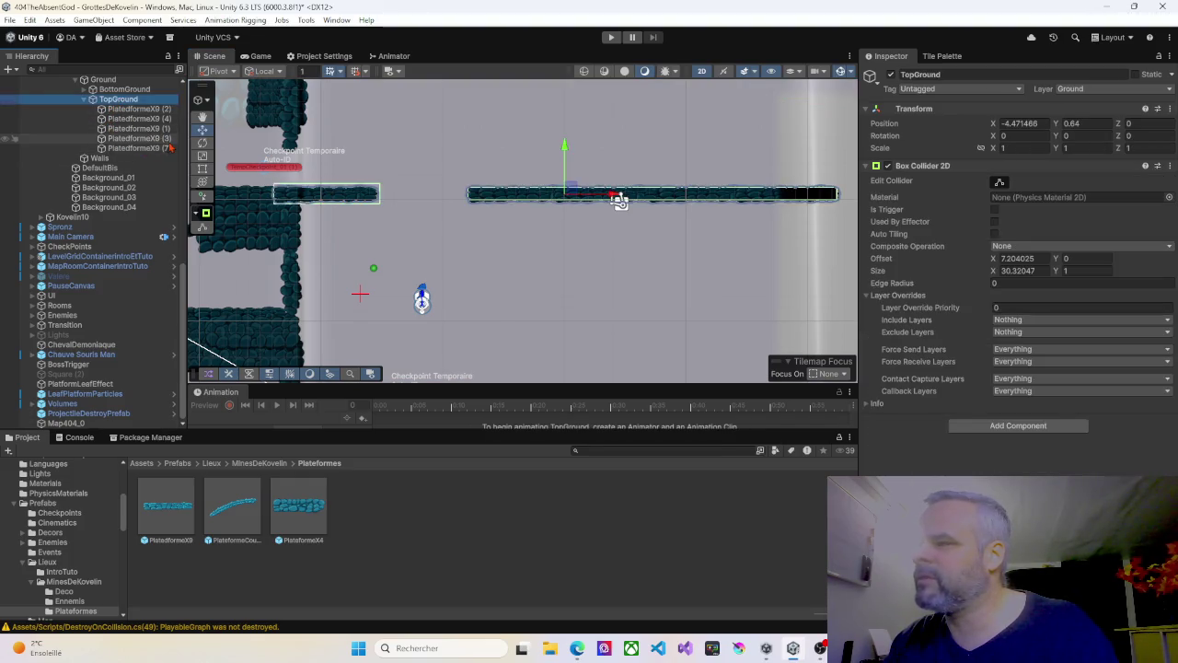
{"action": "left_click", "coordinate": [129, 148]}
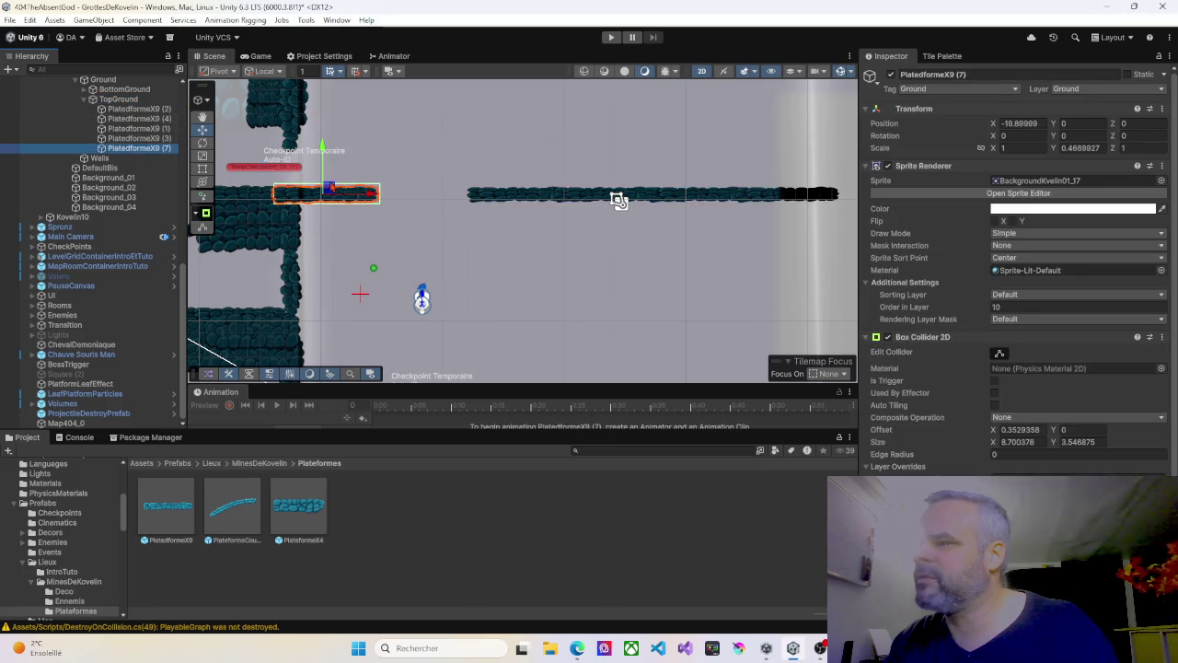
{"action": "scroll", "coordinate": [325, 213], "scroll_direction": "up", "scroll_amount": 1}
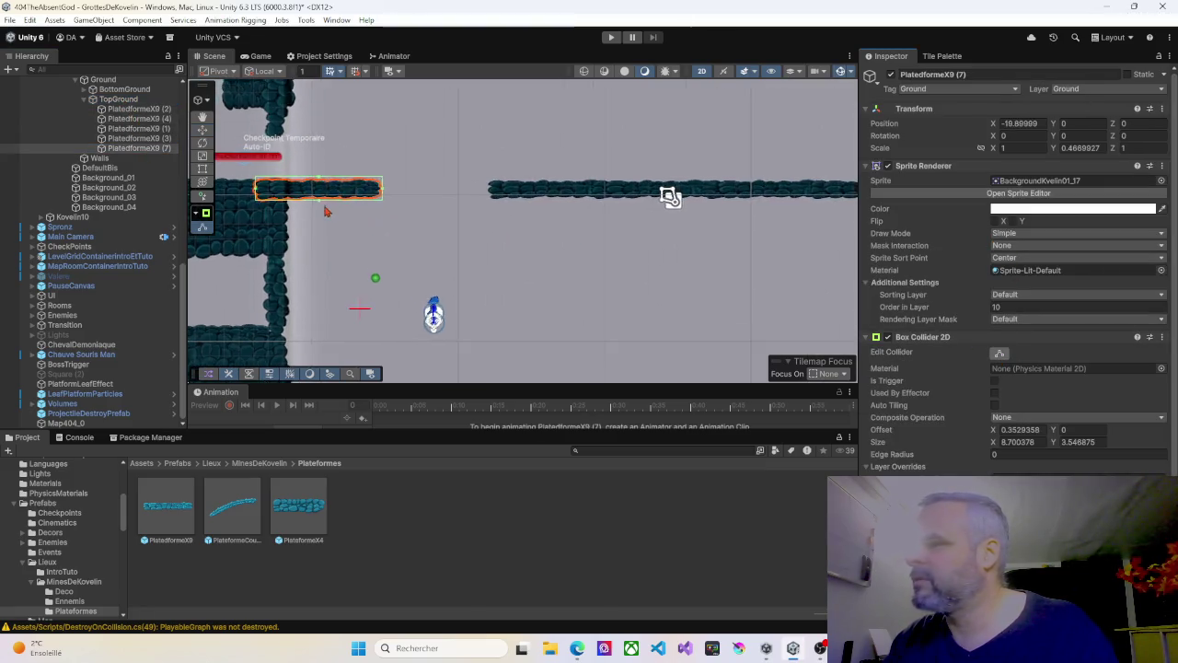
{"action": "scroll", "coordinate": [325, 213], "scroll_direction": "up", "scroll_amount": 3}
{"action": "mouse_move", "coordinate": [333, 172]}
{"action": "left_mouse_down"}
{"action": "mouse_move", "coordinate": [457, 176]}
{"action": "mouse_move", "coordinate": [443, 184]}
{"action": "left_mouse_up"}
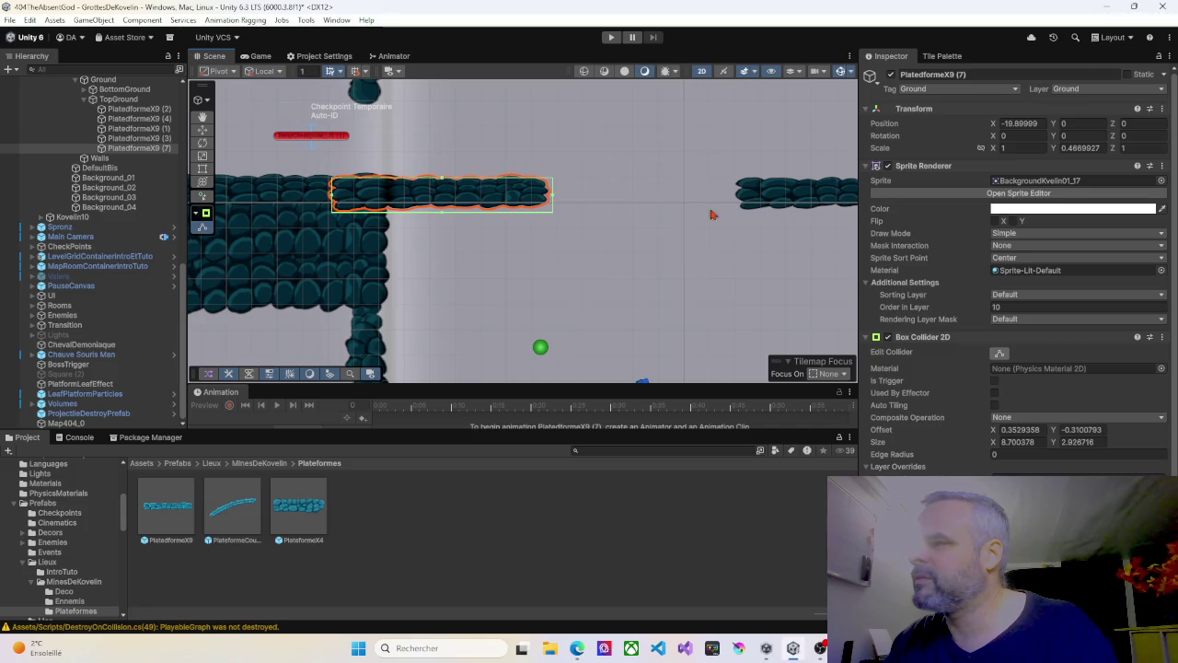
{"action": "left_click", "coordinate": [813, 200]}
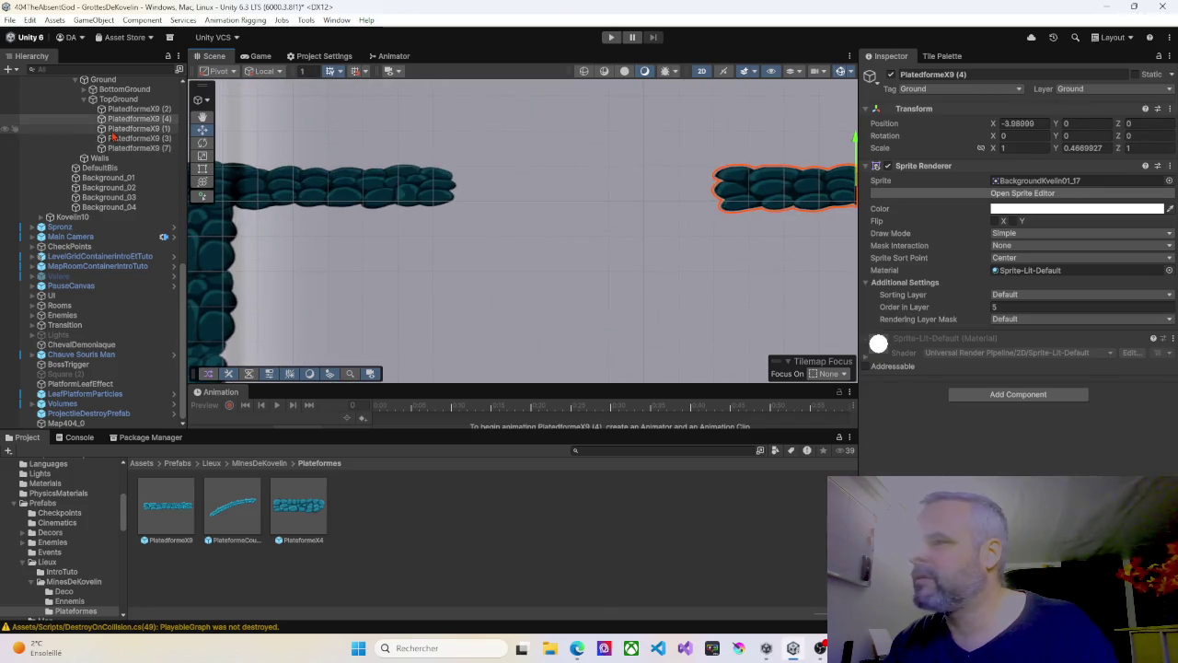
{"action": "left_click", "coordinate": [122, 99]}
{"action": "mouse_move", "coordinate": [597, 190]}
{"action": "left_mouse_down"}
{"action": "mouse_move", "coordinate": [289, 174]}
{"action": "mouse_move", "coordinate": [600, 172]}
{"action": "left_mouse_up"}
Step: Raise PlatedformeX9 (7)'s collider bottom edge, trimming the box to 8.70 by 2.14
{"action": "left_click", "coordinate": [349, 178]}
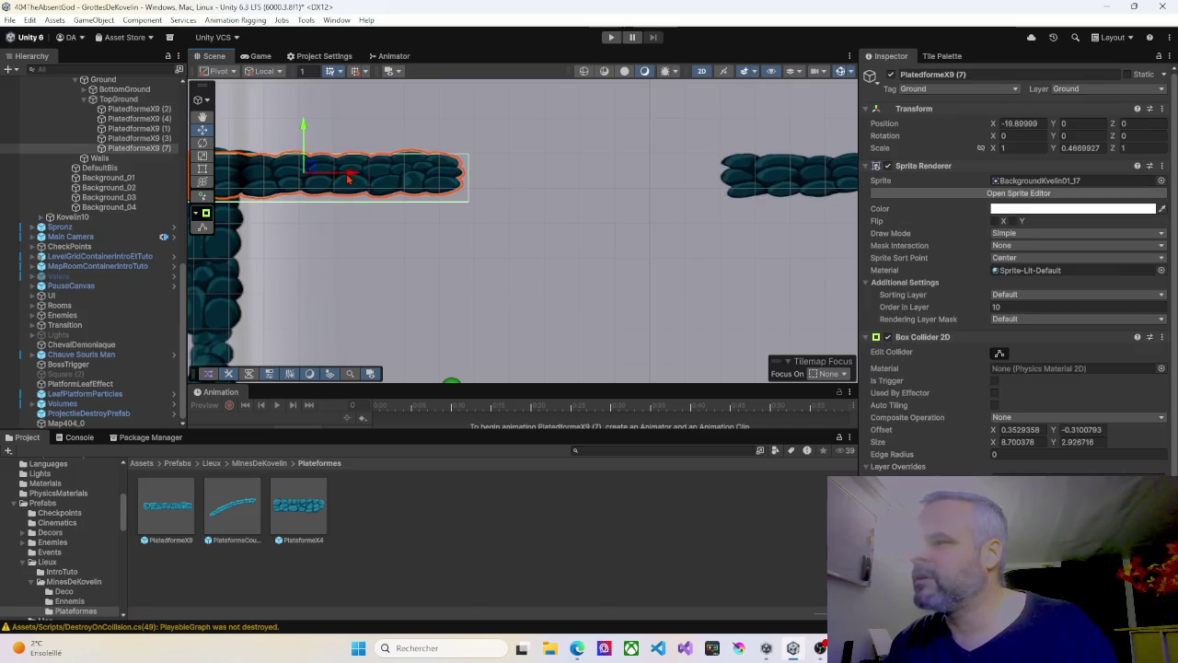
{"action": "left_click", "coordinate": [999, 352]}
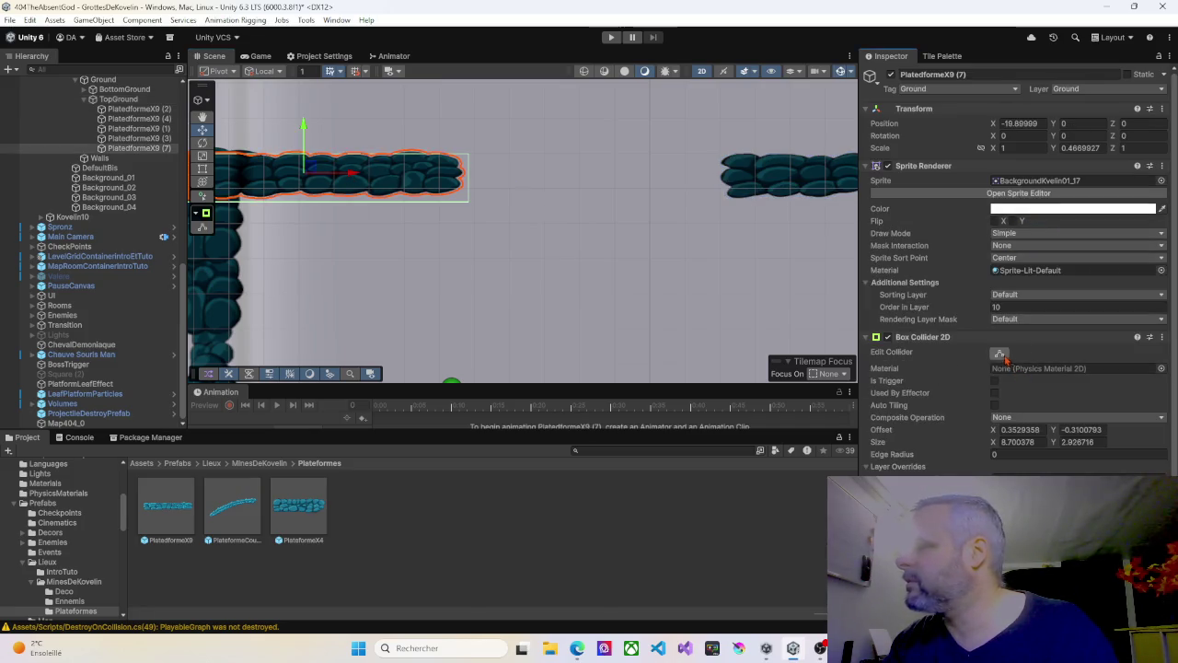
{"action": "left_click_drag", "start_coordinate": [317, 200], "coordinate": [316, 194]}
{"action": "scroll", "coordinate": [327, 197], "scroll_direction": "down", "scroll_amount": 2}
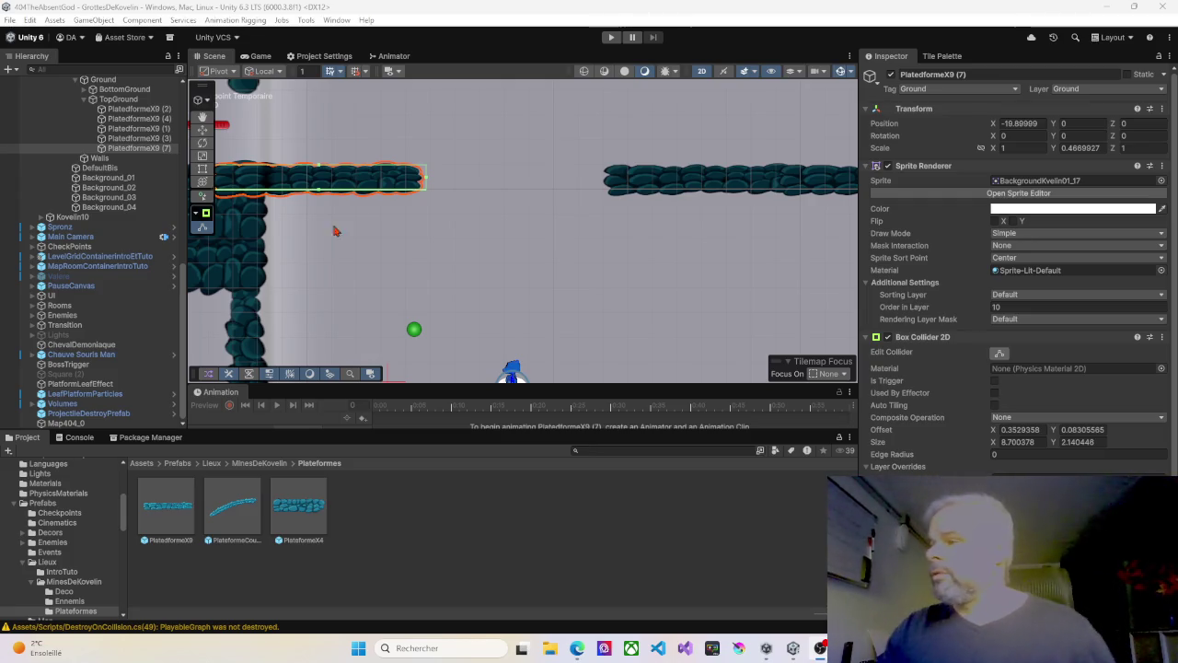
Step: Zoom out over the cave rooms and select the Map404_0 backdrop behind the lower room
{"action": "scroll", "coordinate": [540, 272], "scroll_direction": "down", "scroll_amount": 1}
{"action": "scroll", "coordinate": [541, 273], "scroll_direction": "down", "scroll_amount": 5}
{"action": "scroll", "coordinate": [647, 319], "scroll_direction": "down", "scroll_amount": 1}
{"action": "mouse_move", "coordinate": [647, 320]}
{"action": "left_mouse_down"}
{"action": "mouse_move", "coordinate": [464, 288]}
{"action": "mouse_move", "coordinate": [411, 254]}
{"action": "mouse_move", "coordinate": [370, 298]}
{"action": "left_mouse_up"}
{"action": "mouse_move", "coordinate": [590, 224]}
{"action": "left_mouse_down"}
{"action": "mouse_move", "coordinate": [444, 228]}
{"action": "mouse_move", "coordinate": [512, 251]}
{"action": "mouse_move", "coordinate": [704, 239]}
{"action": "mouse_move", "coordinate": [642, 247]}
{"action": "left_mouse_up"}
{"action": "scroll", "coordinate": [479, 232], "scroll_direction": "down", "scroll_amount": 3}
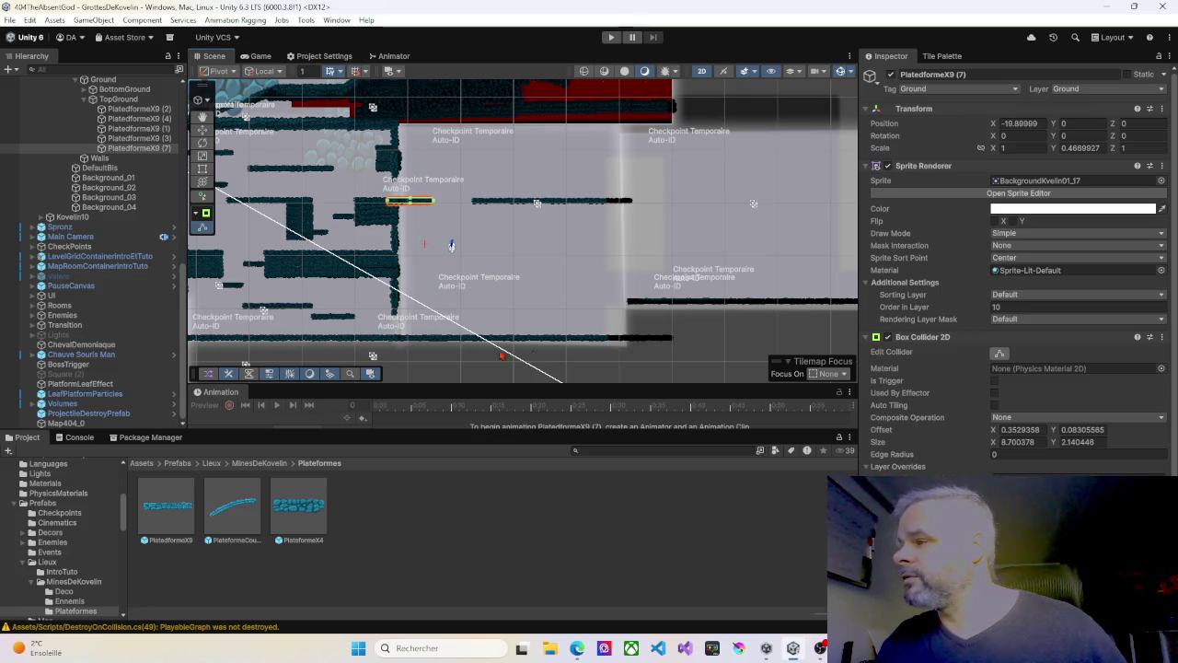
{"action": "left_click_drag", "start_coordinate": [558, 271], "coordinate": [821, 206]}
{"action": "scroll", "coordinate": [468, 315], "scroll_direction": "down", "scroll_amount": 2}
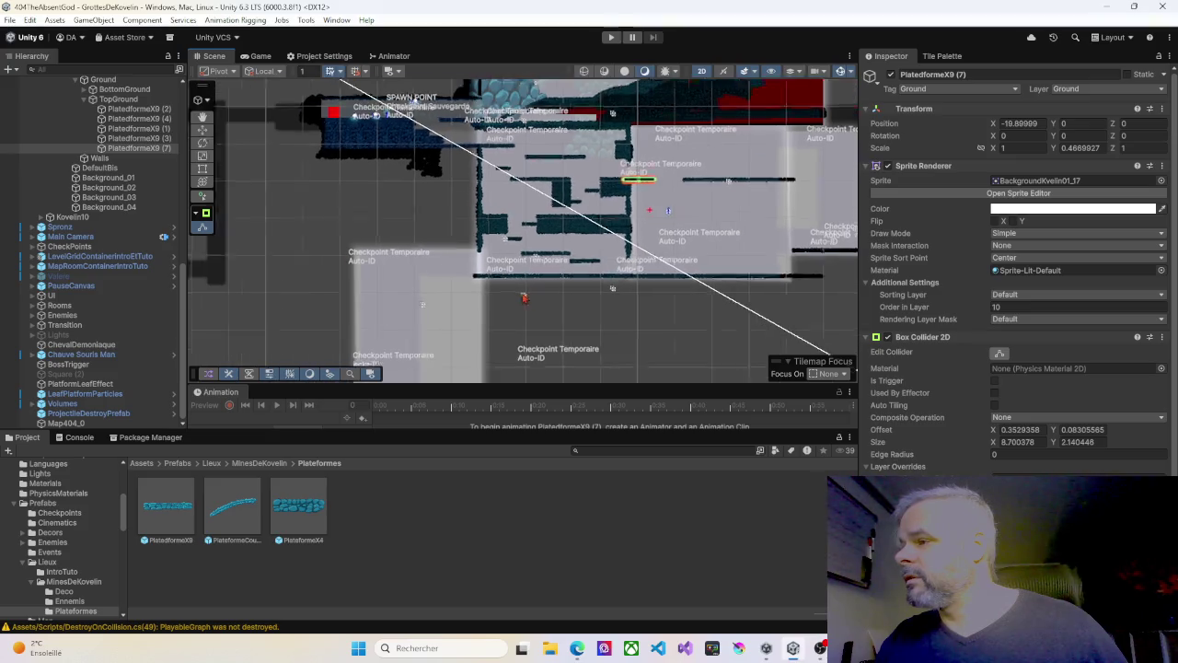
{"action": "mouse_move", "coordinate": [468, 315]}
{"action": "left_mouse_down"}
{"action": "mouse_move", "coordinate": [486, 274]}
{"action": "mouse_move", "coordinate": [511, 272]}
{"action": "mouse_move", "coordinate": [538, 228]}
{"action": "left_mouse_up"}
{"action": "left_click", "coordinate": [492, 245]}
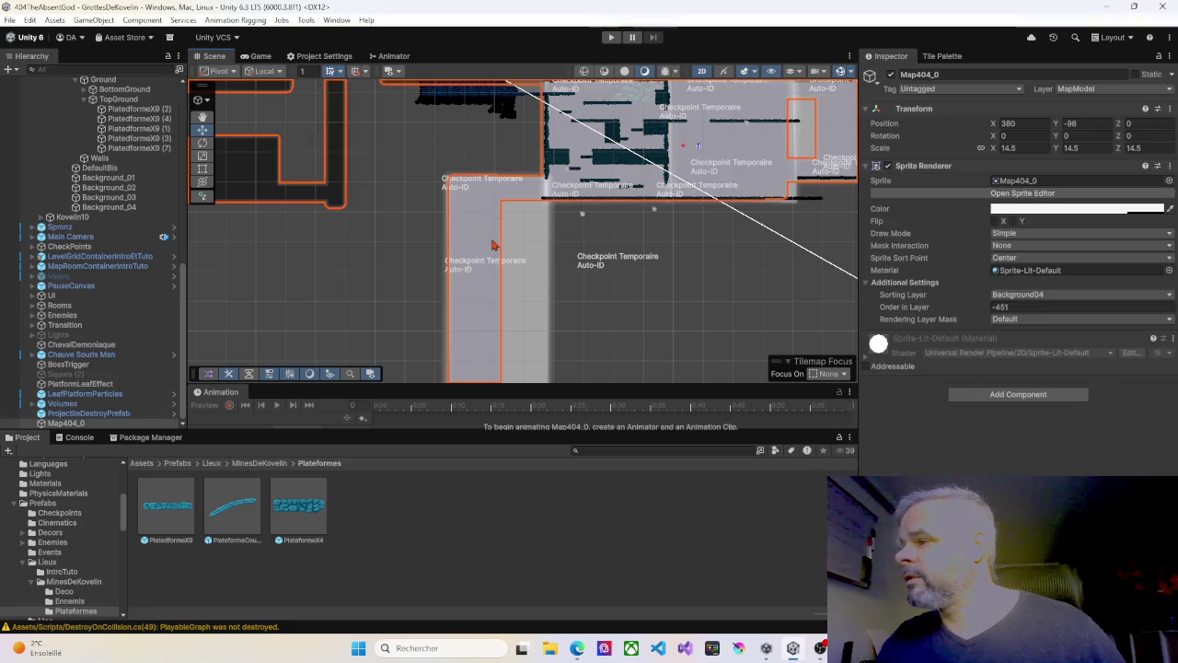
Step: Select the Kovelin09 and Kovelin10 Limites zones together to view their shared collider and Camera Bounds Zone settings
{"action": "left_click", "coordinate": [92, 208]}
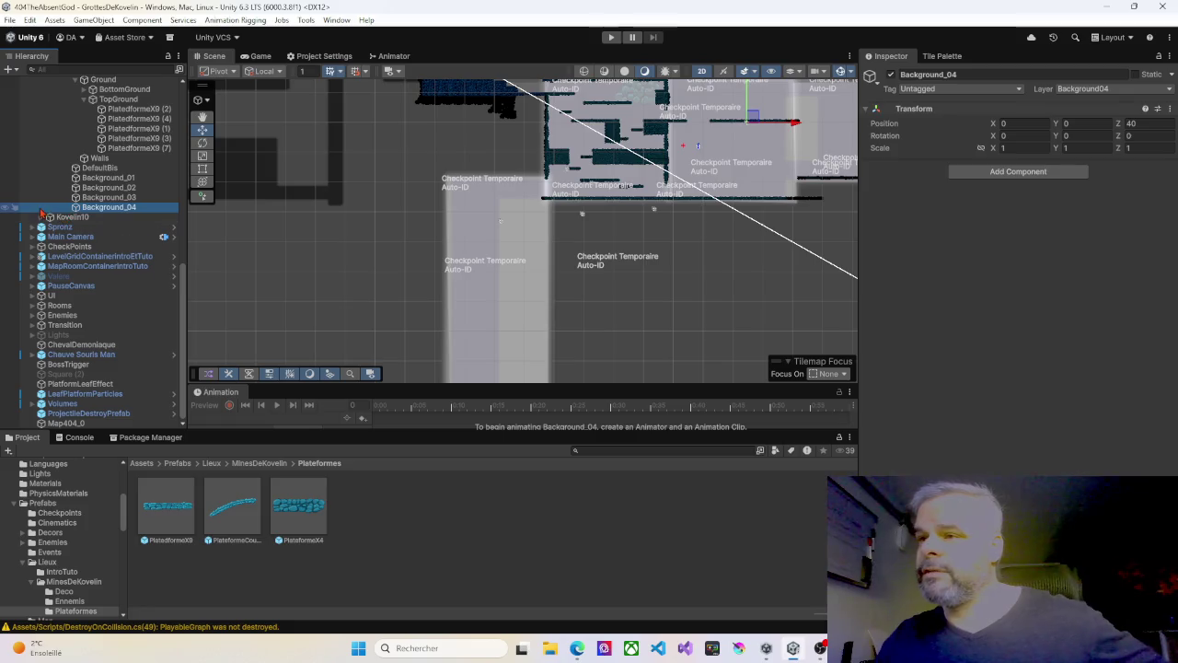
{"action": "left_click", "coordinate": [41, 217]}
{"action": "scroll", "coordinate": [93, 203], "scroll_direction": "up", "scroll_amount": 3}
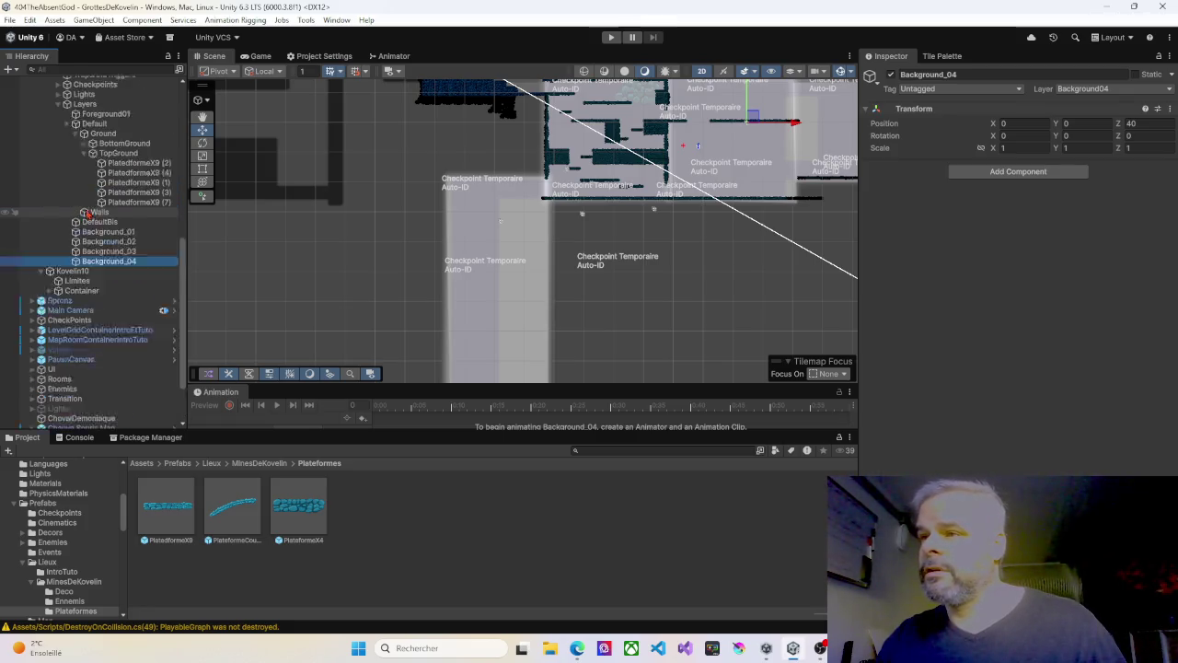
{"action": "scroll", "coordinate": [46, 115], "scroll_direction": "up", "scroll_amount": 3}
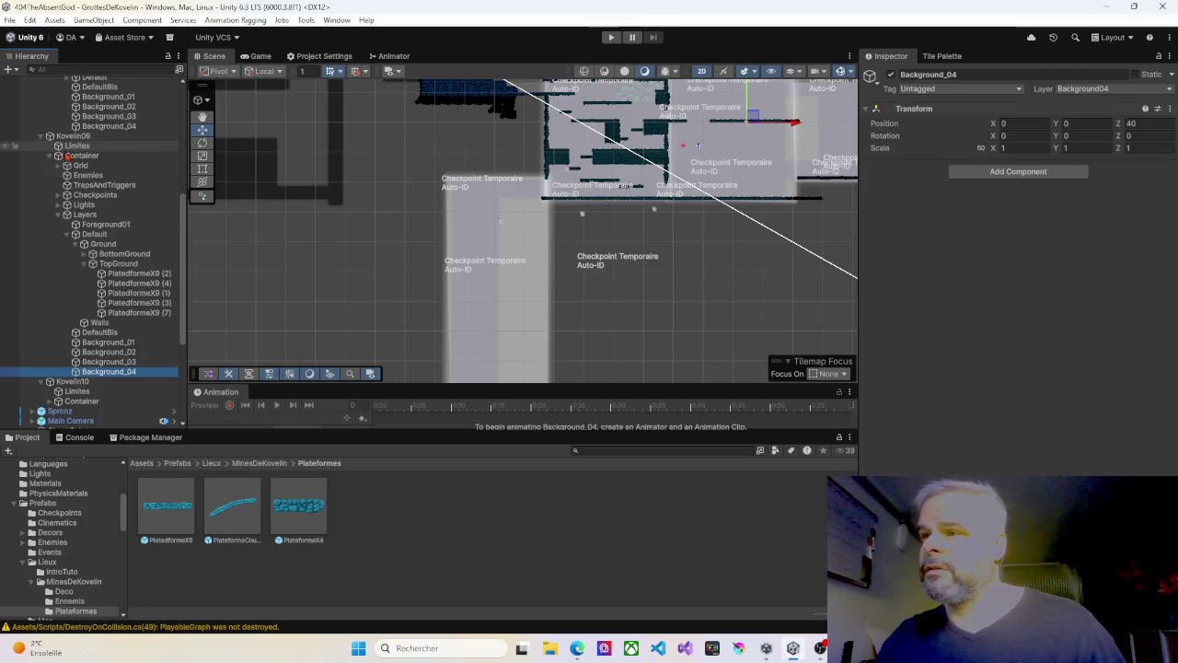
{"action": "left_click", "coordinate": [52, 156]}
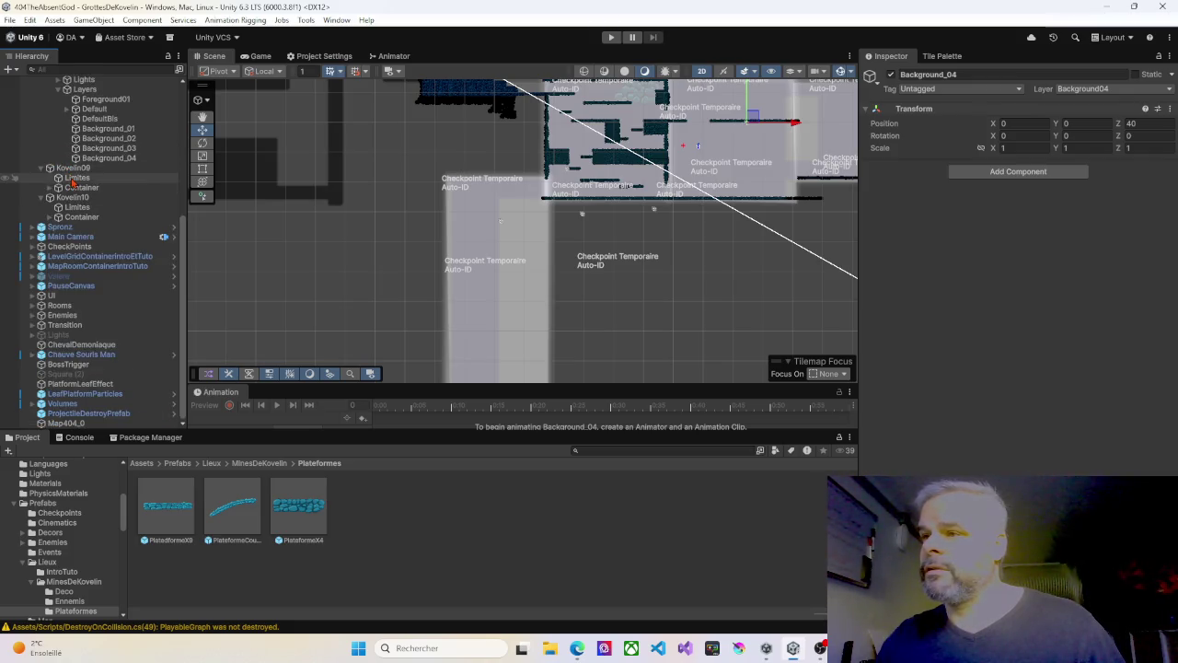
{"action": "left_click", "coordinate": [74, 179]}
{"action": "left_click", "coordinate": [83, 207], "text": "ctrl"}
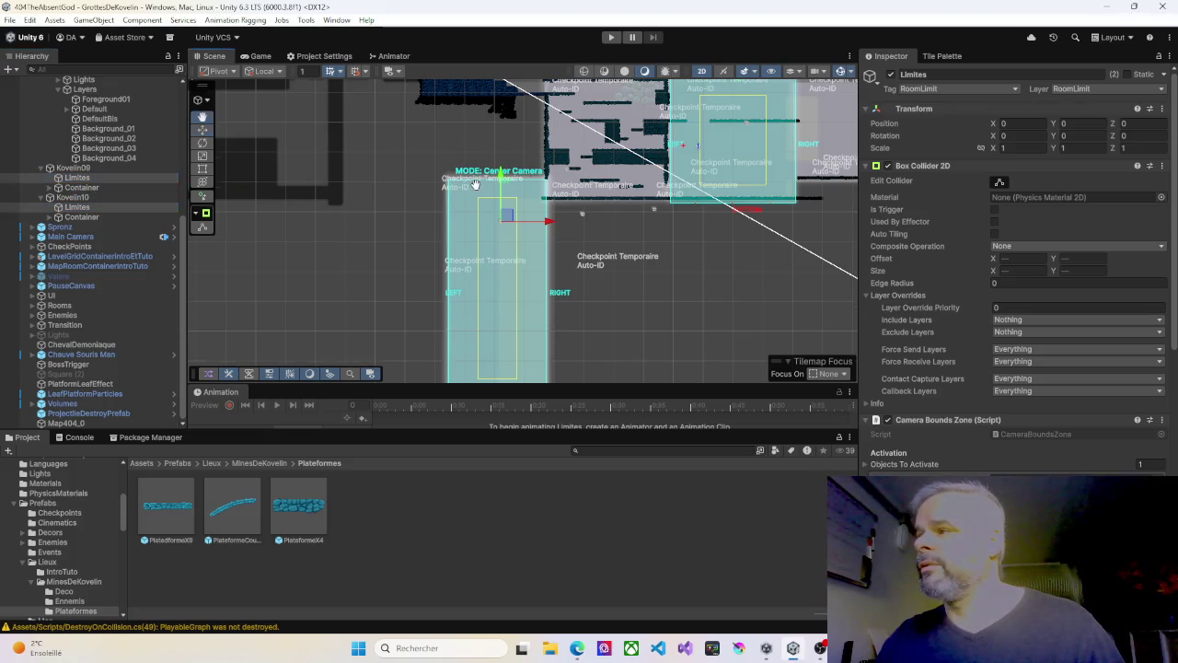
Step: Select the Kovelin10 and Kovelin02 Limites zones and frame them in the Scene view
{"action": "left_click_drag", "start_coordinate": [475, 178], "coordinate": [436, 262]}
{"action": "left_click_drag", "start_coordinate": [537, 222], "coordinate": [566, 179]}
{"action": "left_click", "coordinate": [78, 207]}
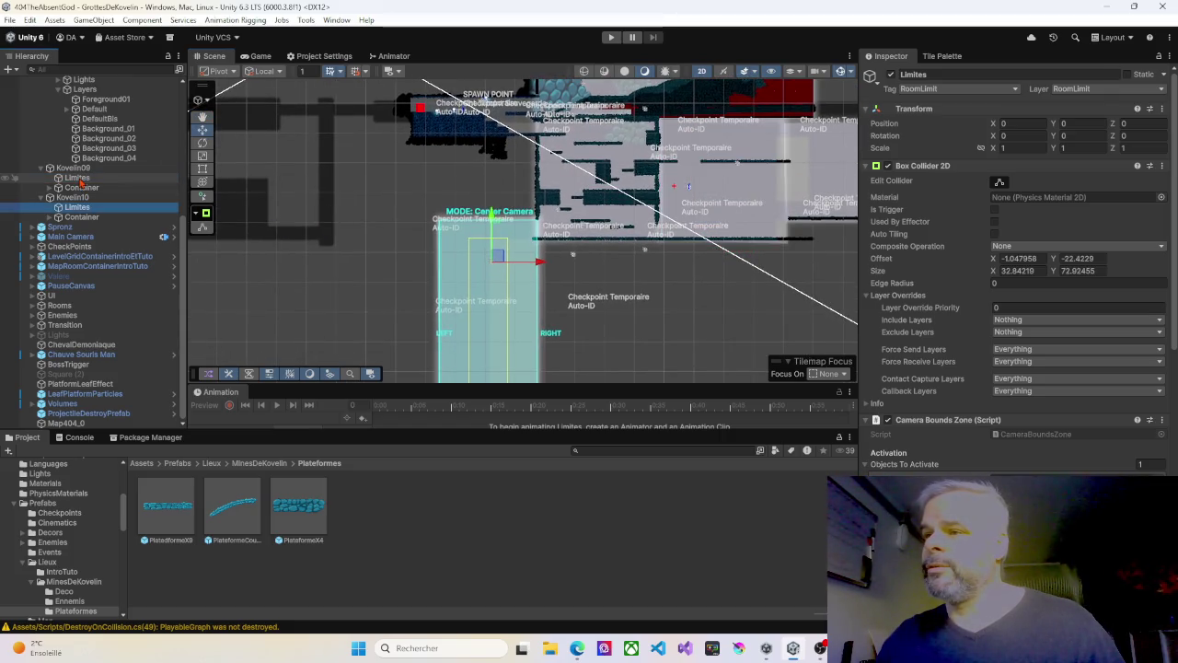
{"action": "scroll", "coordinate": [73, 189], "scroll_direction": "up", "scroll_amount": 10}
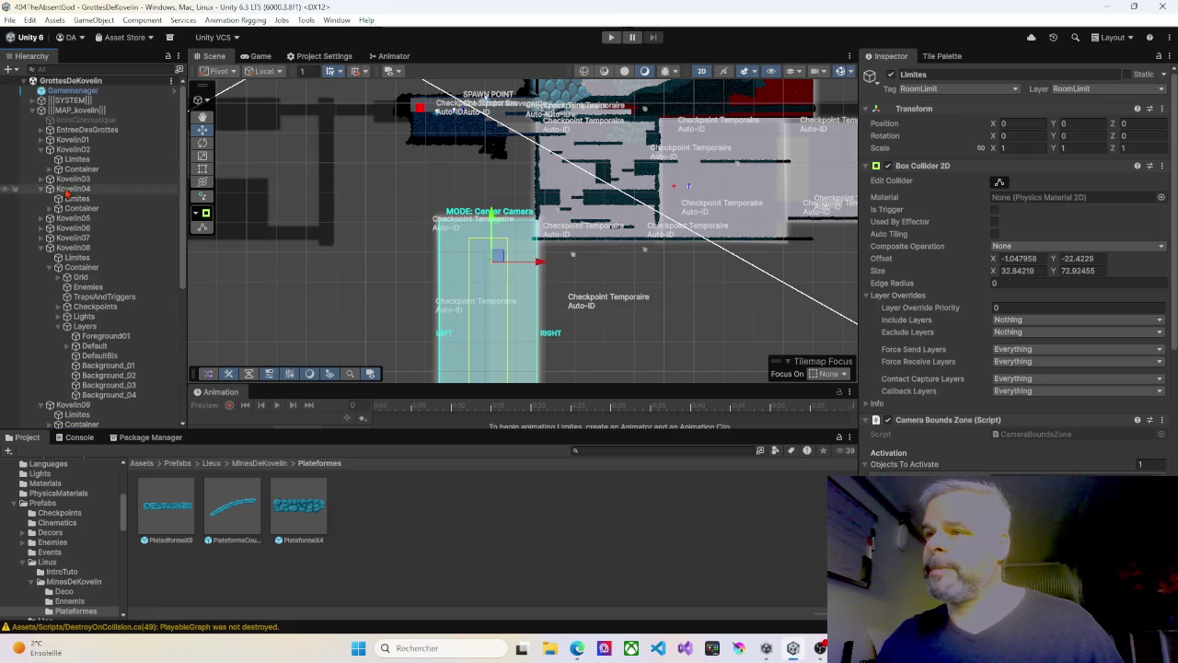
{"action": "left_click", "coordinate": [77, 159], "text": "ctrl"}
{"action": "key", "text": "f"}
Step: Edit the limit zone collider, pulling its right edge slightly inward
{"action": "left_click", "coordinate": [999, 182]}
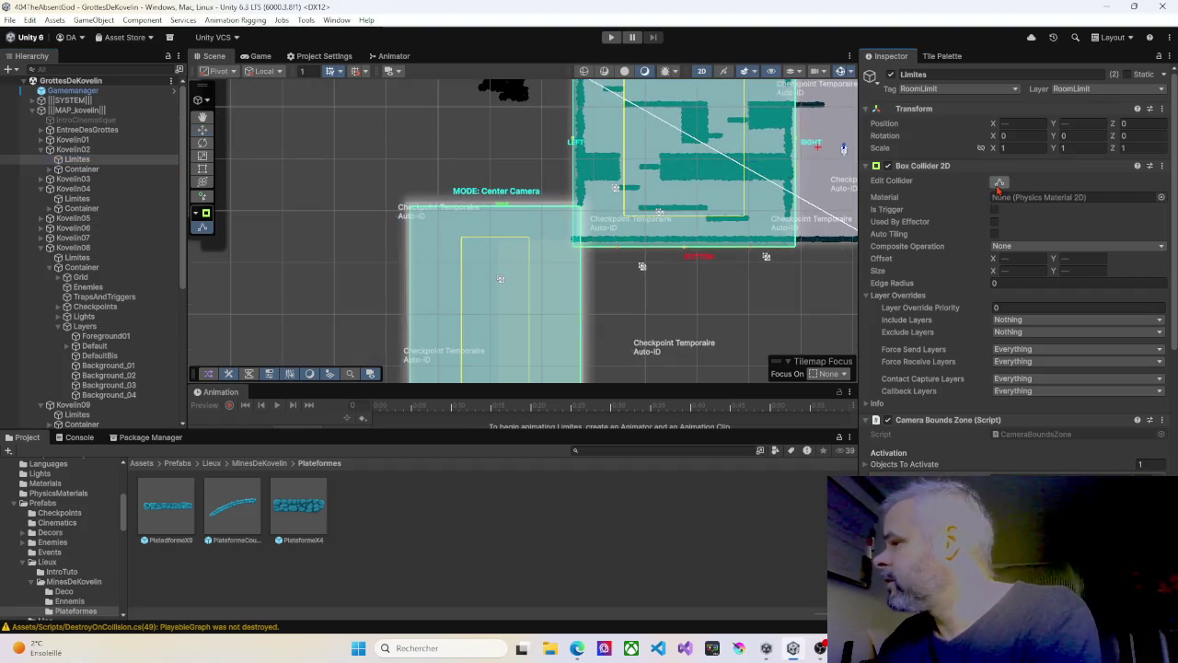
{"action": "scroll", "coordinate": [578, 258], "scroll_direction": "up", "scroll_amount": 3}
{"action": "scroll", "coordinate": [580, 278], "scroll_direction": "down", "scroll_amount": 1}
{"action": "scroll", "coordinate": [603, 288], "scroll_direction": "down", "scroll_amount": 1}
{"action": "scroll", "coordinate": [604, 289], "scroll_direction": "down", "scroll_amount": 1}
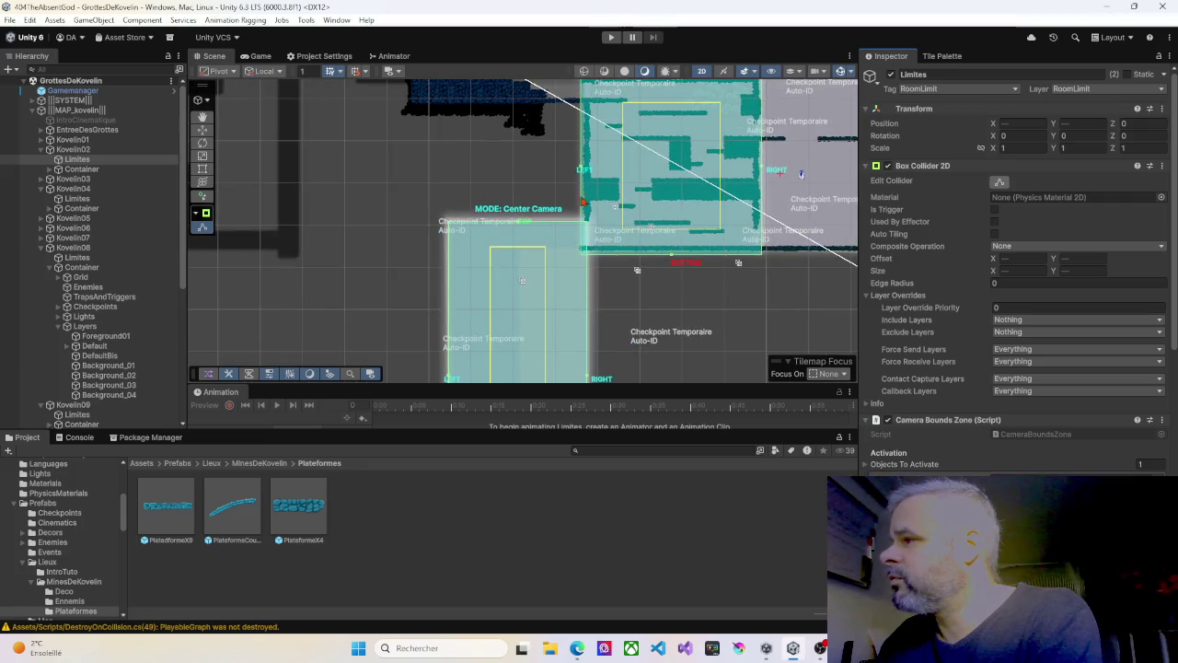
{"action": "left_click_drag", "start_coordinate": [610, 255], "coordinate": [596, 188]}
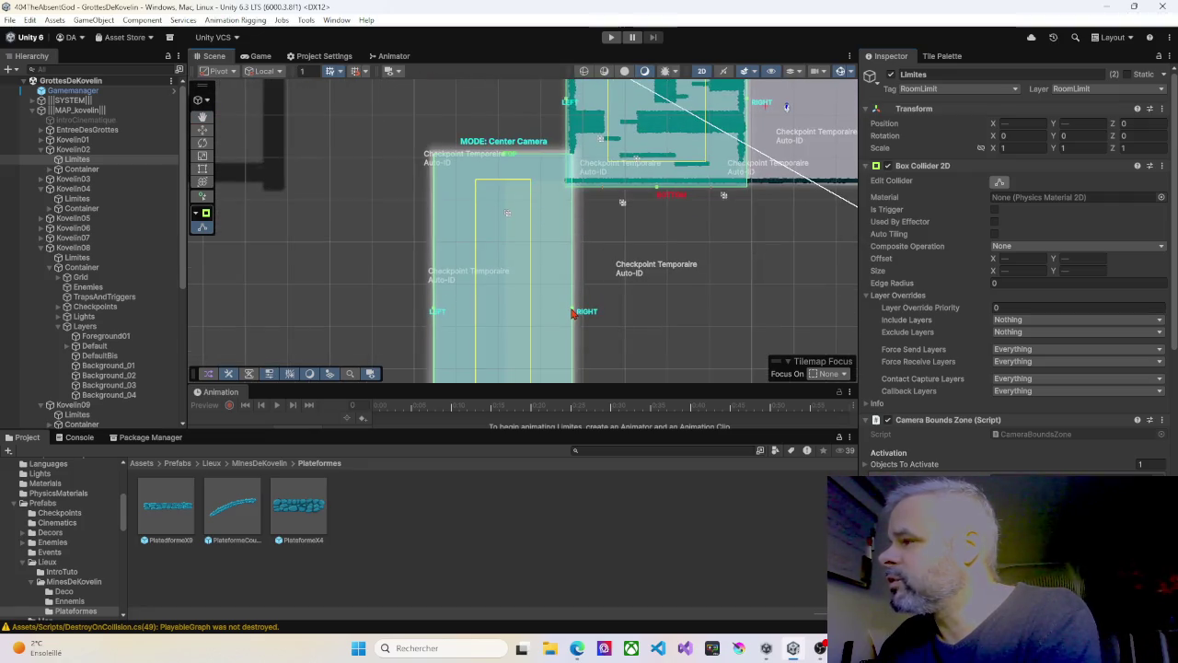
{"action": "left_click_drag", "start_coordinate": [571, 313], "coordinate": [566, 312]}
{"action": "scroll", "coordinate": [595, 239], "scroll_direction": "up", "scroll_amount": 2}
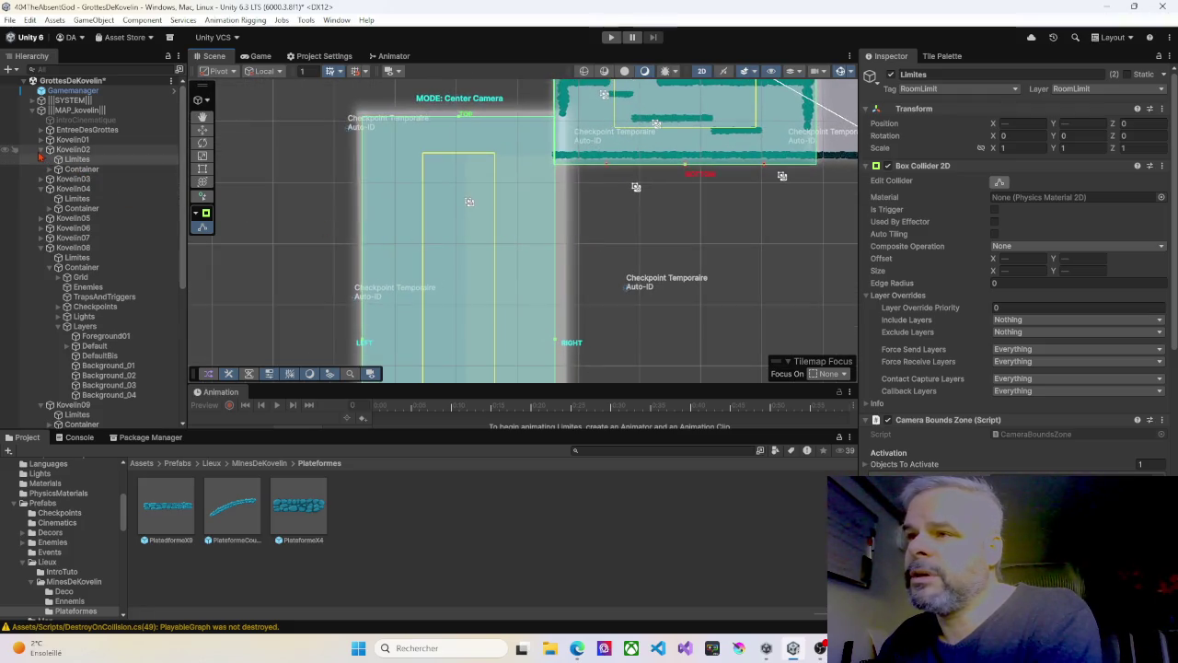
{"action": "scroll", "coordinate": [70, 332], "scroll_direction": "down", "scroll_amount": 5}
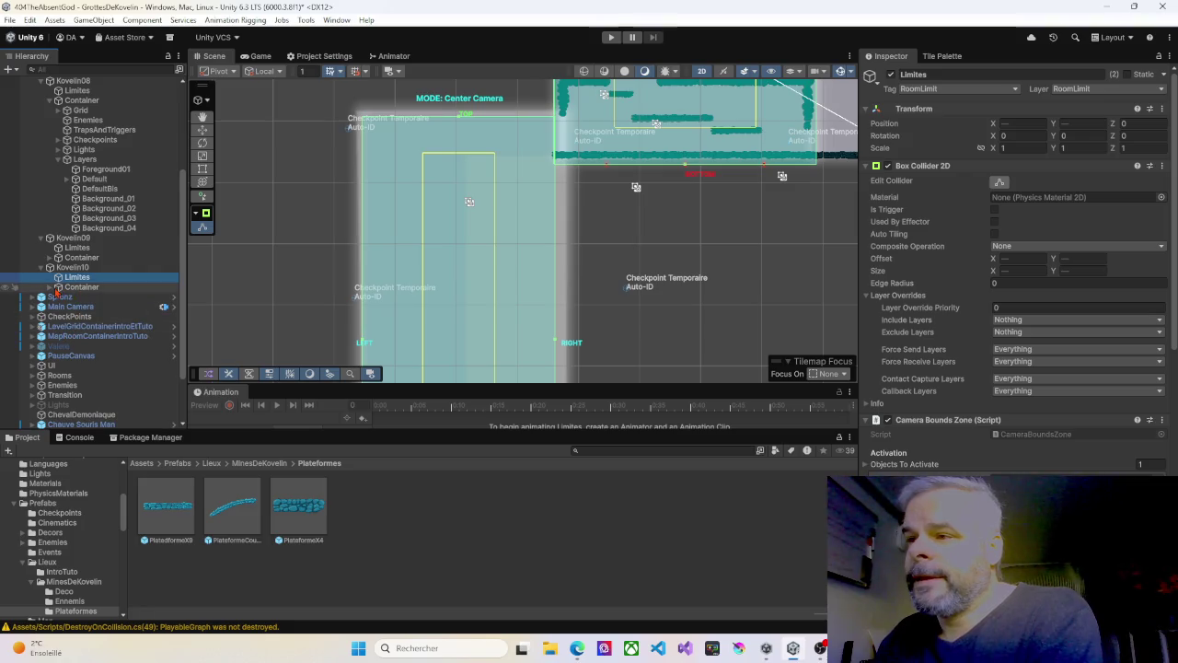
Step: Place a PlatedformeX9 platform prefab into Kovelin10's Ground layer
{"action": "left_click", "coordinate": [51, 289]}
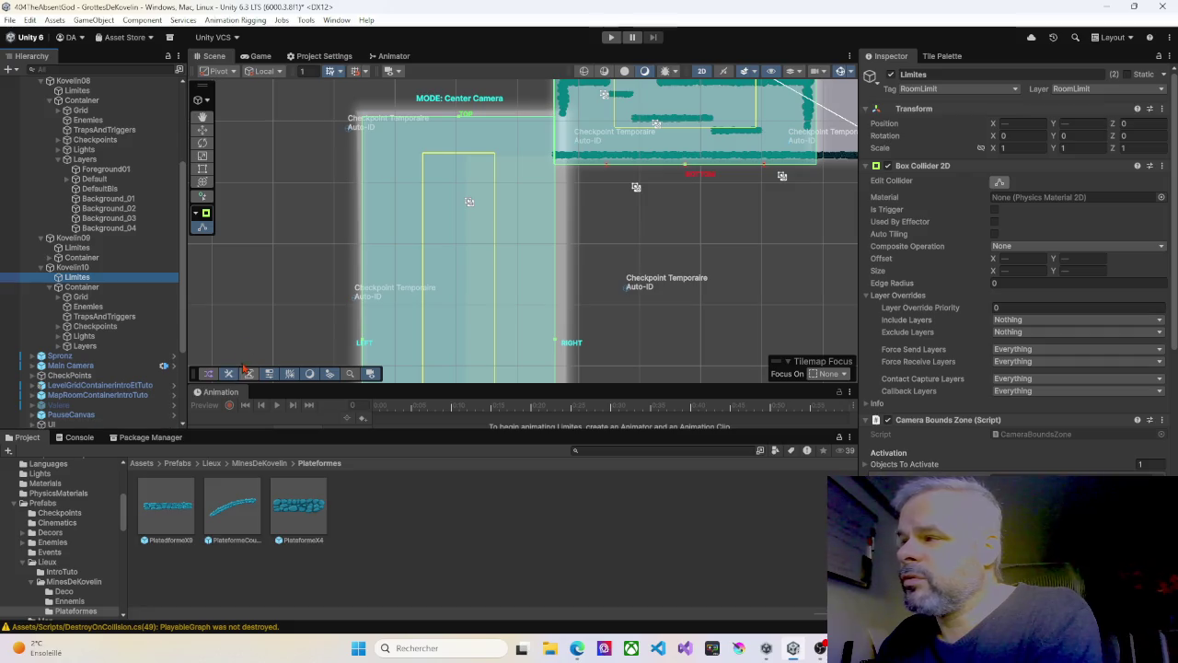
{"action": "left_click_drag", "start_coordinate": [325, 293], "coordinate": [278, 304]}
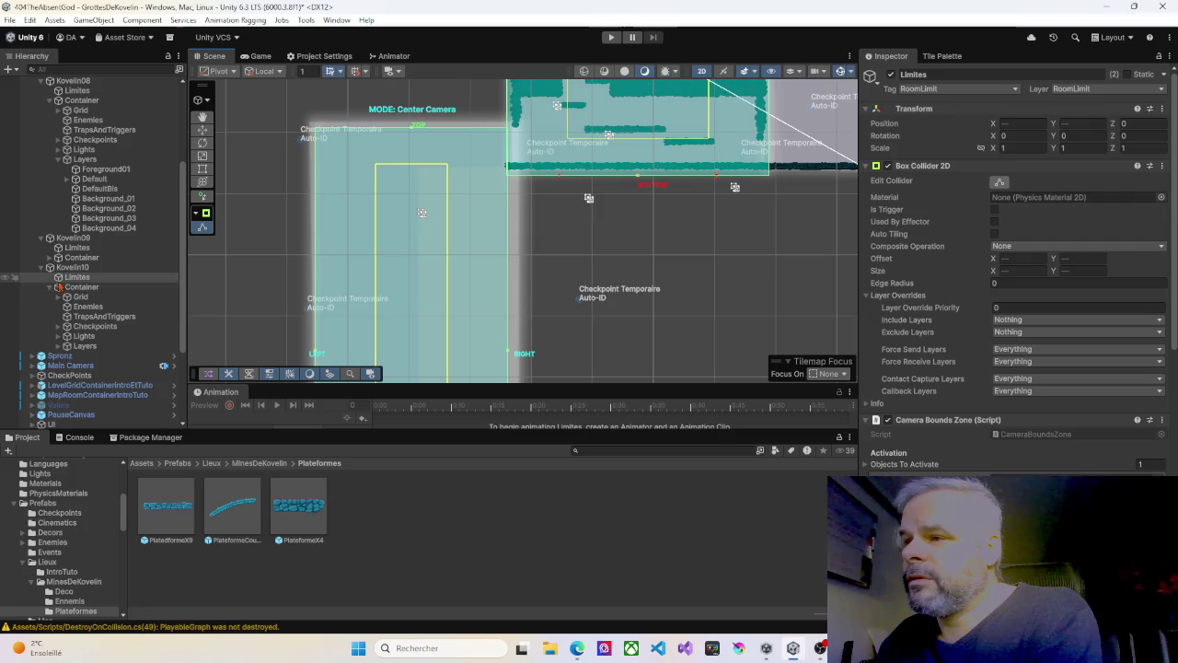
{"action": "left_click_drag", "start_coordinate": [74, 295], "coordinate": [114, 310]}
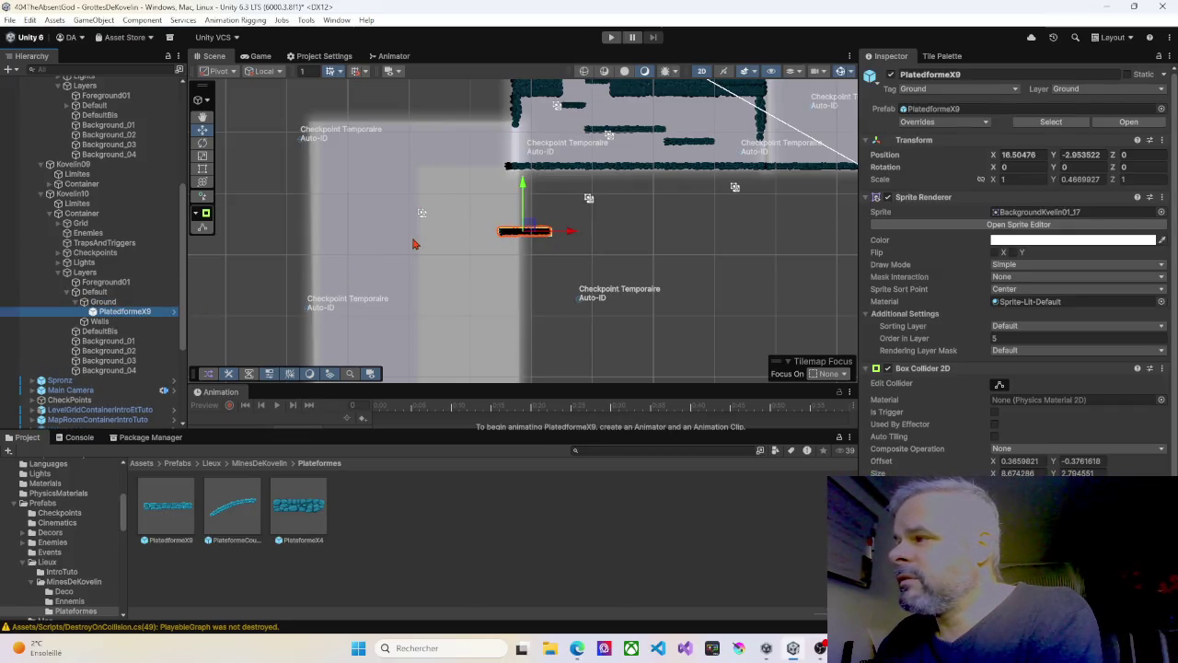
Step: Move the PlatedformeX9 platform up onto the top ledge, level with the neighbouring room's floor
{"action": "left_click_drag", "start_coordinate": [488, 235], "coordinate": [483, 167]}
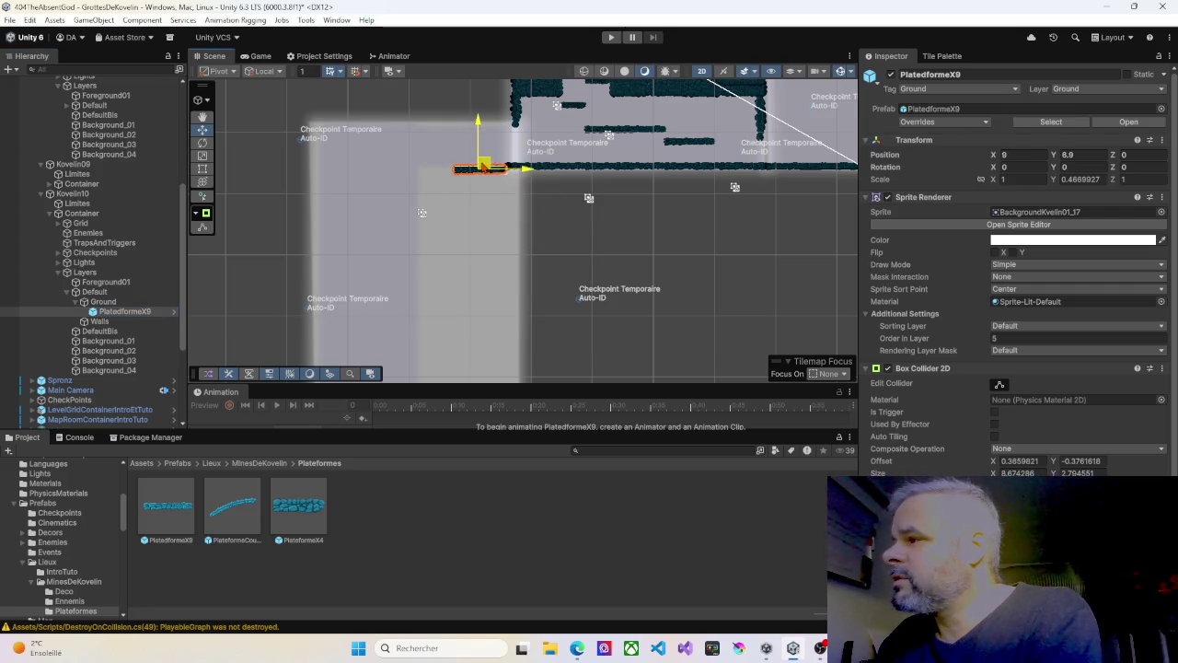
{"action": "scroll", "coordinate": [493, 168], "scroll_direction": "up", "scroll_amount": 8}
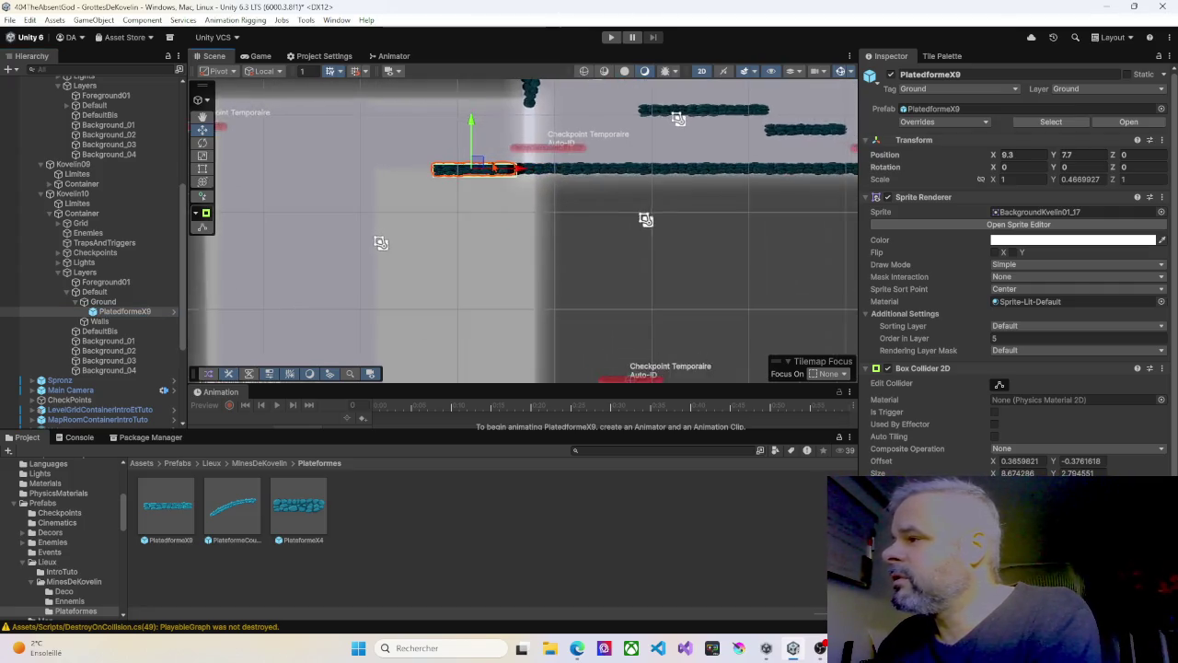
{"action": "scroll", "coordinate": [494, 168], "scroll_direction": "up", "scroll_amount": 3}
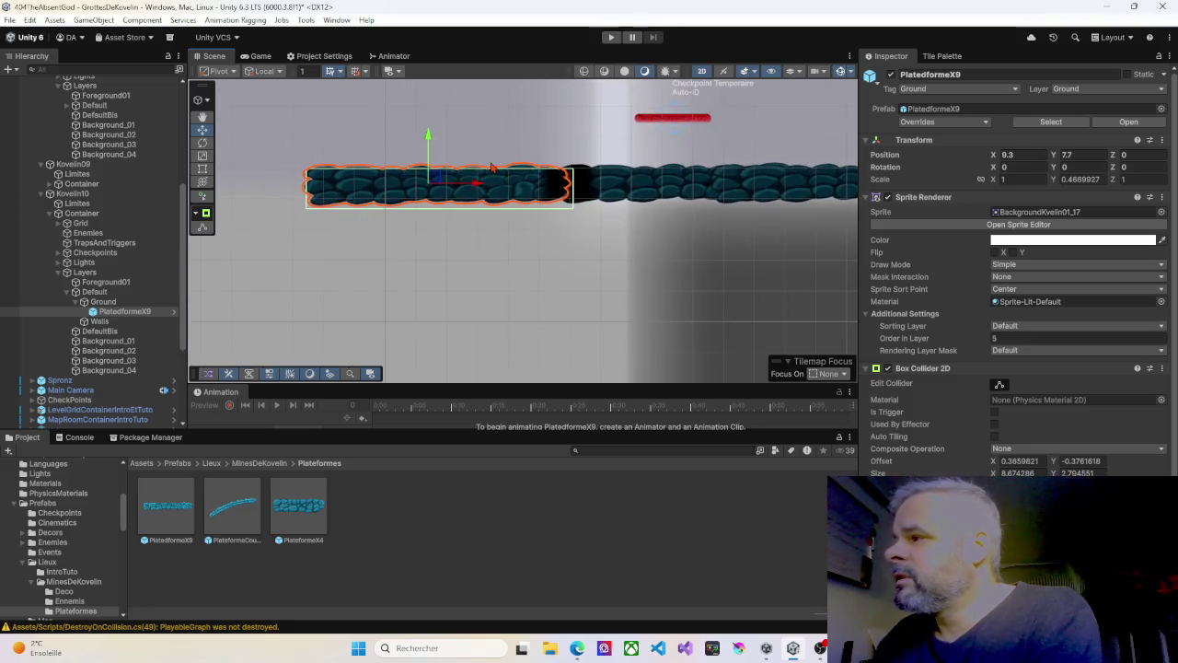
{"action": "scroll", "coordinate": [492, 168], "scroll_direction": "up", "scroll_amount": 3}
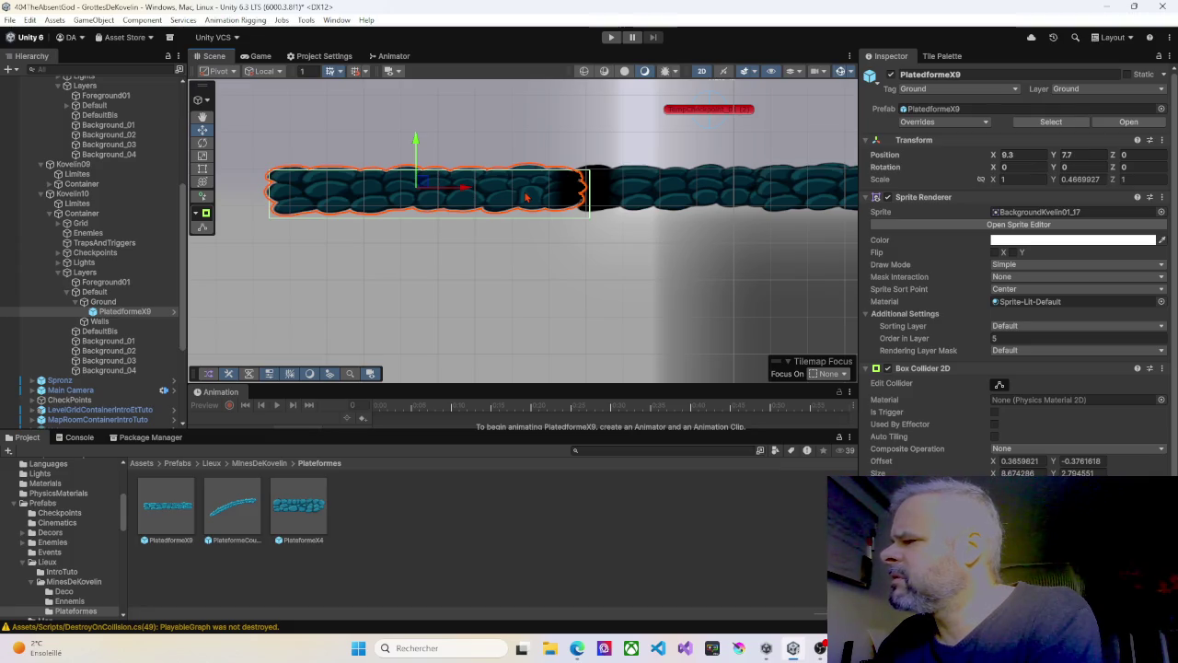
Step: Raise the platform's Box Collider 2D bottom edge to fit its rocks, about 8.64 × 2.16
{"action": "left_click", "coordinate": [999, 386]}
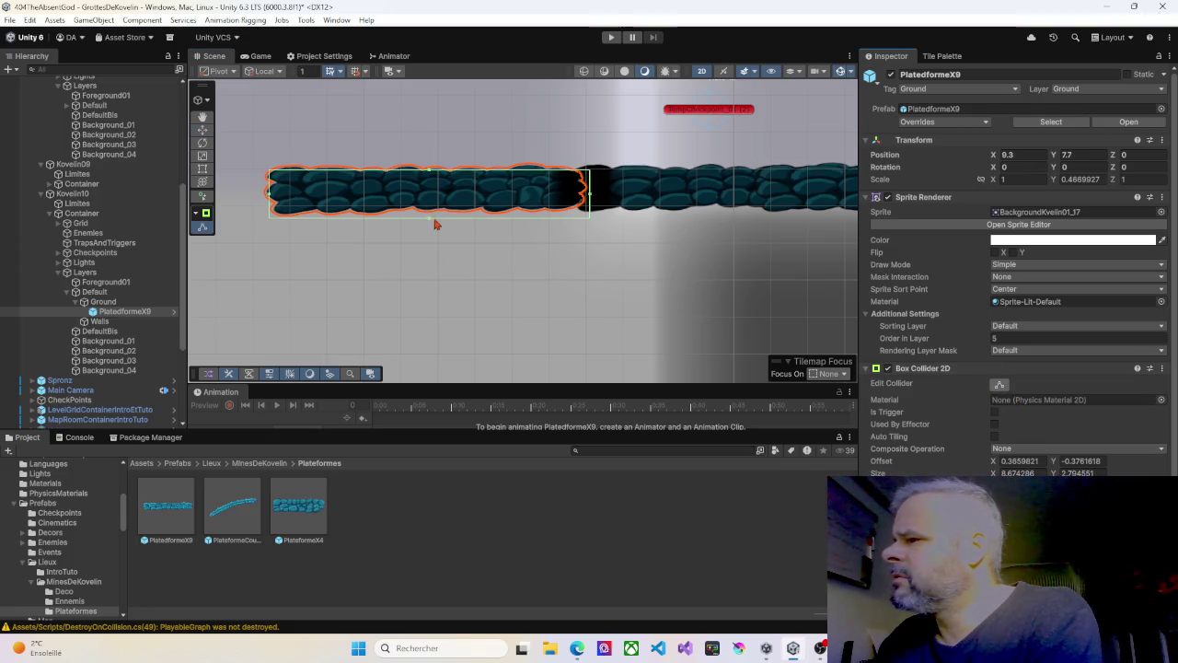
{"action": "left_click_drag", "start_coordinate": [431, 220], "coordinate": [432, 209]}
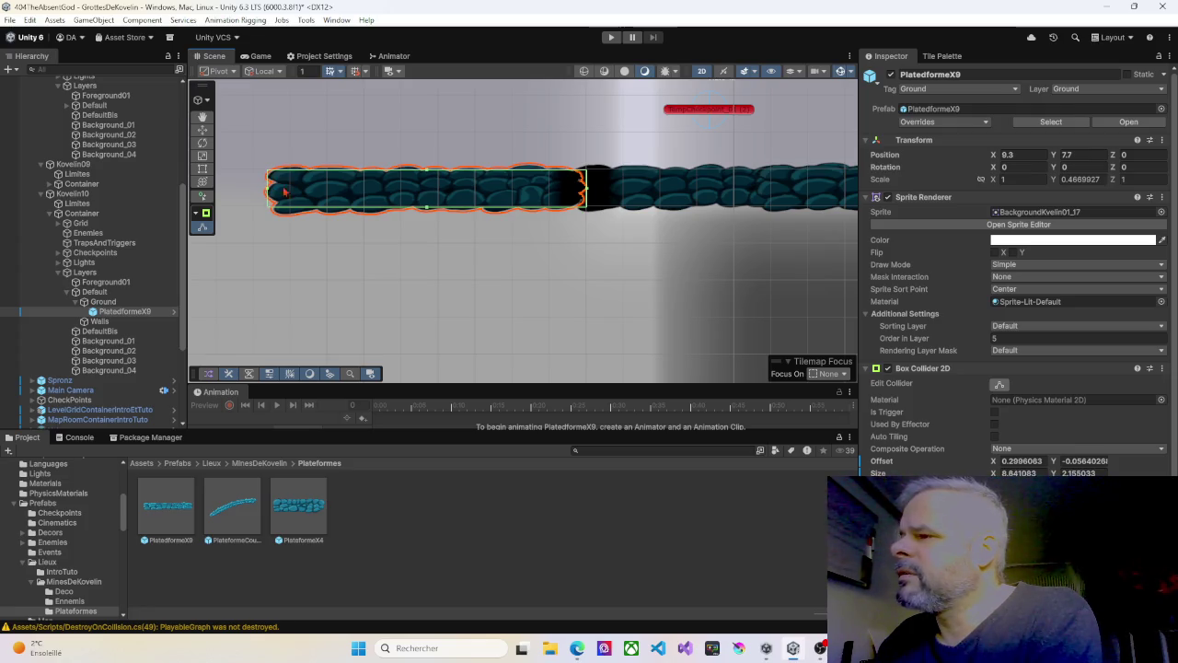
{"action": "scroll", "coordinate": [348, 196], "scroll_direction": "down", "scroll_amount": 3}
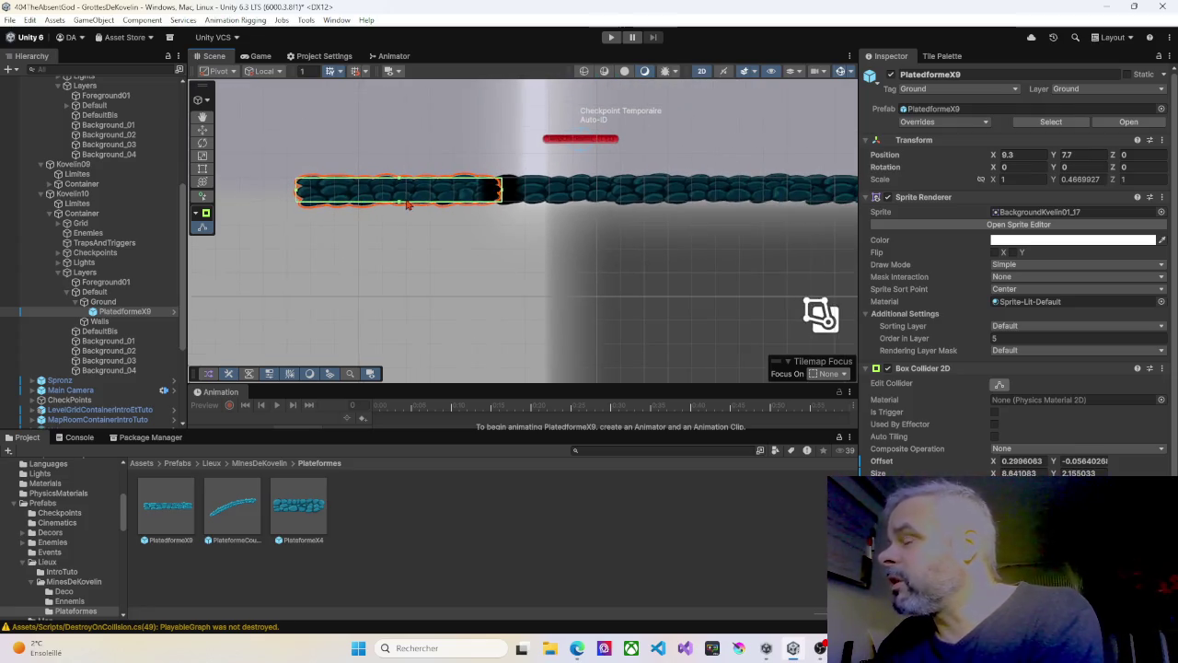
{"action": "scroll", "coordinate": [412, 221], "scroll_direction": "down", "scroll_amount": 4}
{"action": "left_click_drag", "start_coordinate": [408, 231], "coordinate": [545, 258]}
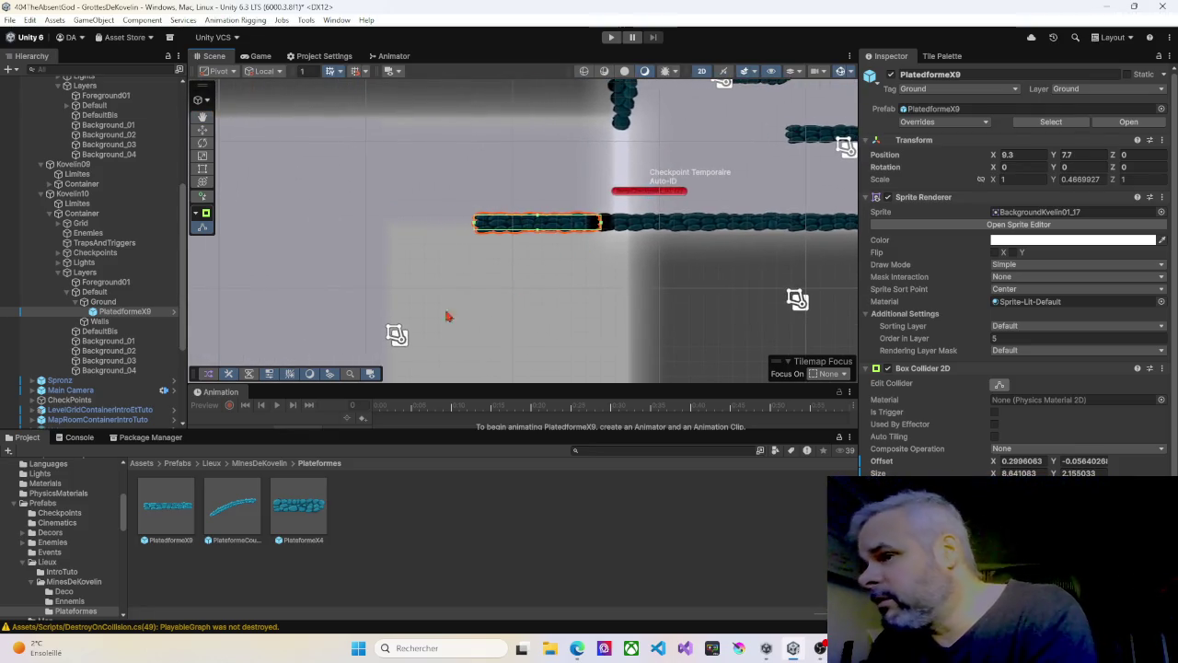
{"action": "scroll", "coordinate": [418, 267], "scroll_direction": "down", "scroll_amount": 5}
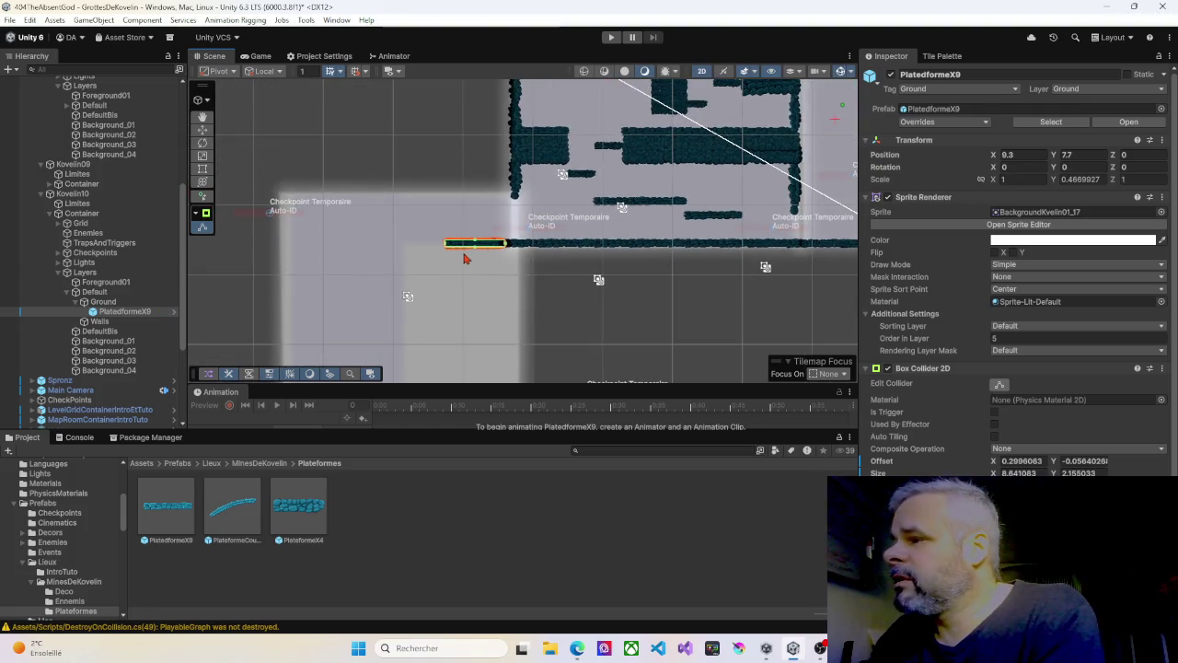
{"action": "left_click_drag", "start_coordinate": [468, 256], "coordinate": [324, 262]}
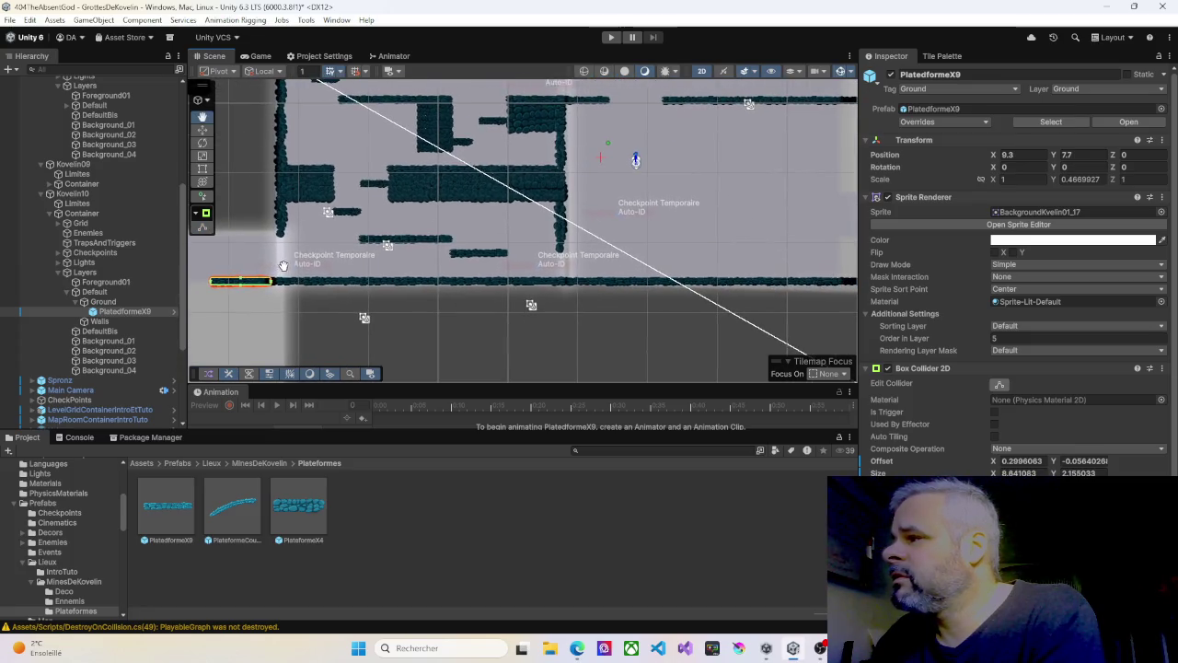
{"action": "scroll", "coordinate": [324, 262], "scroll_direction": "down", "scroll_amount": 3}
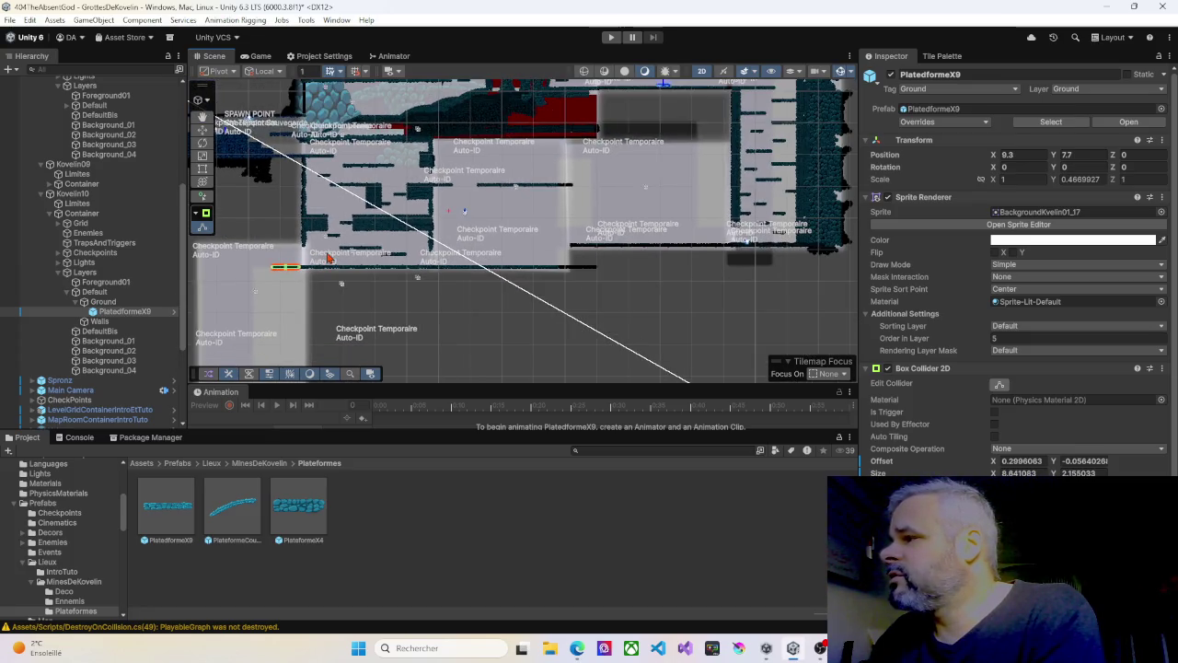
{"action": "scroll", "coordinate": [328, 260], "scroll_direction": "down", "scroll_amount": 1}
{"action": "left_click_drag", "start_coordinate": [389, 248], "coordinate": [468, 217]}
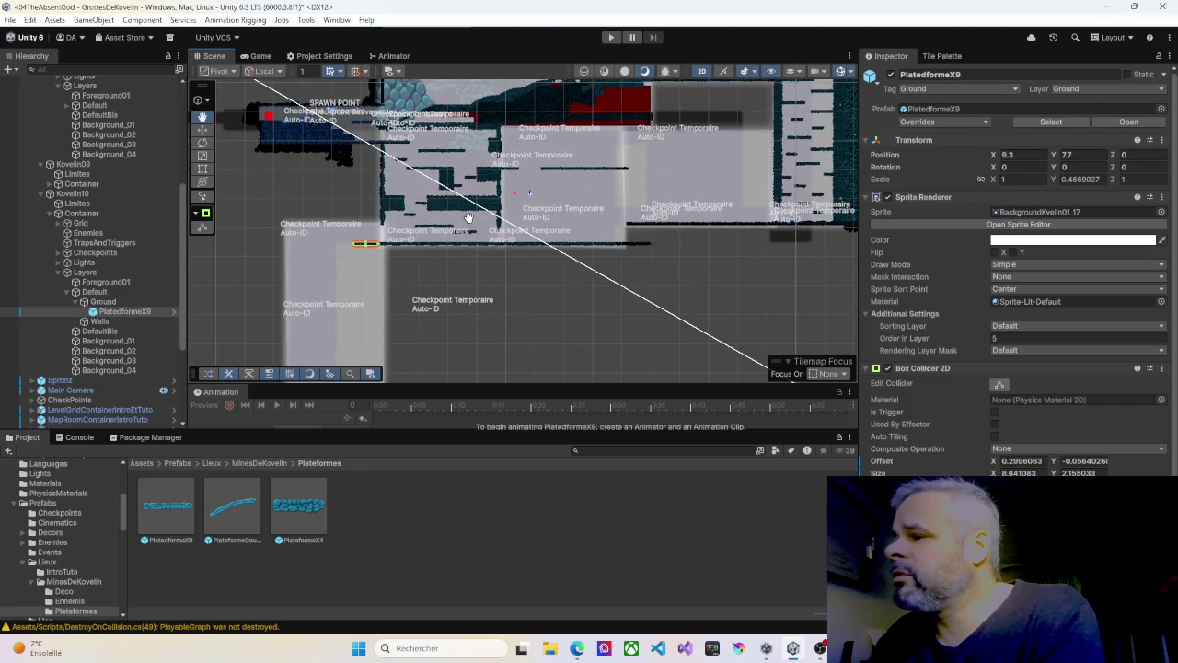
Step: Enter Play mode and run and jump the character left off the middle platform into a new room
{"action": "left_click", "coordinate": [610, 37]}
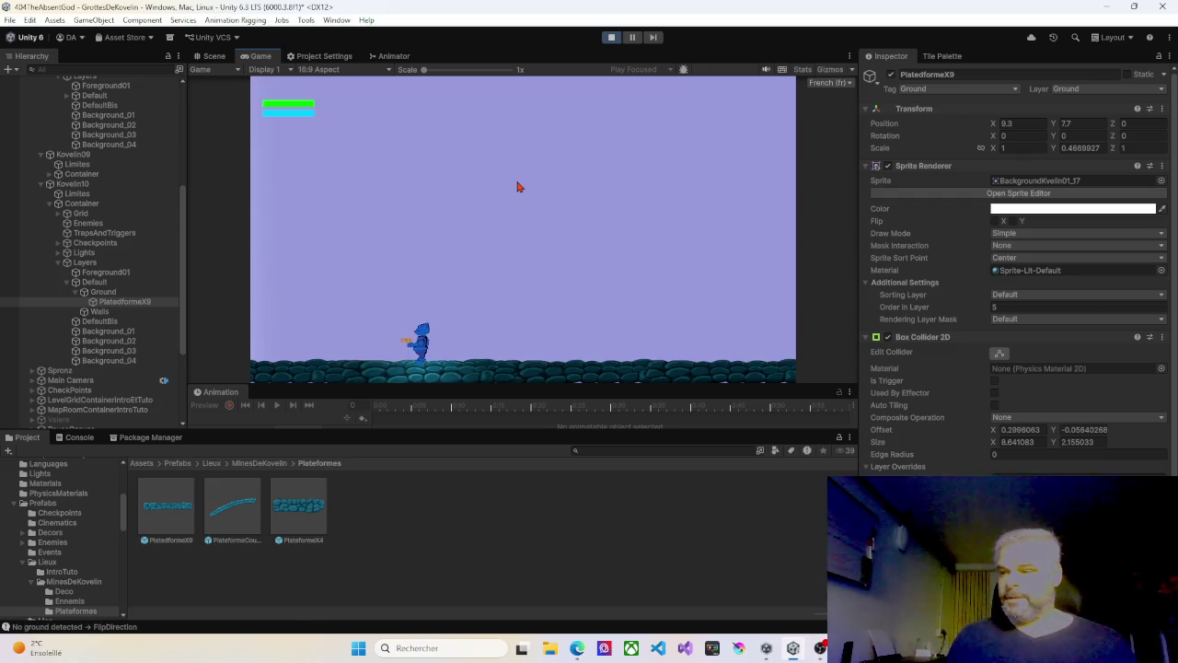
{"action": "key", "text": "d"}
{"action": "key", "text": "a"}
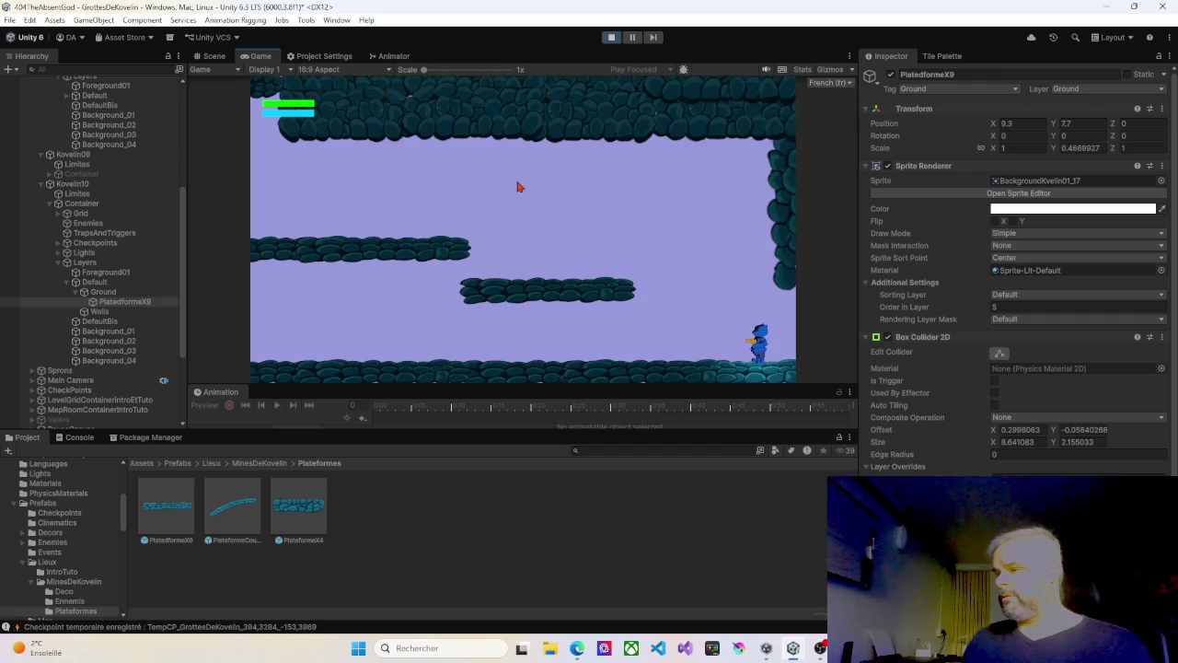
{"action": "key", "text": "space"}
{"action": "key", "text": "a"}
{"action": "key", "text": "space"}
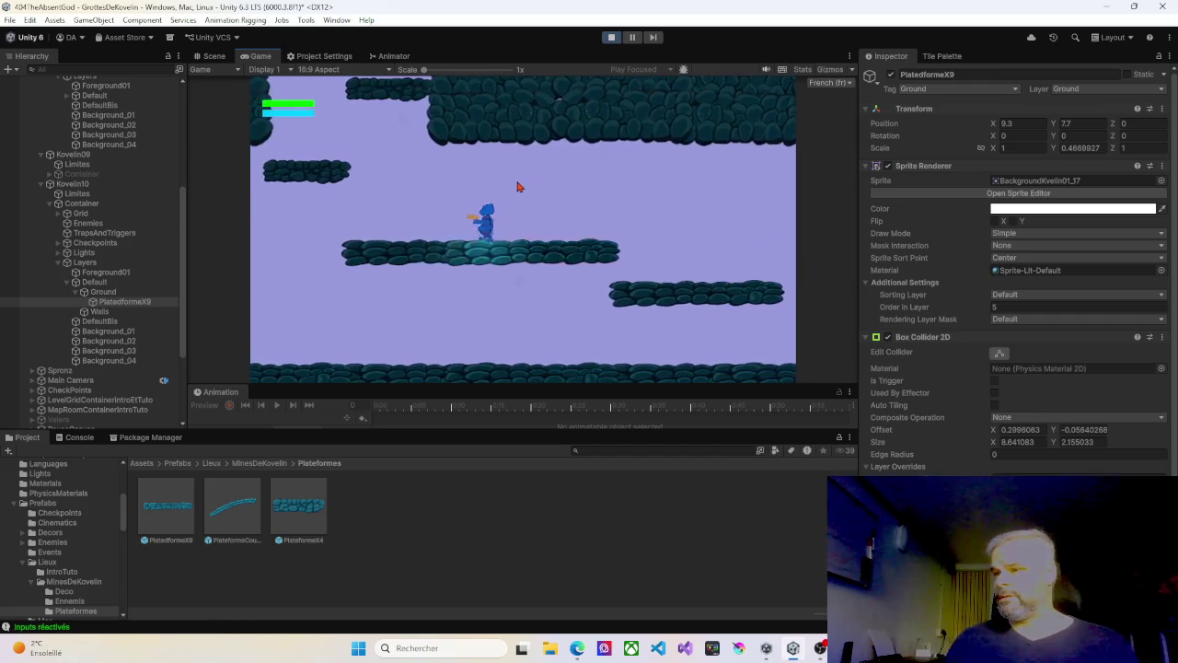
{"action": "key", "text": "space"}
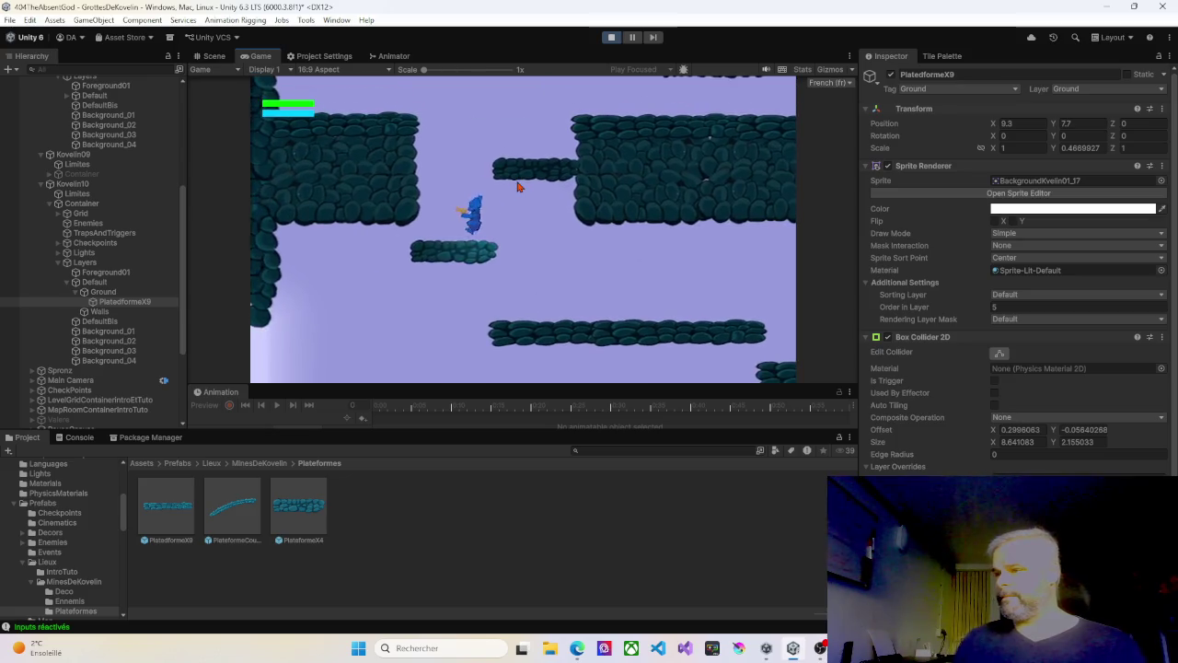
{"action": "key", "text": "d"}
{"action": "key", "text": "a"}
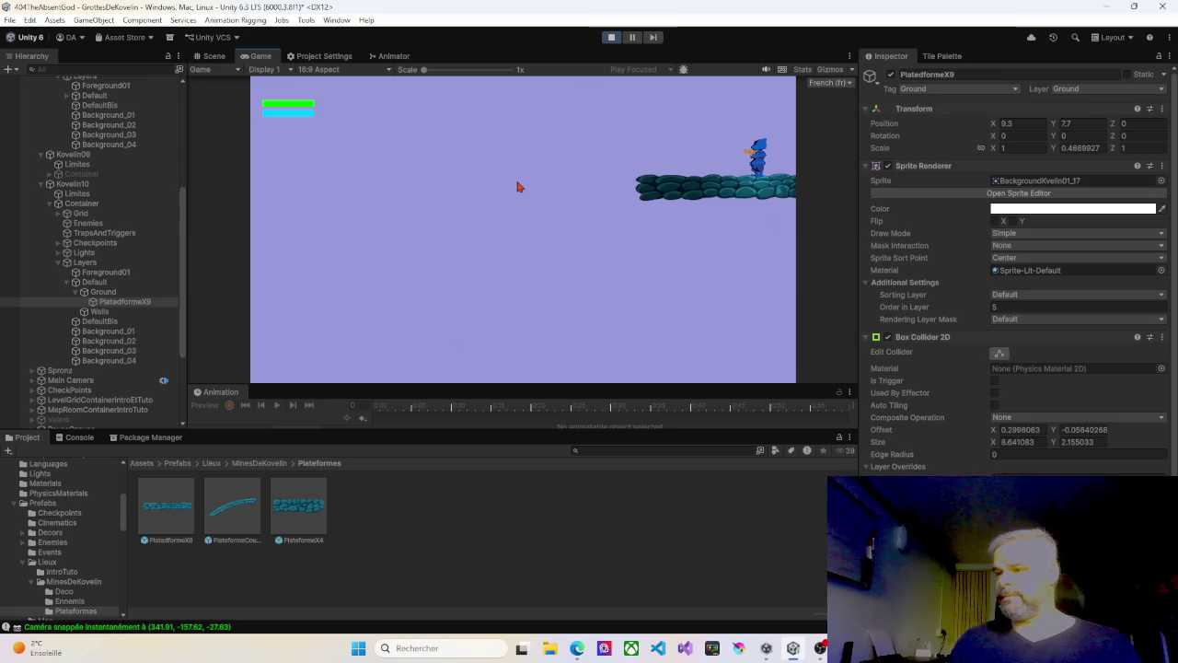
Step: Walk into the next room and climb the platforms up through the opening to the higher ledge
{"action": "key", "text": "d"}
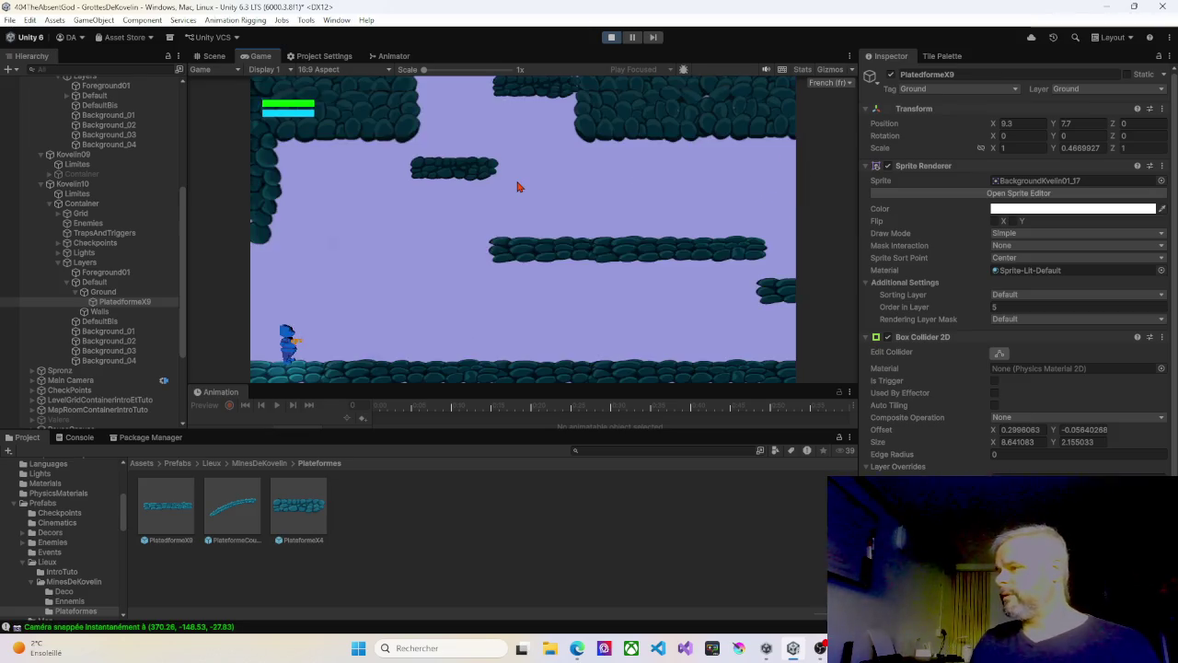
{"action": "key", "text": "d"}
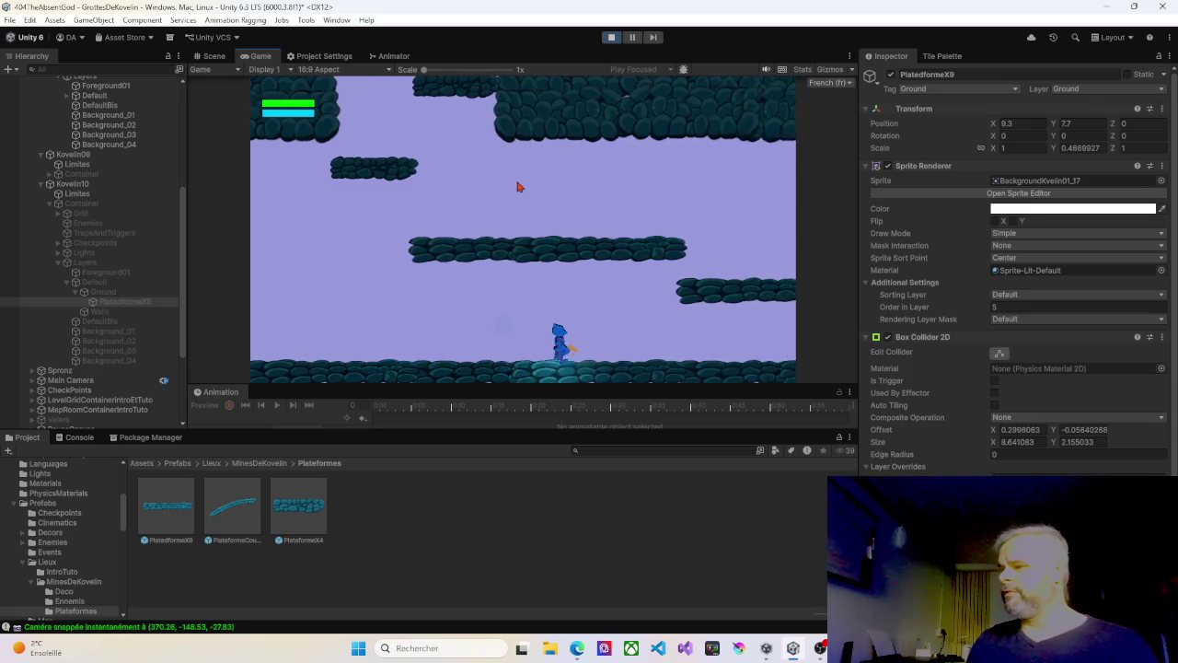
{"action": "key", "text": "d"}
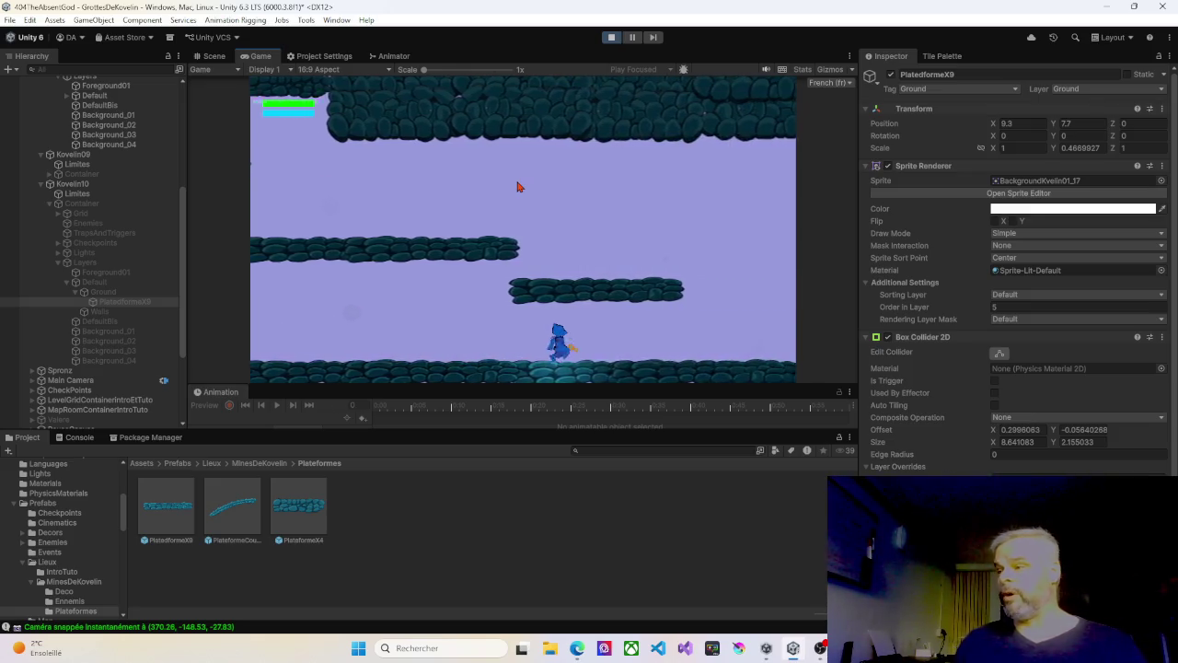
{"action": "key", "text": "a"}
{"action": "key", "text": "space"}
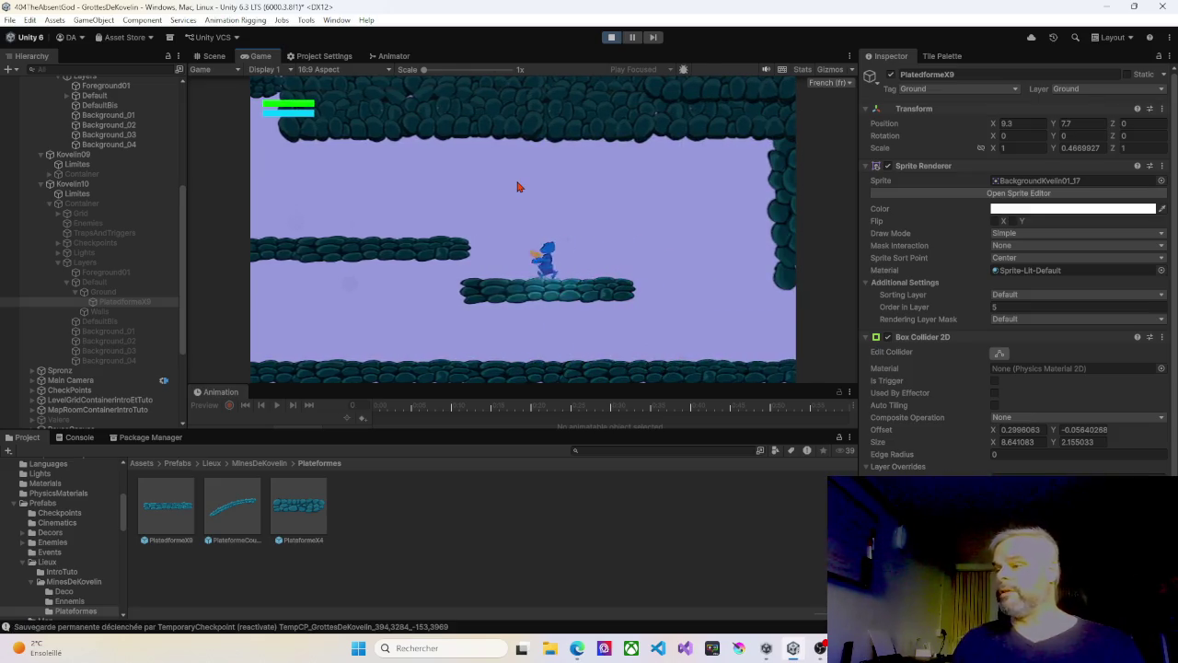
{"action": "key", "text": "a"}
{"action": "key", "text": "space"}
{"action": "key", "text": "space"}
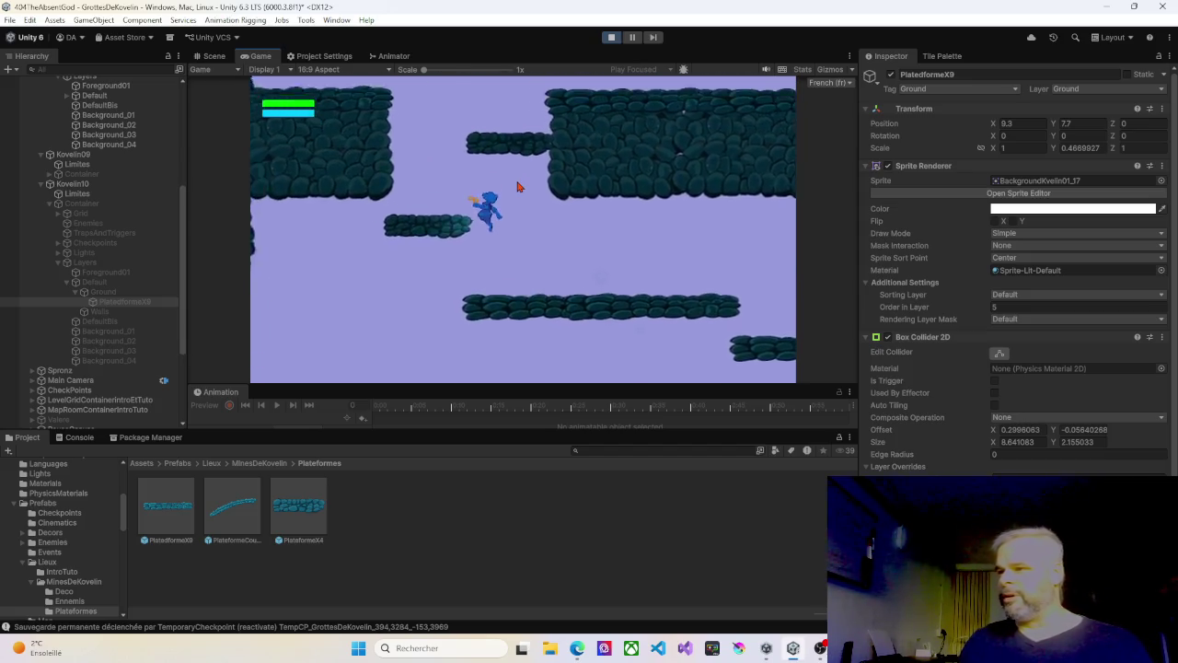
{"action": "key", "text": "d"}
{"action": "key", "text": "a"}
{"action": "key", "text": "space"}
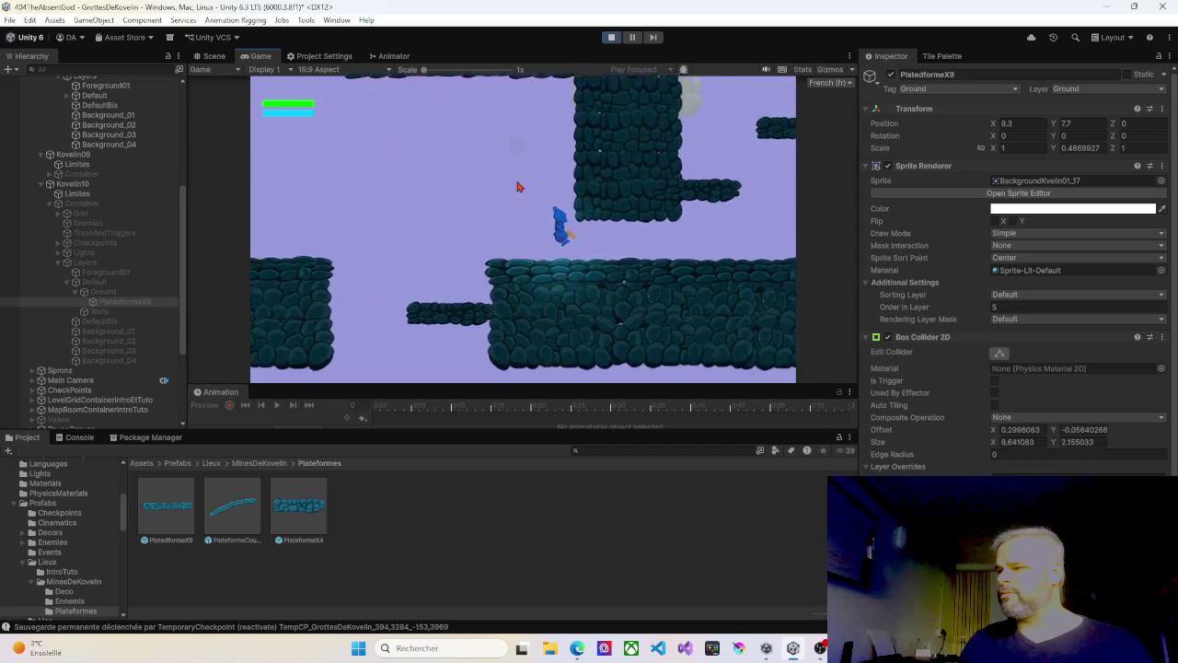
{"action": "key", "text": "d"}
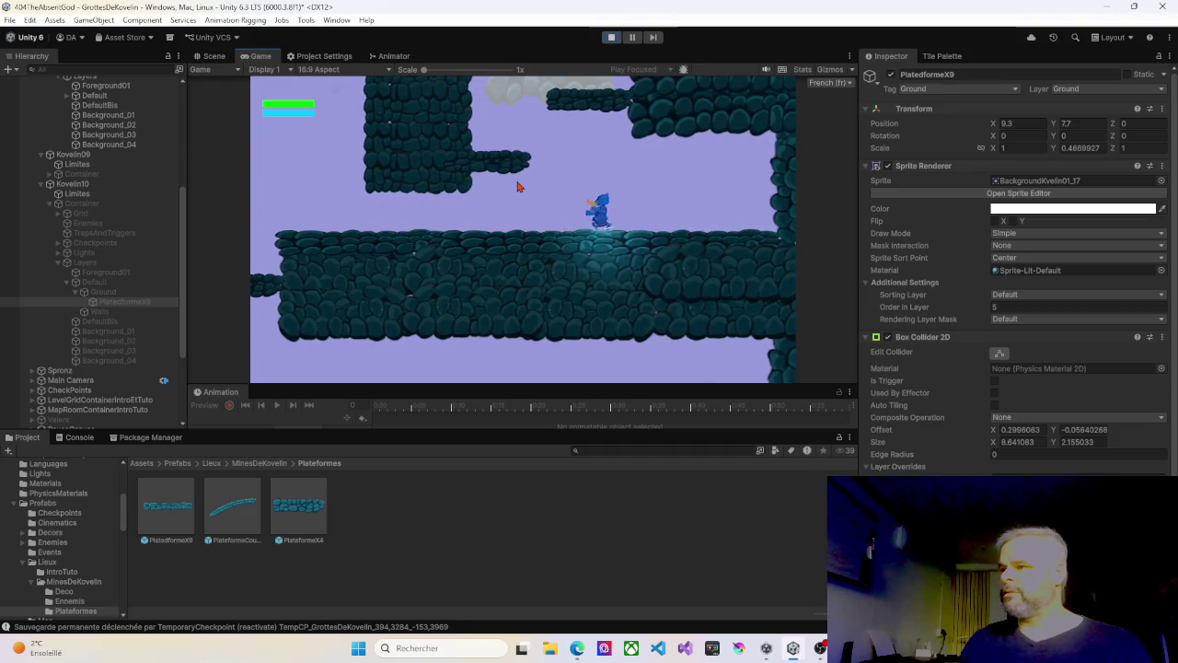
{"action": "key", "text": "space"}
{"action": "key", "text": "d"}
{"action": "key", "text": "space"}
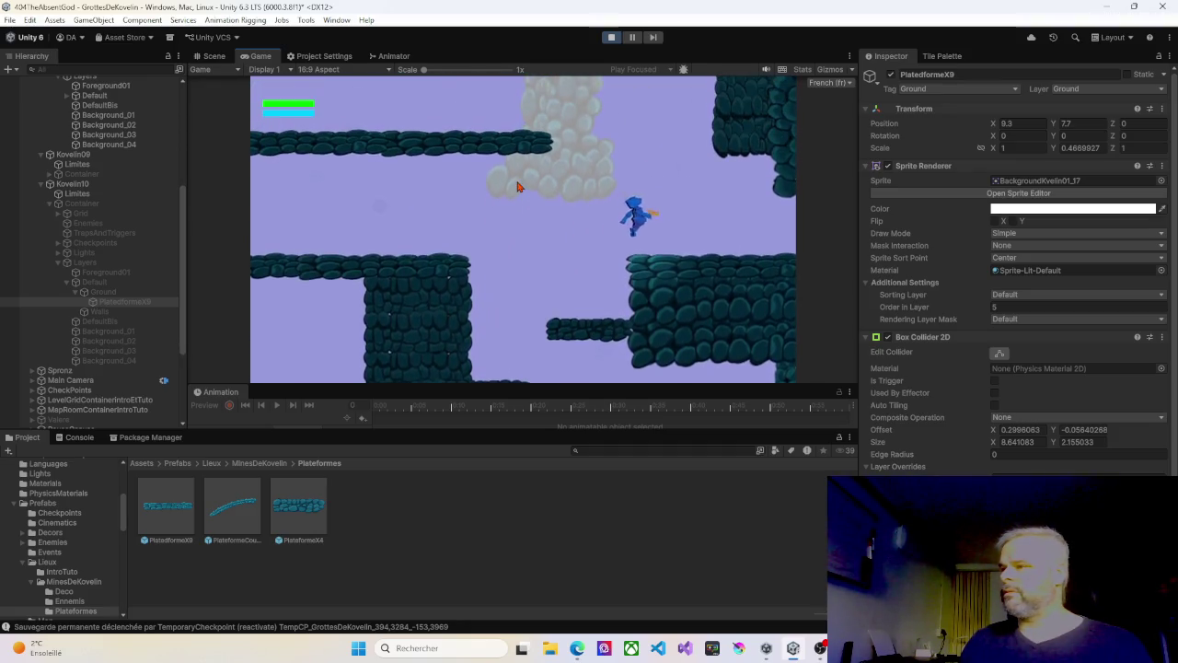
{"action": "key", "text": "d"}
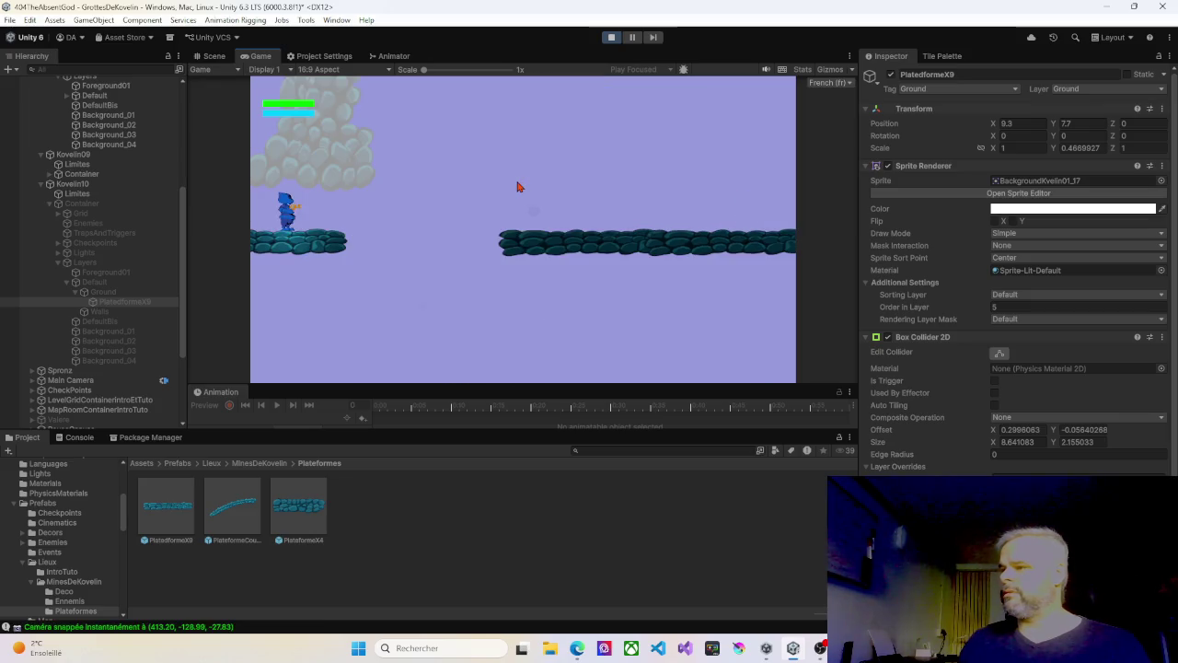
Step: Run the character back and forth across further rooms, then jump up into the room above
{"action": "key", "text": "d"}
{"action": "key", "text": "a"}
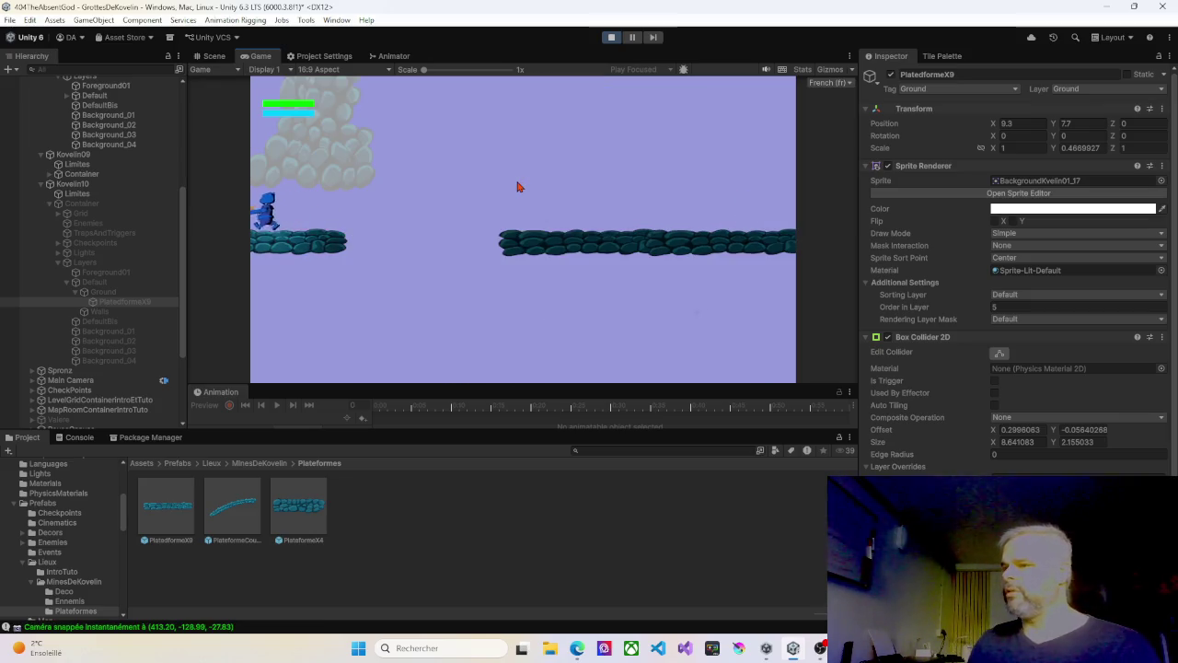
{"action": "key", "text": "a"}
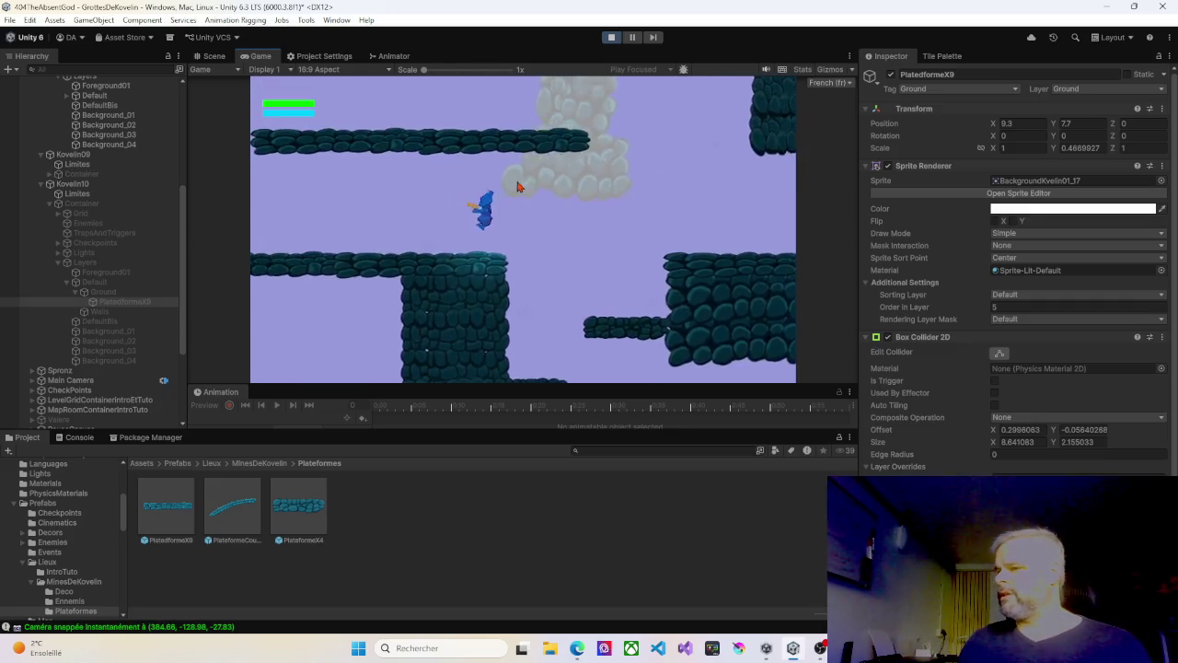
{"action": "key", "text": "space"}
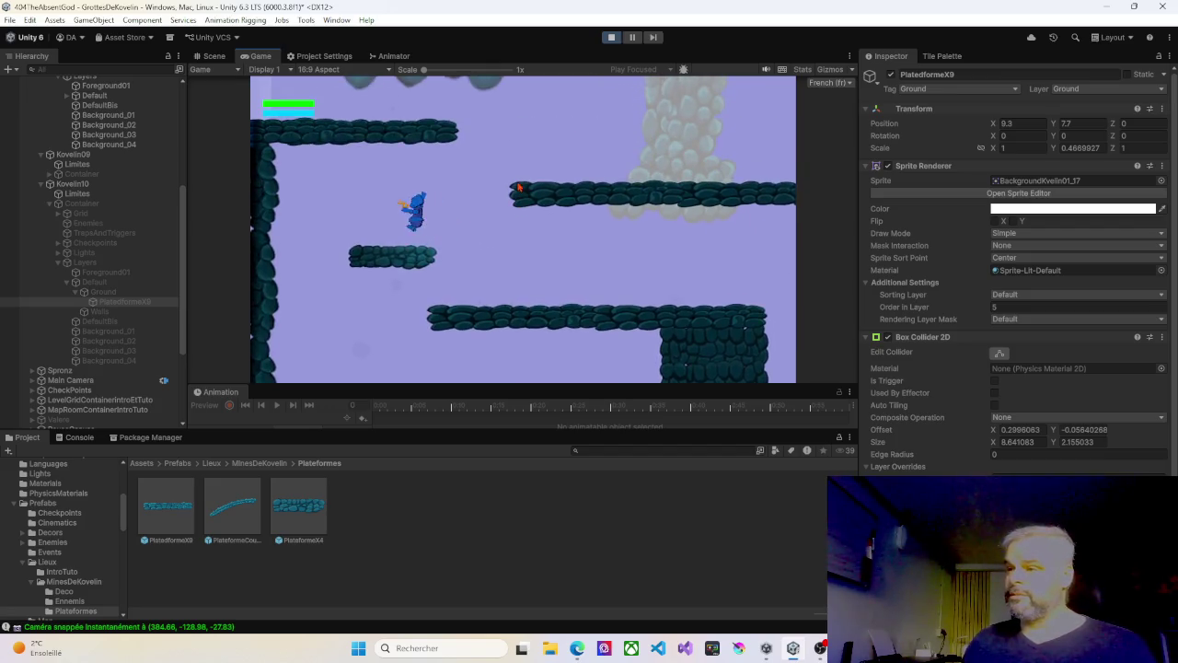
{"action": "key", "text": "d"}
{"action": "key", "text": "space"}
{"action": "key", "text": "a"}
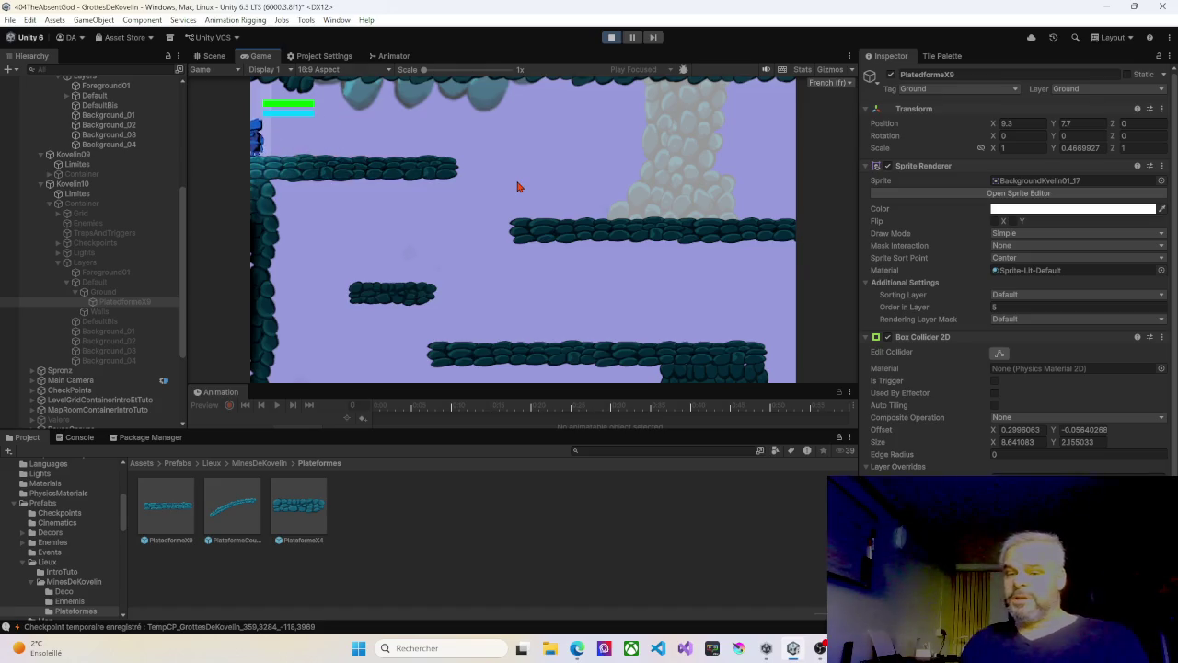
{"action": "key", "text": "a"}
{"action": "key", "text": "space"}
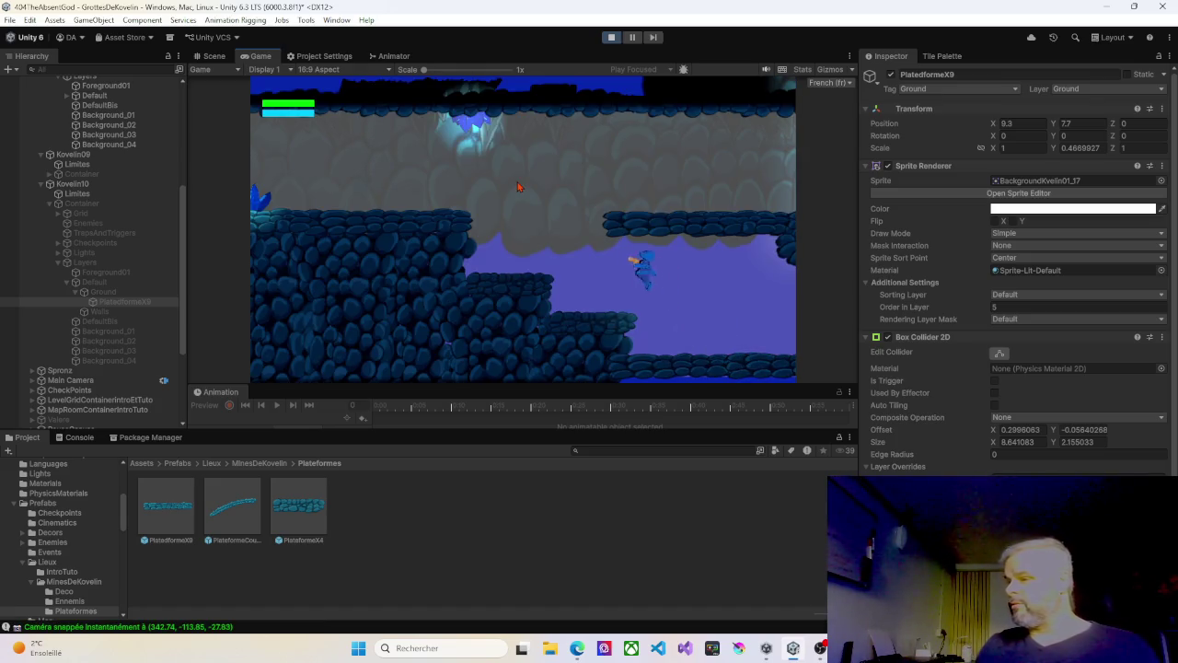
{"action": "key", "text": "d"}
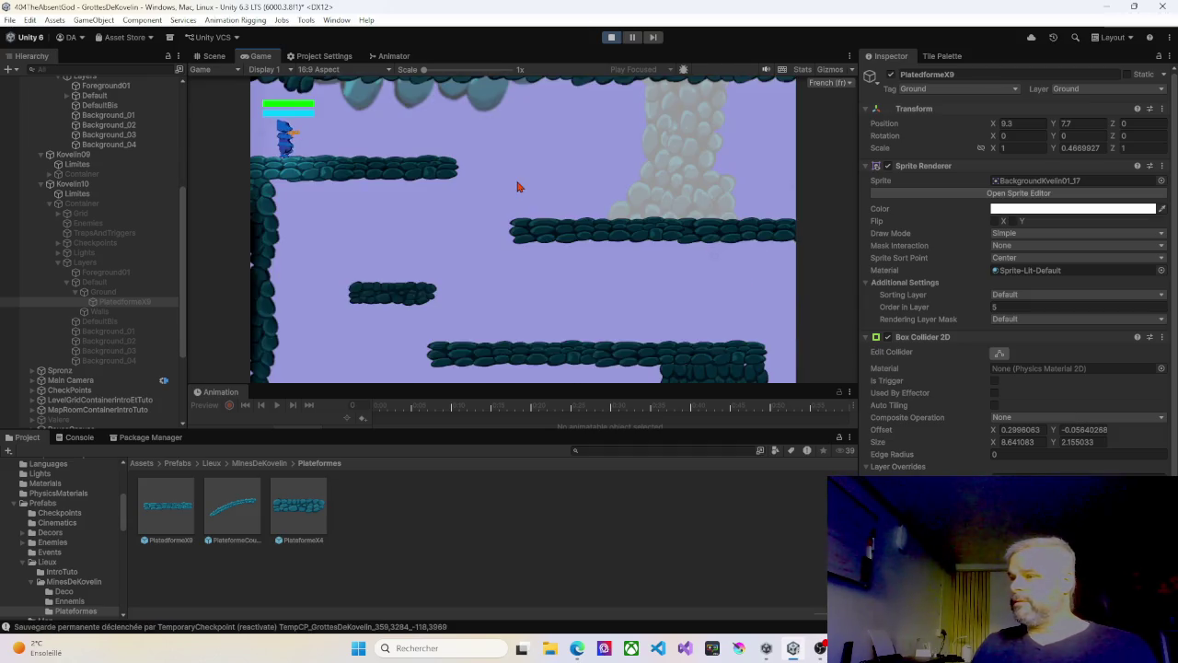
{"action": "key", "text": "a"}
{"action": "key", "text": "a"}
{"action": "key", "text": "space"}
{"action": "key", "text": "space"}
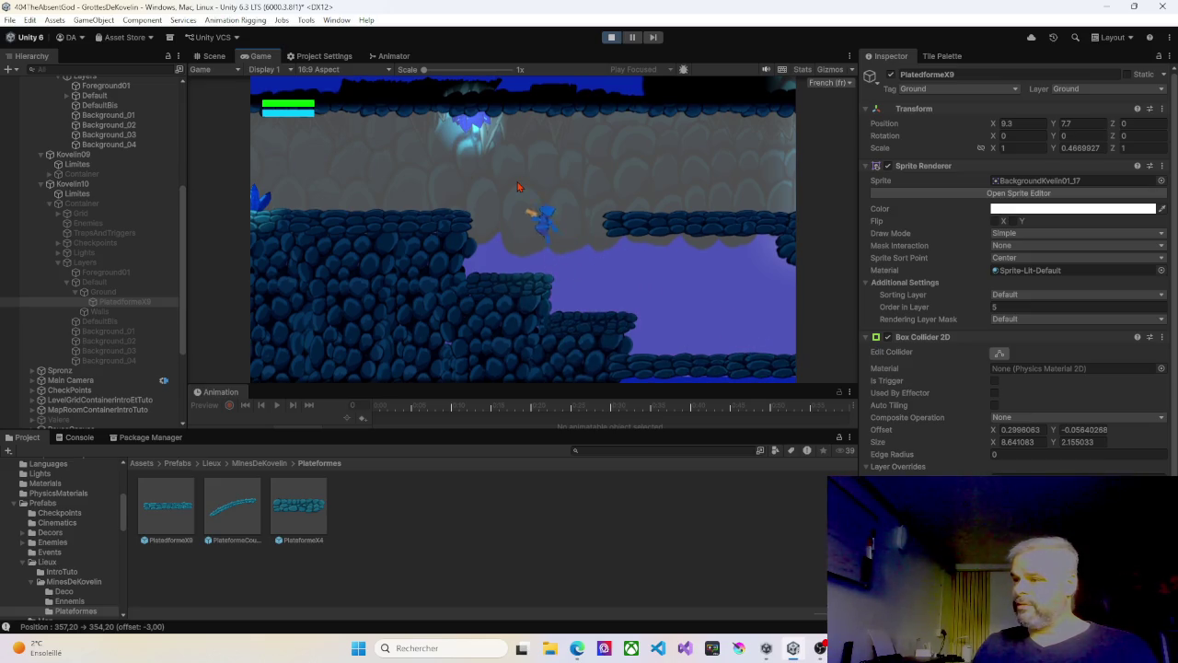
{"action": "key", "text": "d"}
{"action": "key", "text": "d"}
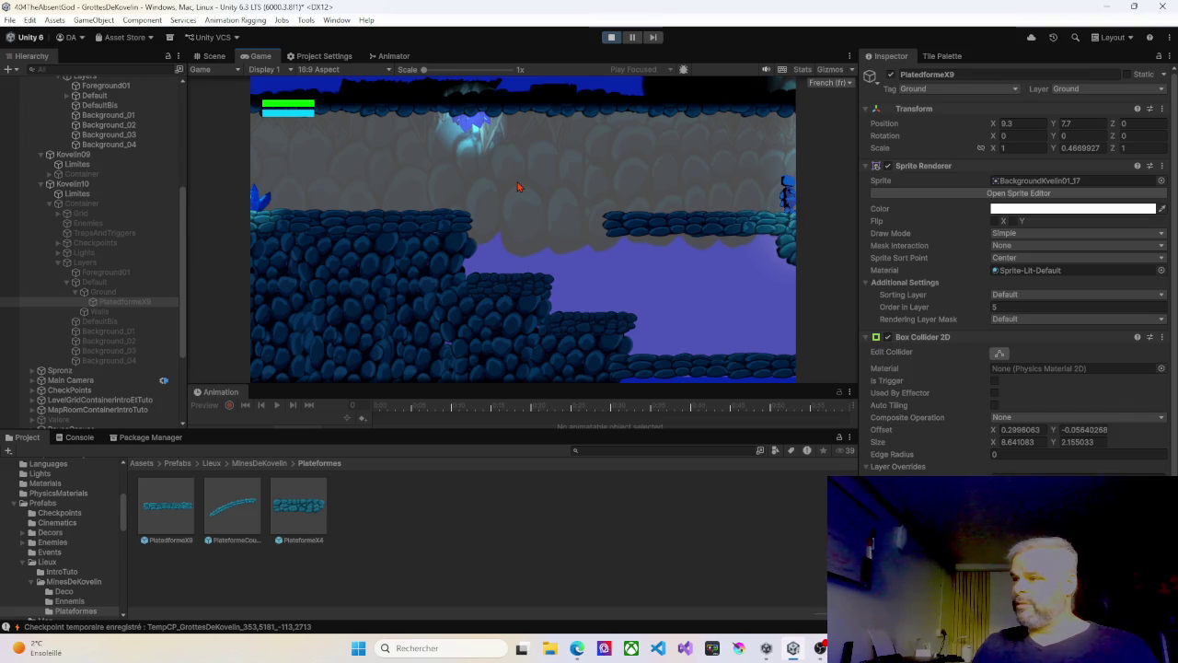
{"action": "key", "text": "d"}
{"action": "key", "text": "d"}
{"action": "key", "text": "space"}
{"action": "key", "text": "a"}
{"action": "key", "text": "a"}
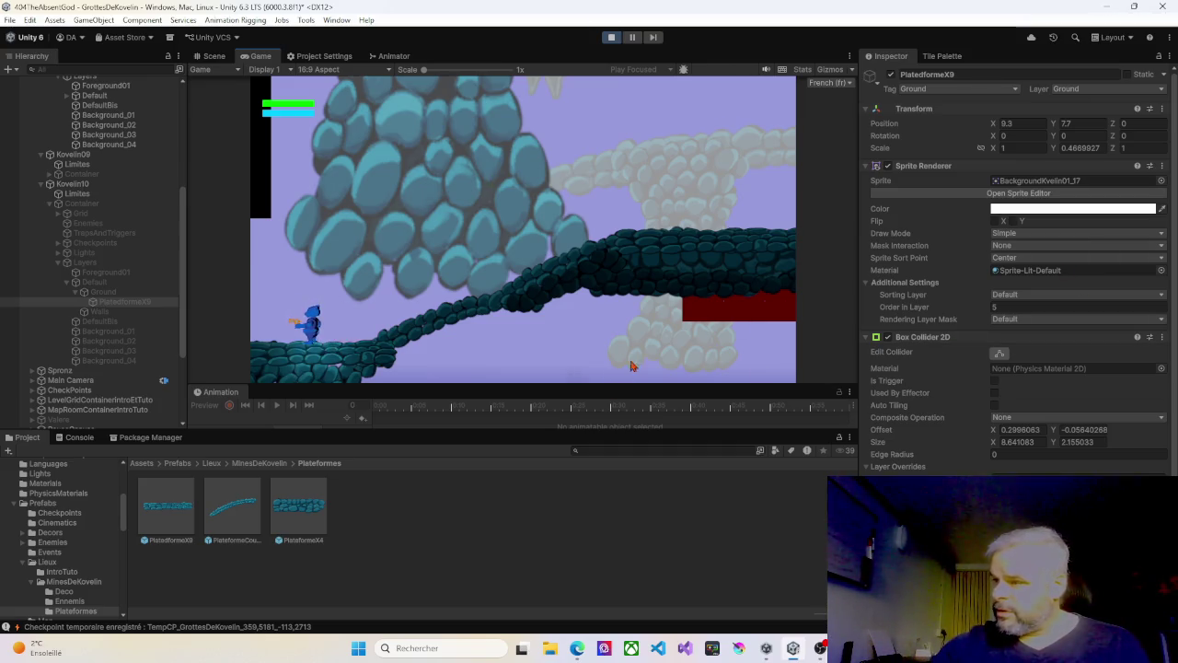
{"action": "key", "text": "a"}
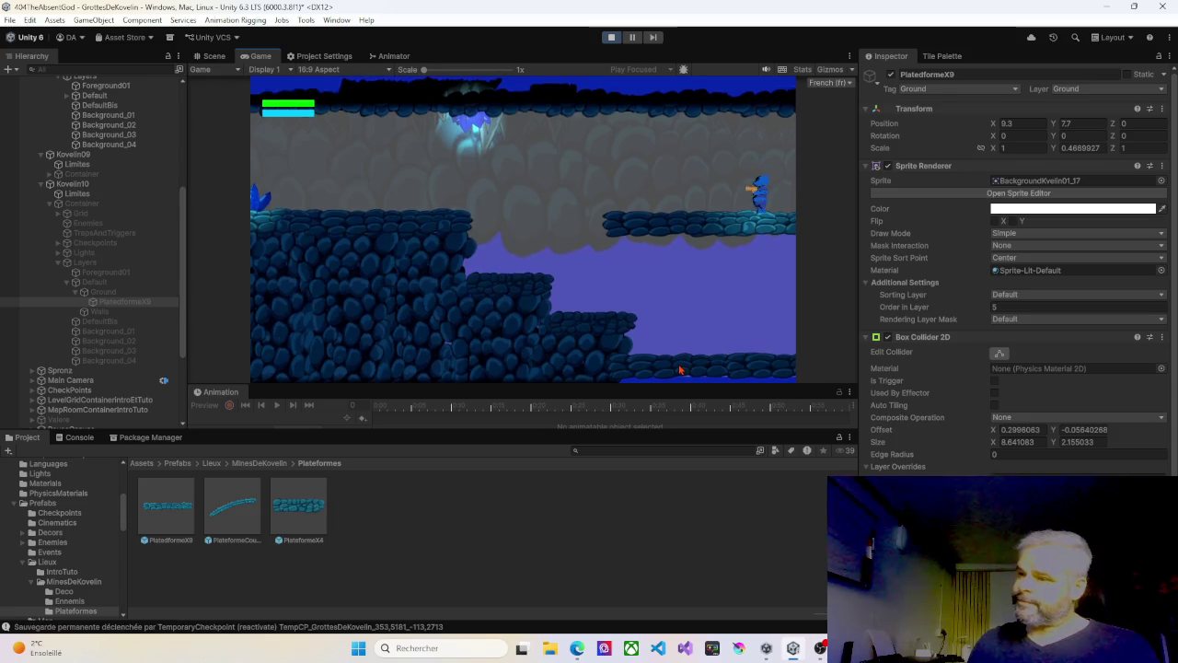
{"action": "key", "text": "a"}
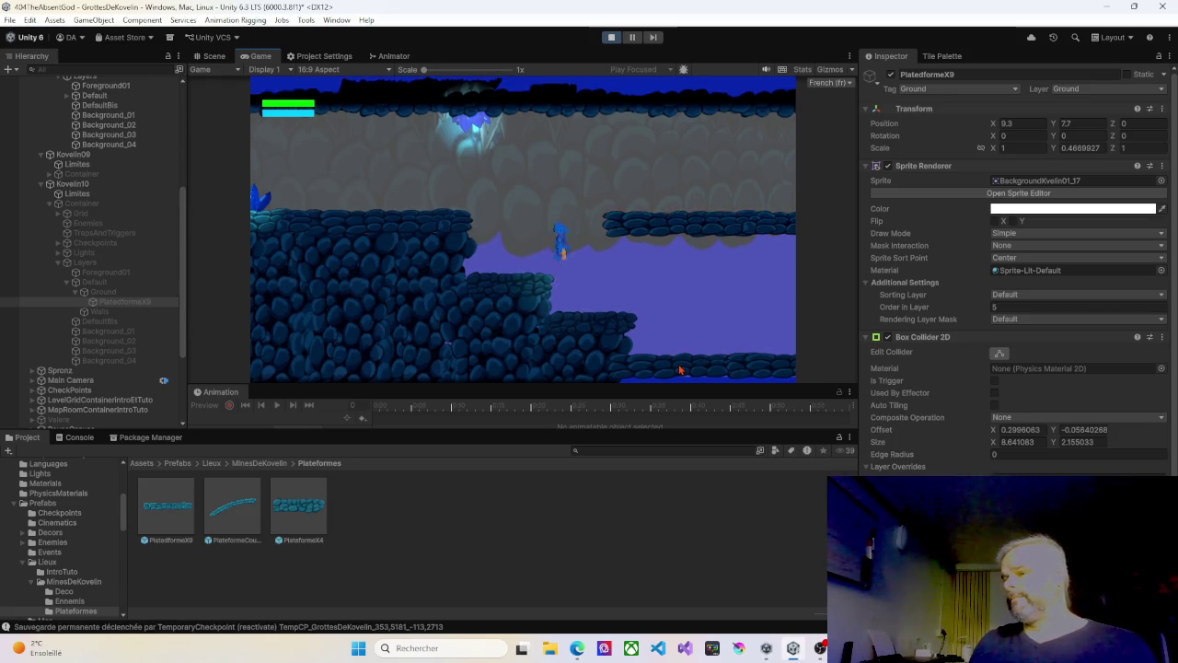
{"action": "key", "text": "d"}
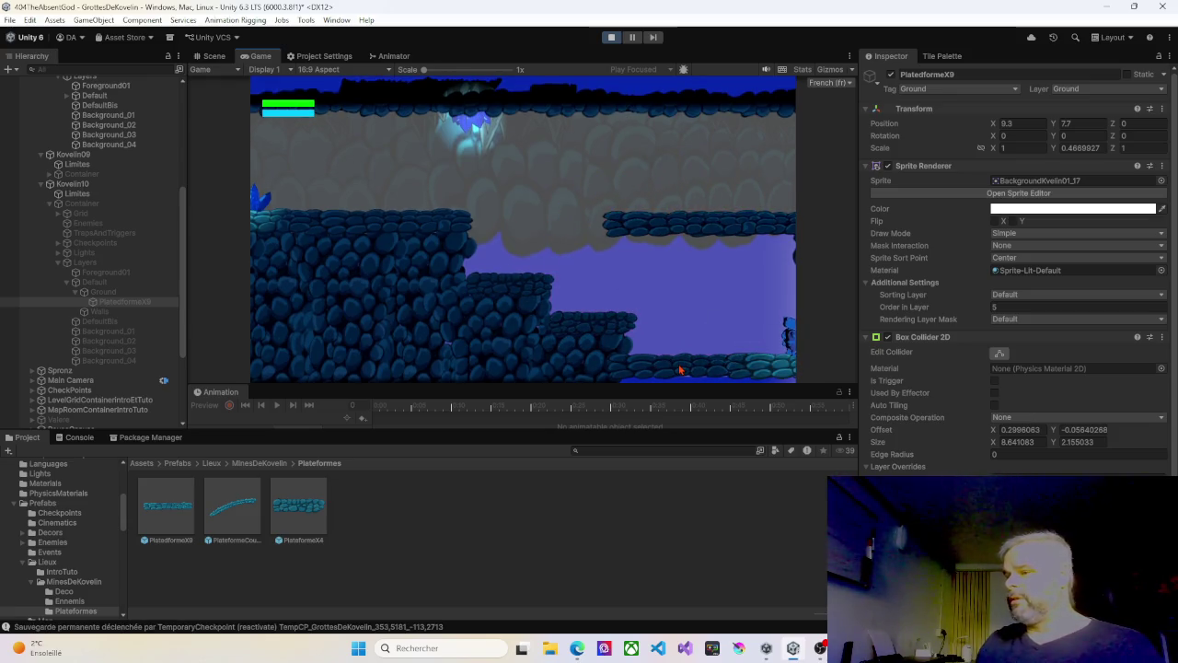
{"action": "key", "text": "d"}
{"action": "key", "text": "d"}
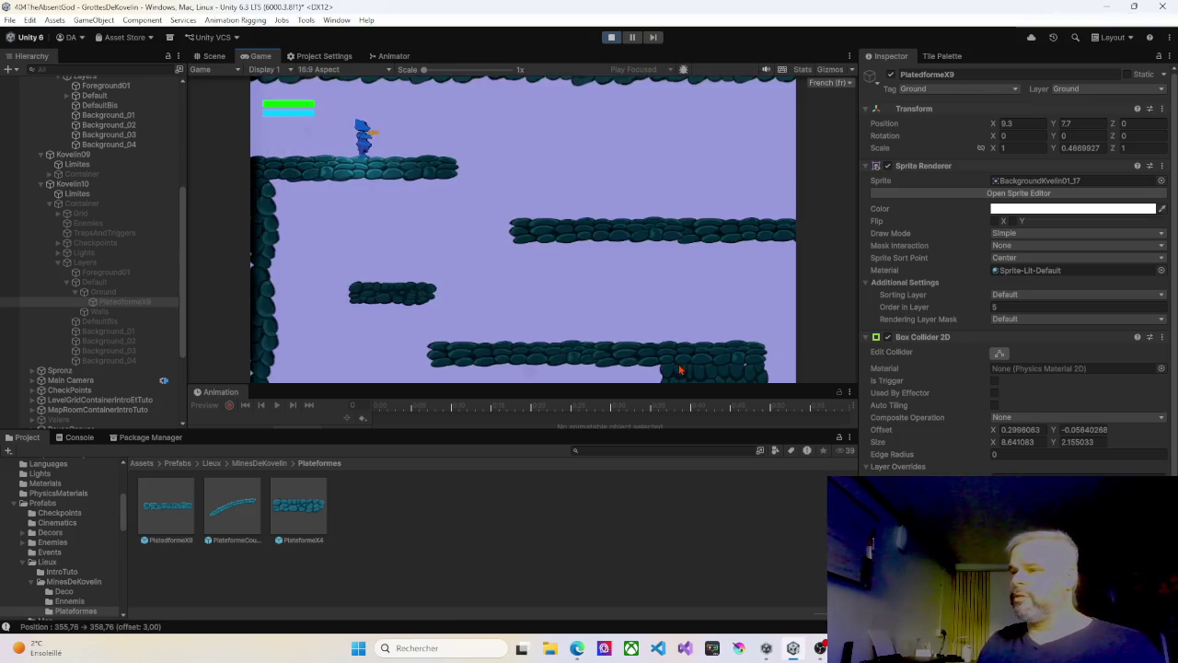
{"action": "key", "text": "space"}
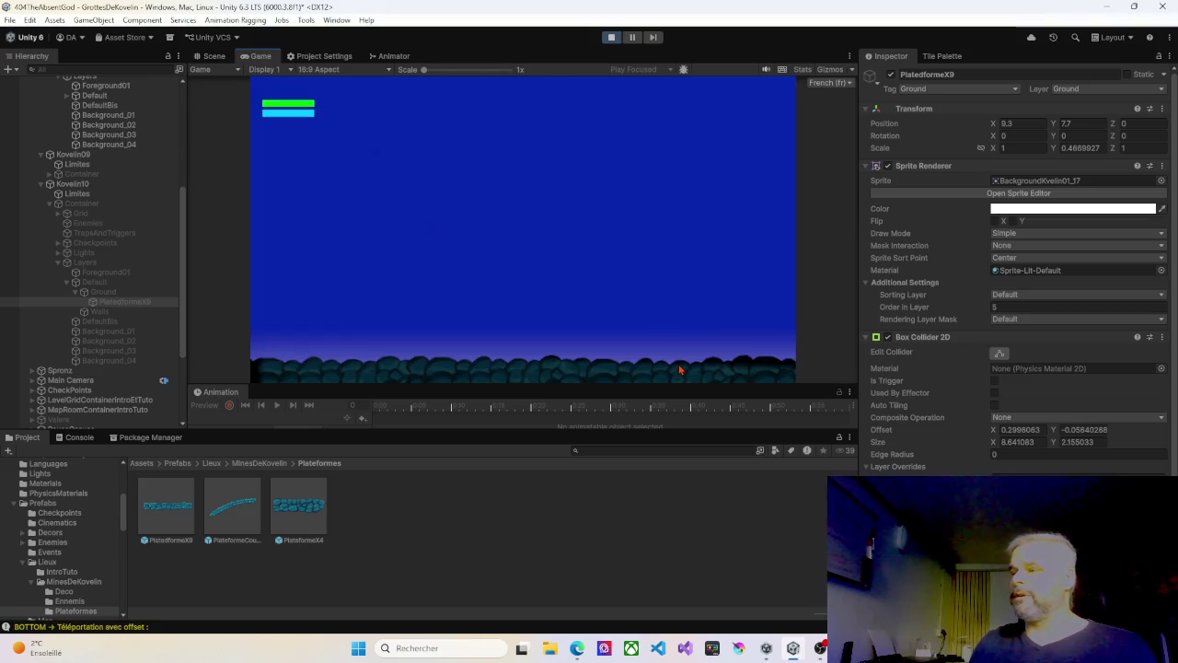
Step: Stop the game and bring the spawn point area into view in the Scene view
{"action": "left_click", "coordinate": [612, 37]}
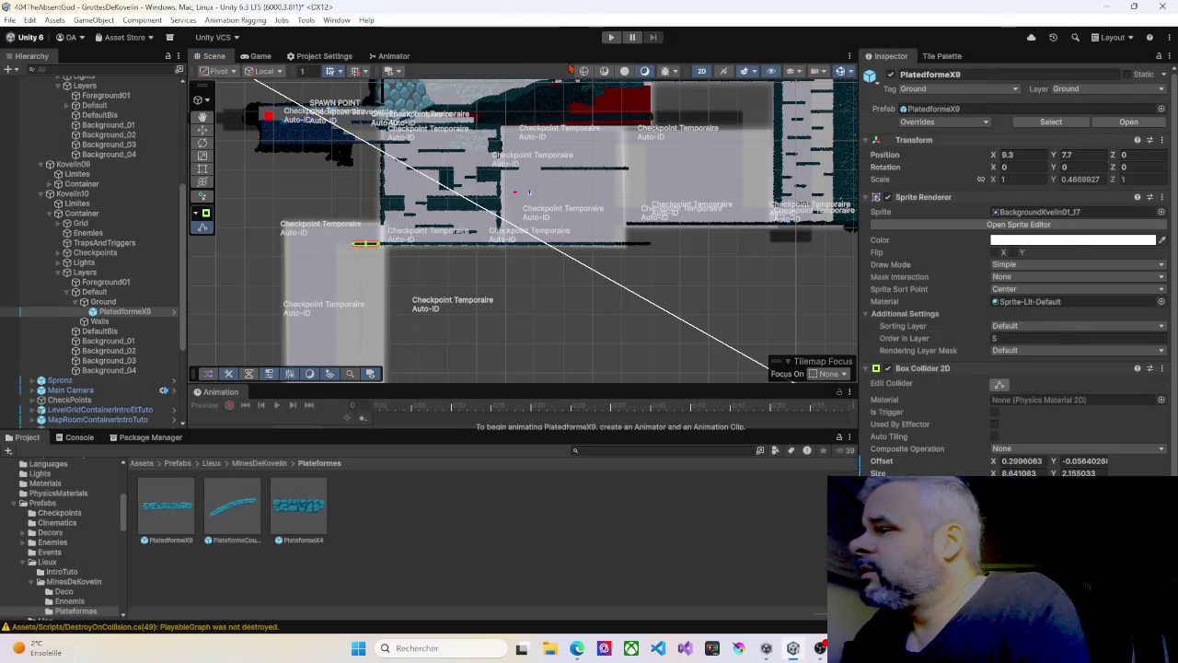
{"action": "scroll", "coordinate": [412, 143], "scroll_direction": "up", "scroll_amount": 6}
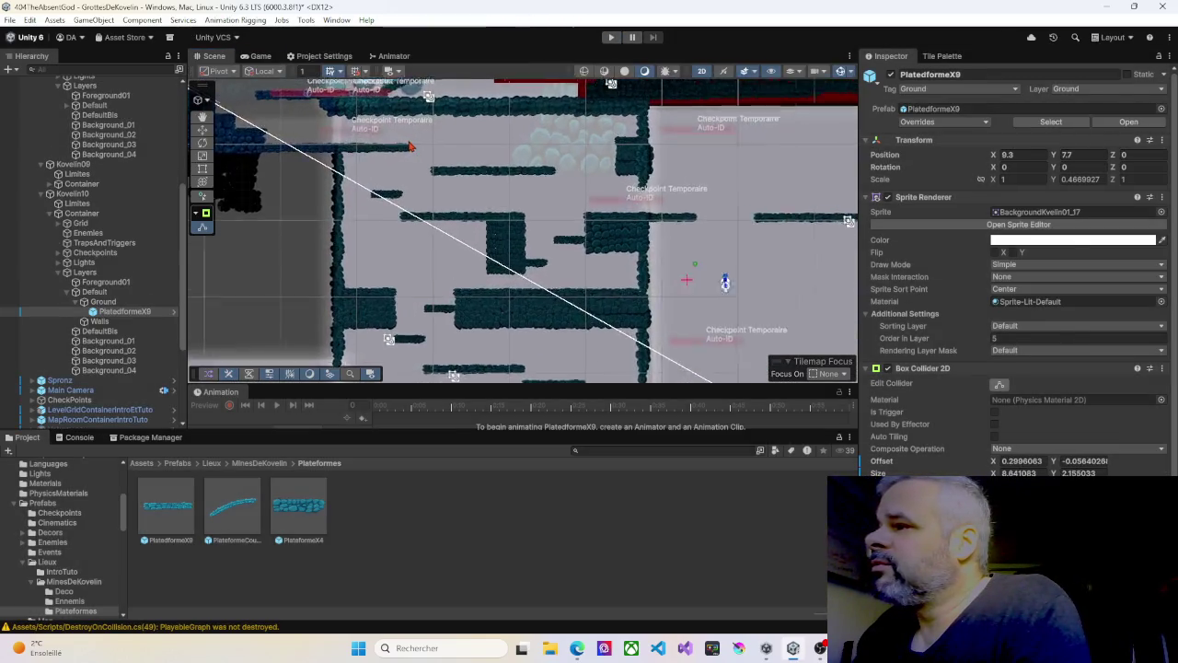
{"action": "left_click_drag", "start_coordinate": [443, 204], "coordinate": [511, 280]}
{"action": "scroll", "coordinate": [512, 280], "scroll_direction": "up", "scroll_amount": 2}
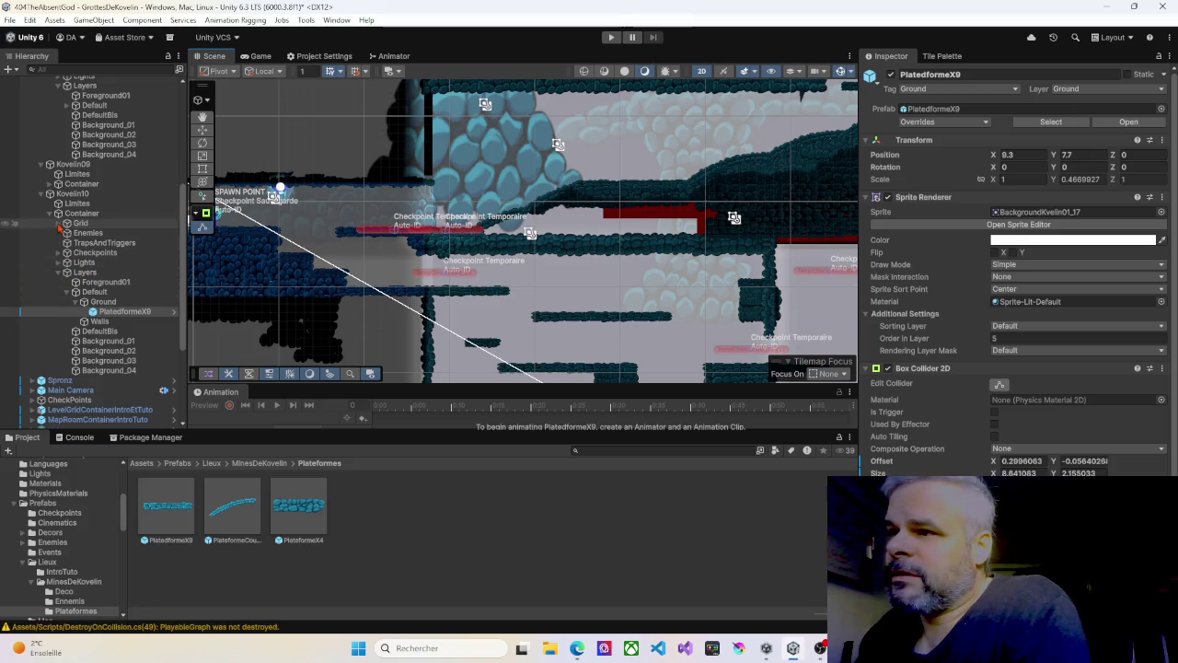
Step: Collapse the Kovelin10, 09, 08 and 04 rooms in the Hierarchy and expand Kovelin01
{"action": "left_click", "coordinate": [49, 194]}
{"action": "left_click", "coordinate": [41, 195]}
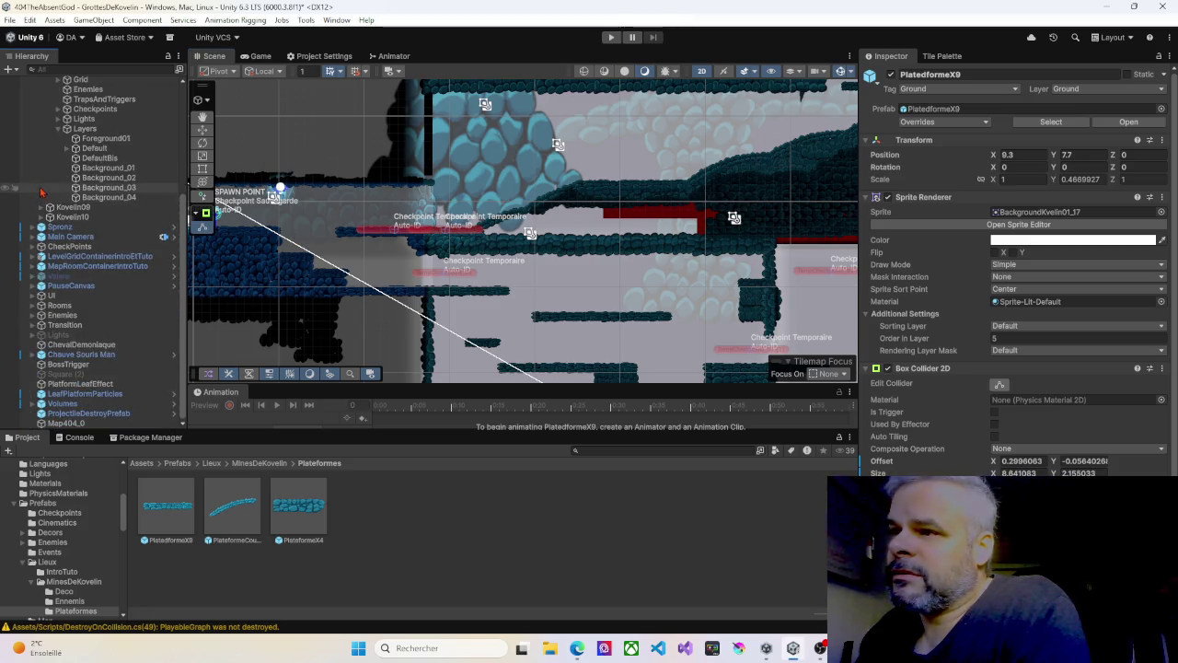
{"action": "scroll", "coordinate": [52, 184], "scroll_direction": "up", "scroll_amount": 2}
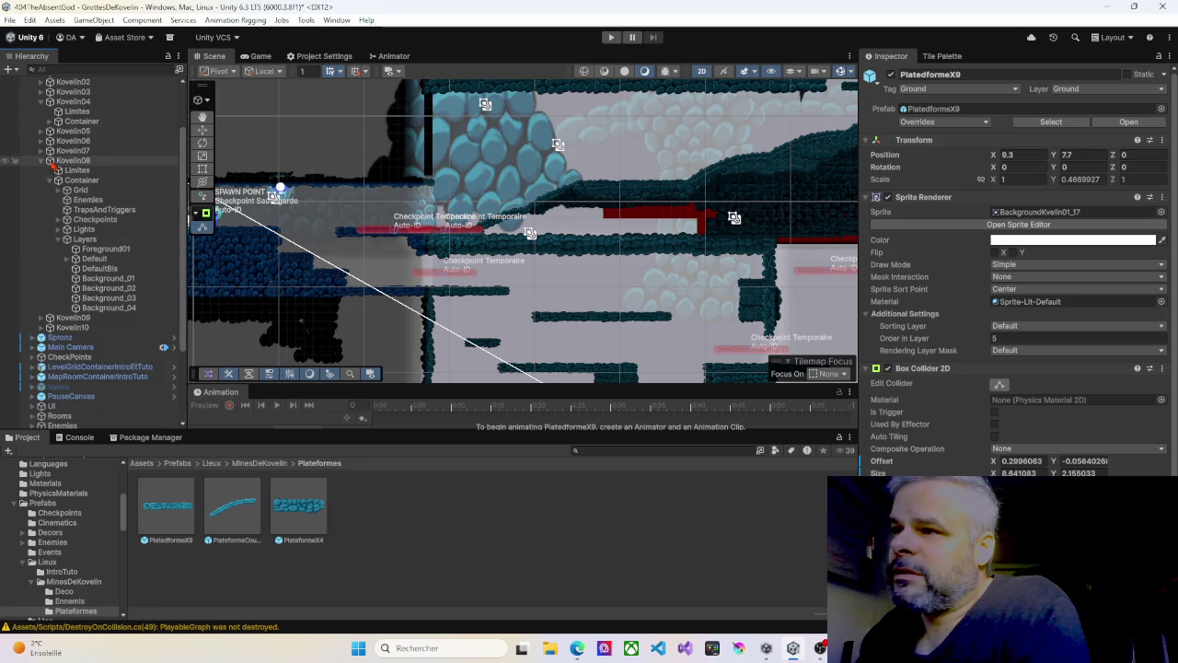
{"action": "left_click", "coordinate": [40, 161]}
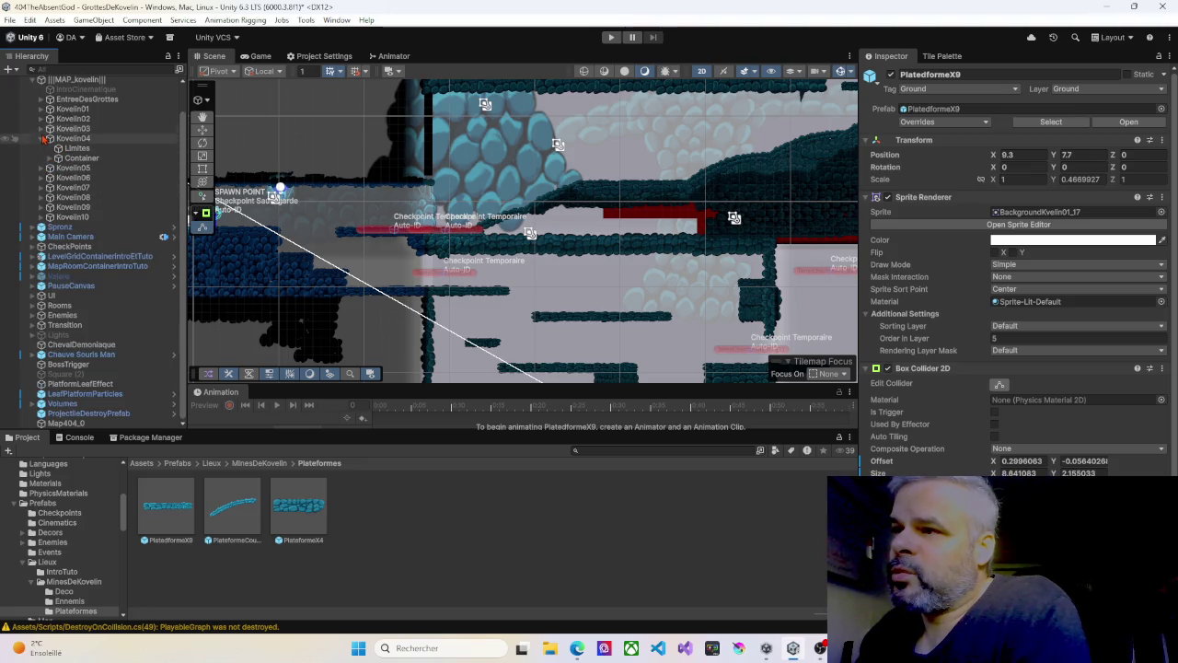
{"action": "left_click", "coordinate": [41, 139]}
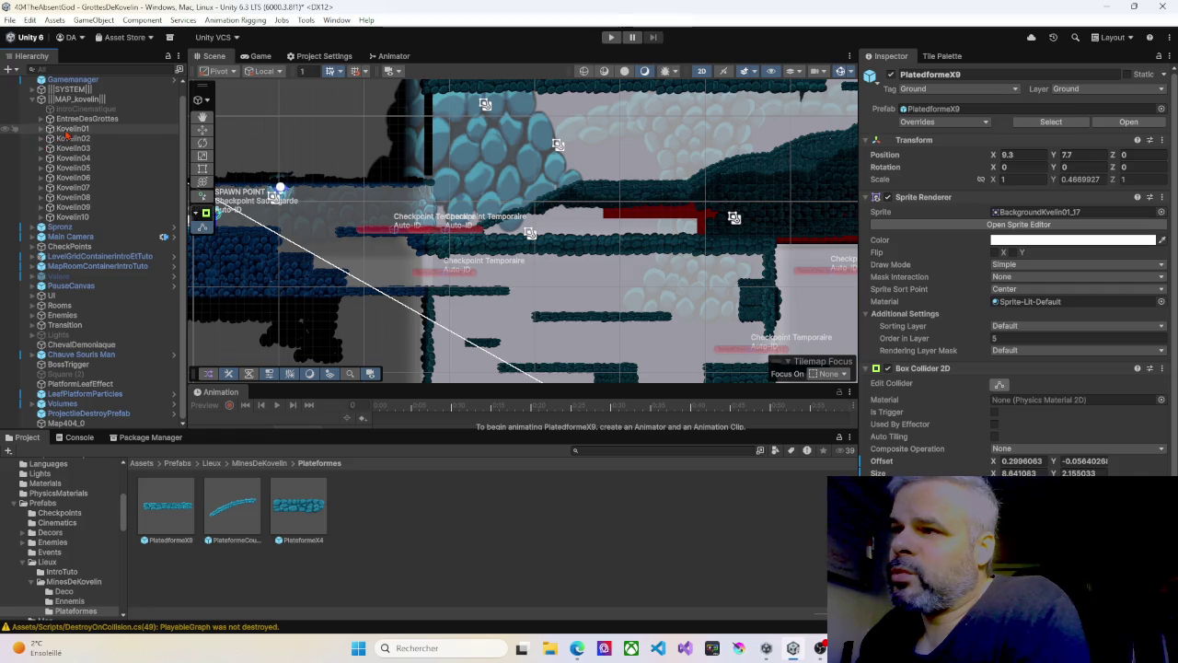
{"action": "left_click", "coordinate": [67, 131]}
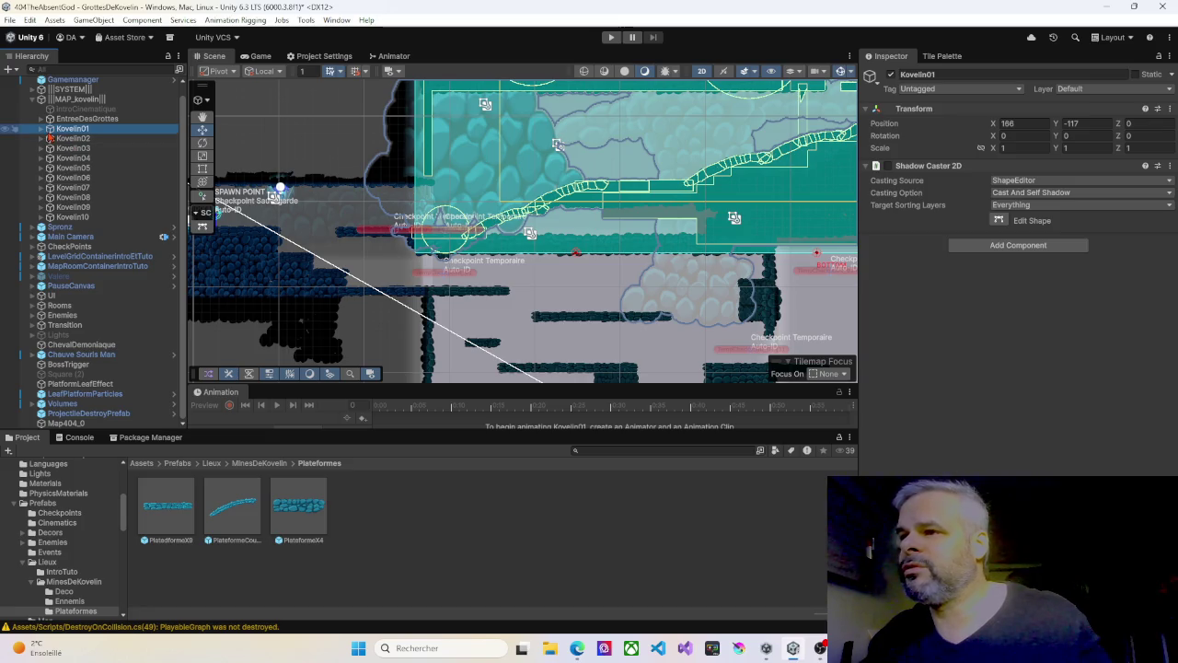
{"action": "left_click", "coordinate": [41, 130]}
Step: Select the Kovelin01 and Kovelin02 Limites zones together and make their colliders editable
{"action": "left_click", "coordinate": [73, 139]}
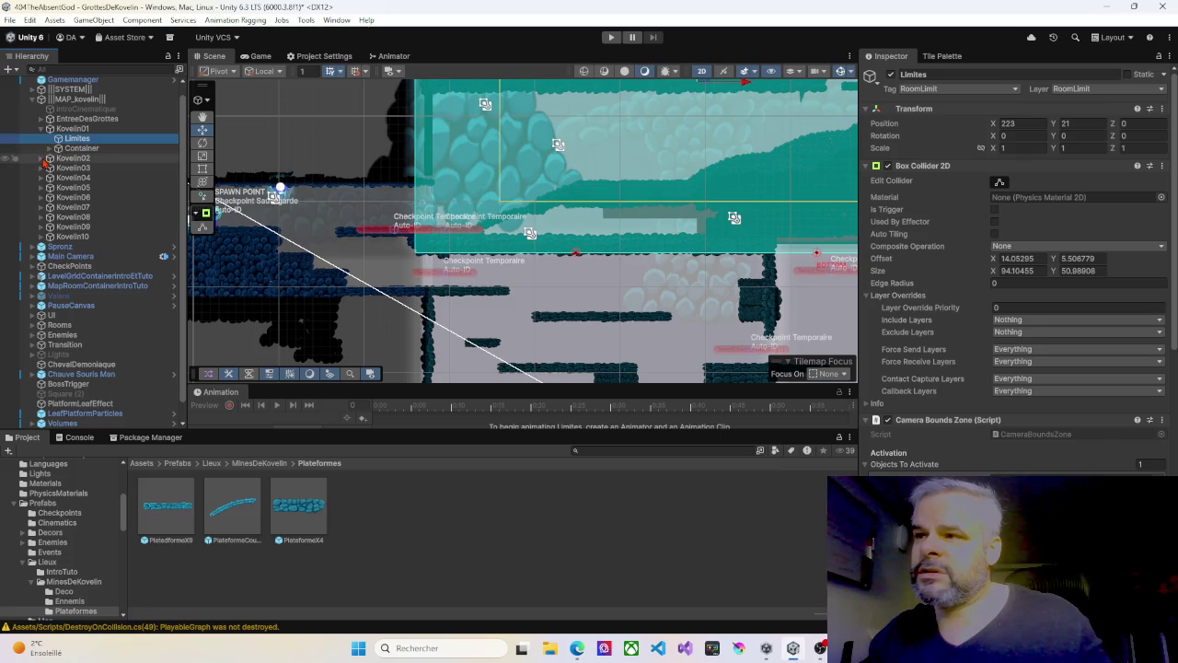
{"action": "left_click", "coordinate": [43, 159]}
{"action": "left_click", "coordinate": [73, 168], "text": "ctrl"}
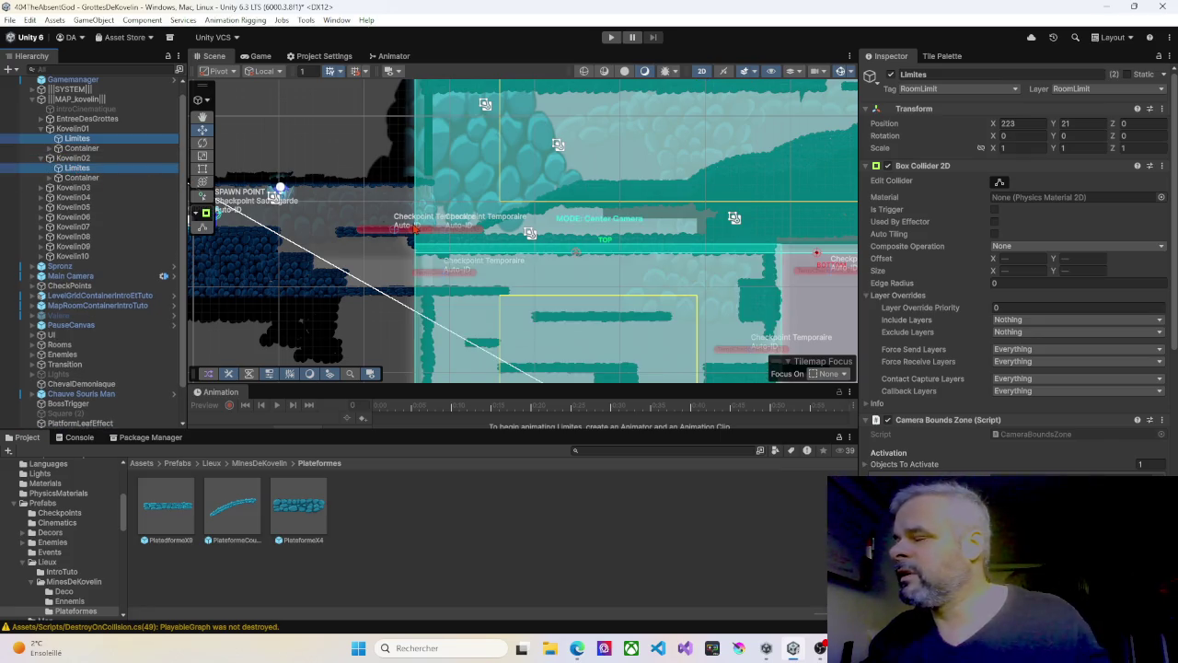
{"action": "scroll", "coordinate": [586, 258], "scroll_direction": "up", "scroll_amount": 4}
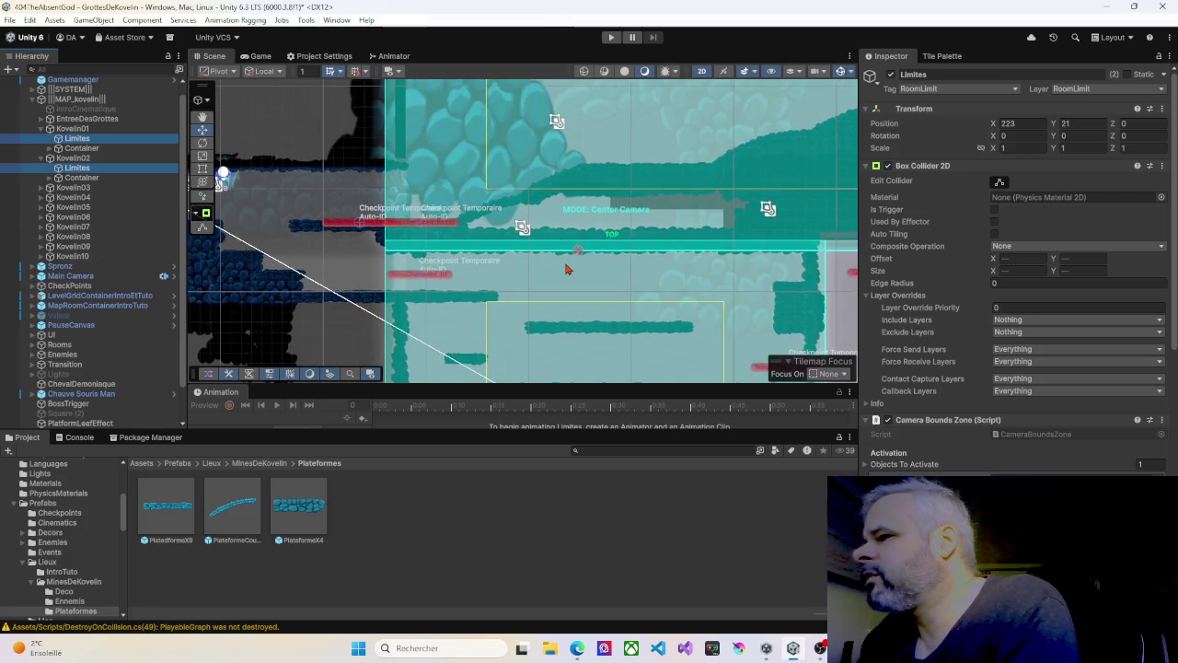
{"action": "scroll", "coordinate": [565, 268], "scroll_direction": "up", "scroll_amount": 2}
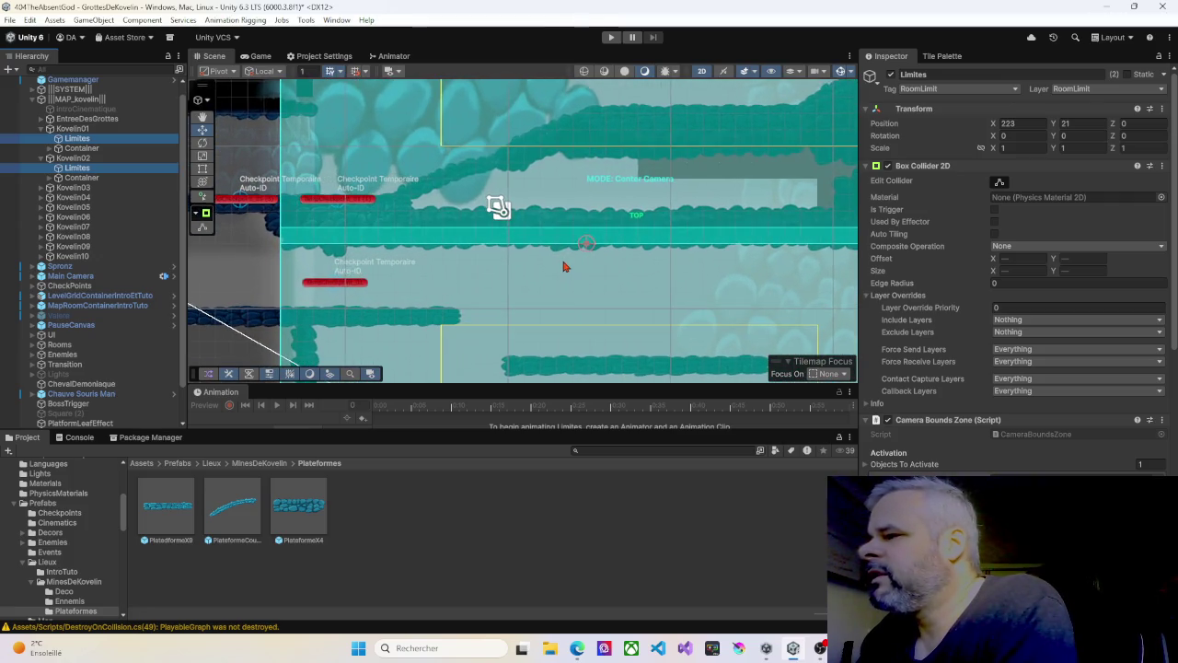
{"action": "left_click", "coordinate": [1000, 183]}
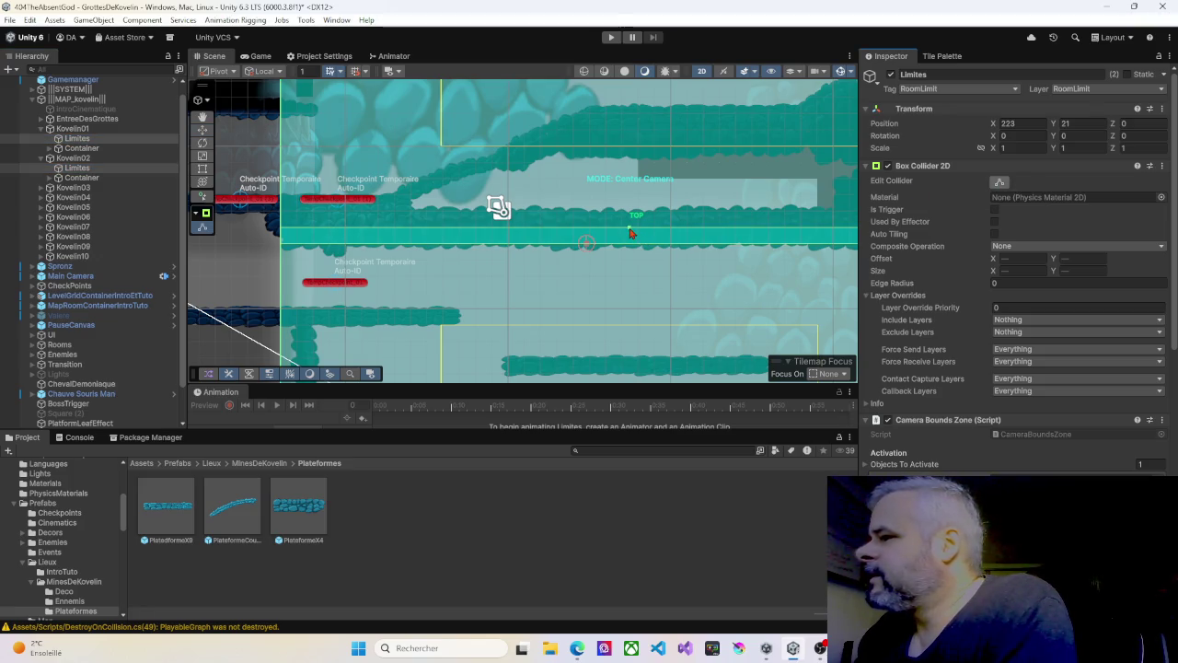
Step: Raise the room boundary point near the checkpoint slightly, then start Play mode again
{"action": "mouse_move", "coordinate": [631, 238]}
{"action": "left_mouse_down"}
{"action": "mouse_move", "coordinate": [618, 246]}
{"action": "mouse_move", "coordinate": [567, 204]}
{"action": "mouse_move", "coordinate": [552, 236]}
{"action": "mouse_move", "coordinate": [438, 250]}
{"action": "left_mouse_up"}
{"action": "scroll", "coordinate": [552, 236], "scroll_direction": "down", "scroll_amount": 5}
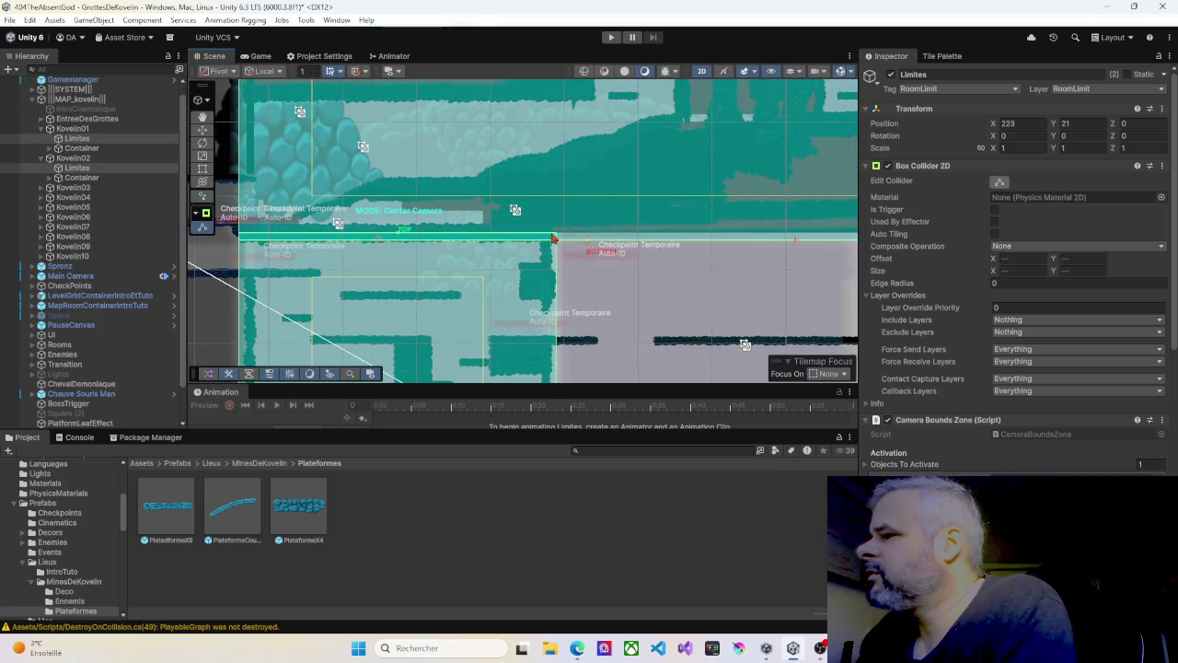
{"action": "scroll", "coordinate": [553, 238], "scroll_direction": "up", "scroll_amount": 2}
{"action": "mouse_move", "coordinate": [552, 239]}
{"action": "left_mouse_down"}
{"action": "mouse_move", "coordinate": [400, 237]}
{"action": "mouse_move", "coordinate": [483, 227]}
{"action": "left_mouse_up"}
{"action": "scroll", "coordinate": [483, 227], "scroll_direction": "up", "scroll_amount": 4}
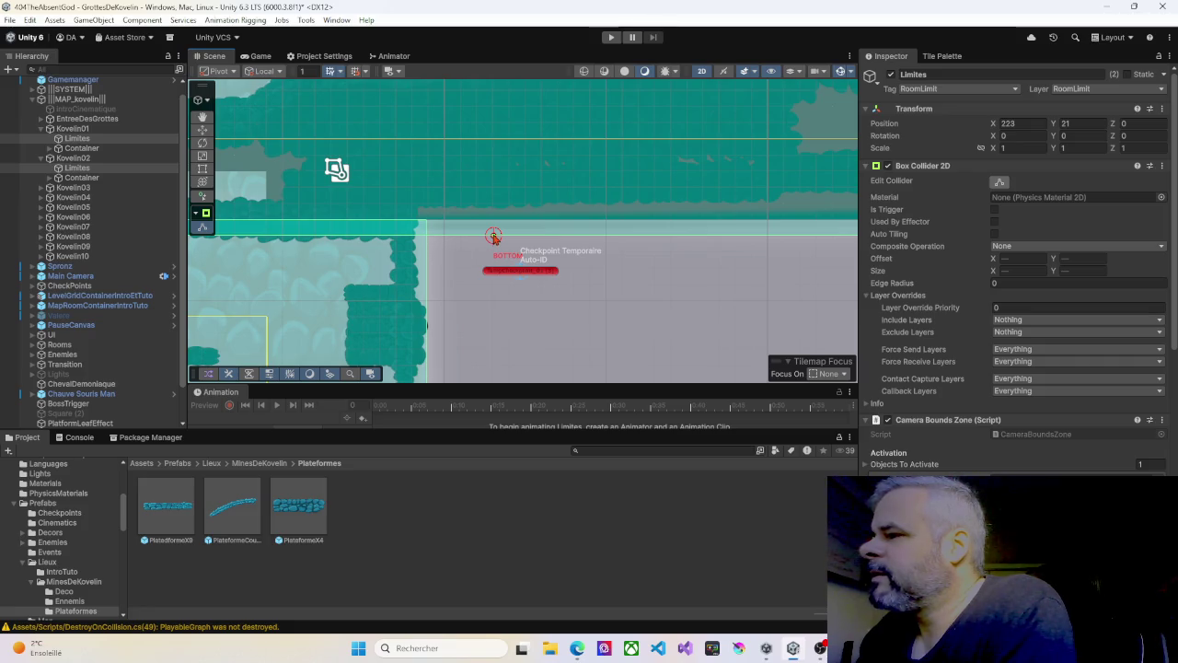
{"action": "mouse_move", "coordinate": [493, 237]}
{"action": "left_mouse_down"}
{"action": "mouse_move", "coordinate": [493, 222]}
{"action": "mouse_move", "coordinate": [672, 230]}
{"action": "left_mouse_up"}
{"action": "left_click_drag", "start_coordinate": [293, 244], "coordinate": [545, 253]}
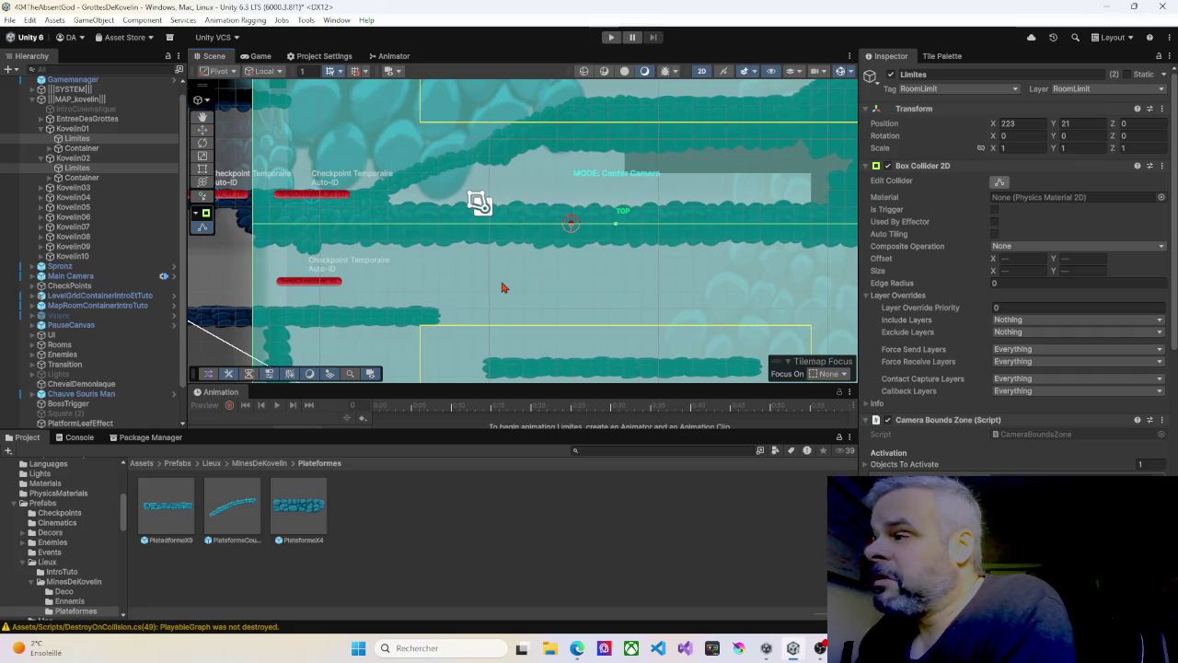
{"action": "left_click", "coordinate": [611, 36]}
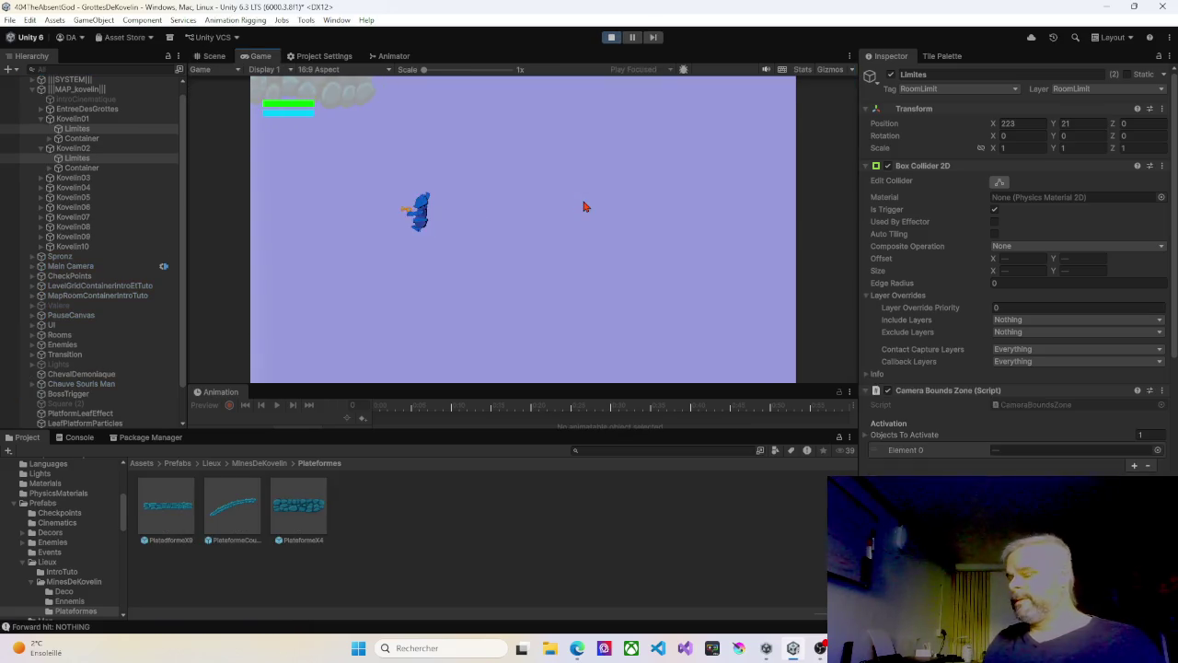
Step: Run the character left and jump up the middle platform onto the upper-left stone ledge
{"action": "key", "text": "Left"}
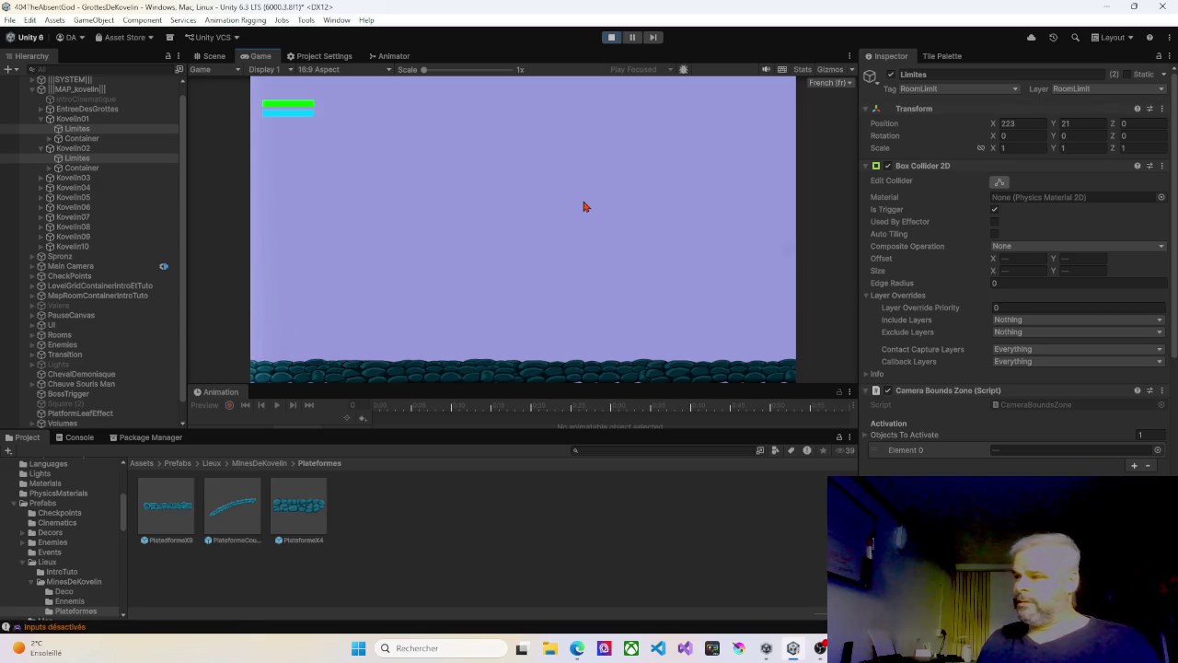
{"action": "key", "text": "Left"}
{"action": "key", "text": "space"}
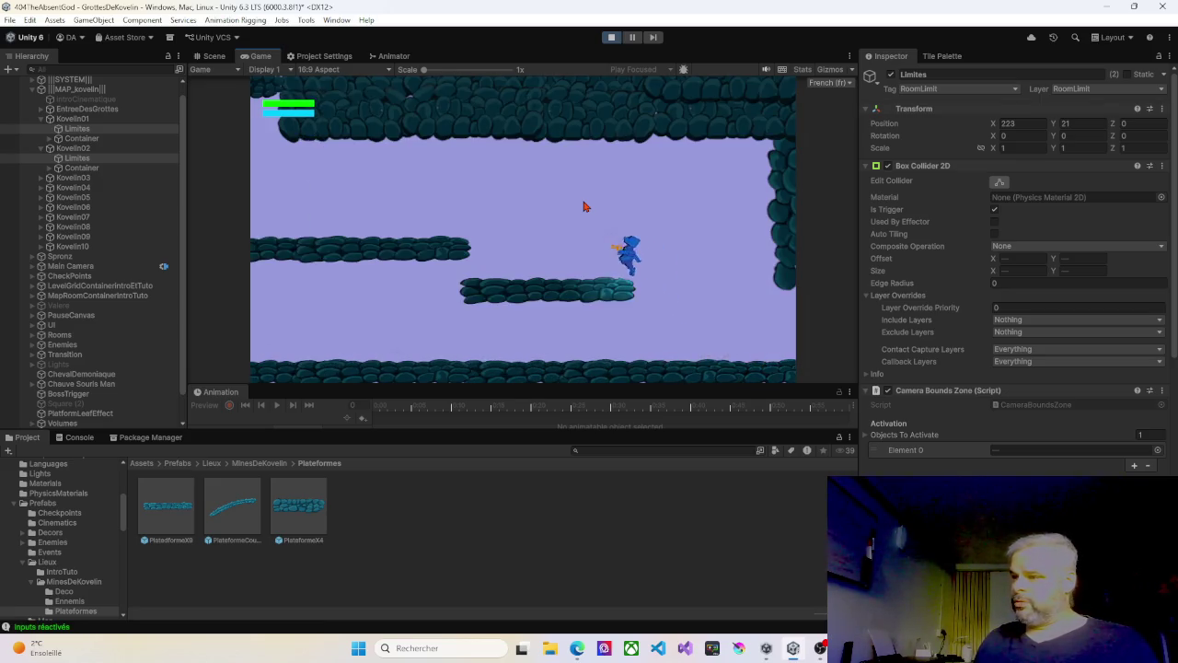
{"action": "key", "text": "space"}
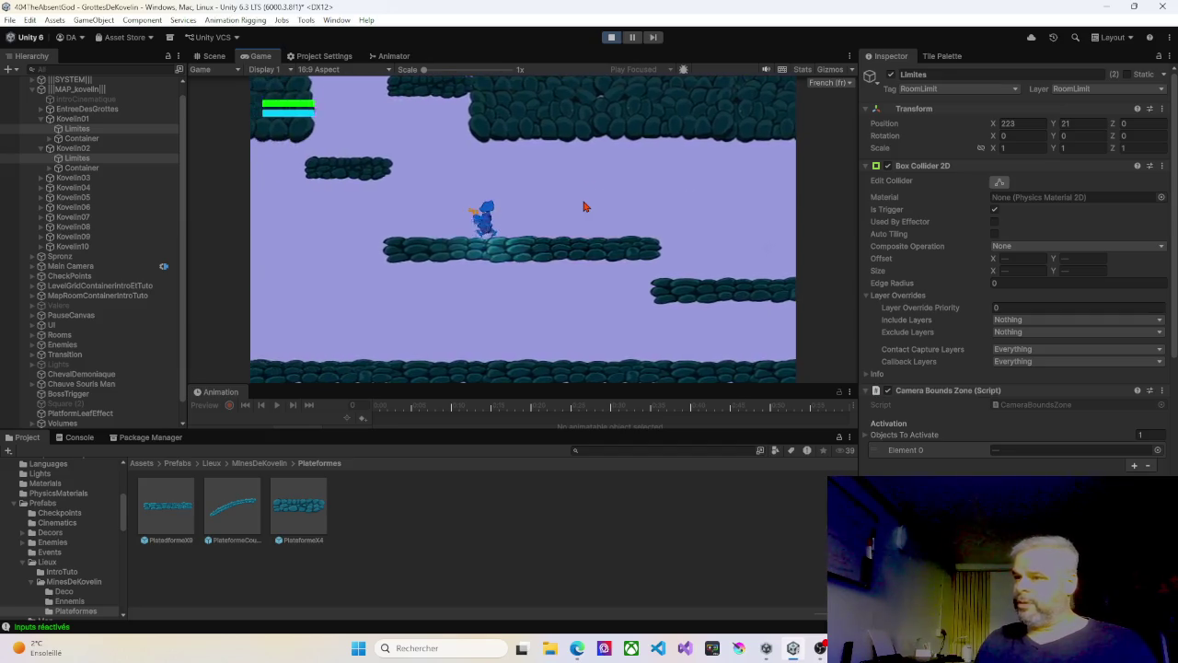
{"action": "key", "text": "space"}
{"action": "key", "text": "Left"}
{"action": "key", "text": "space"}
{"action": "key", "text": "Left"}
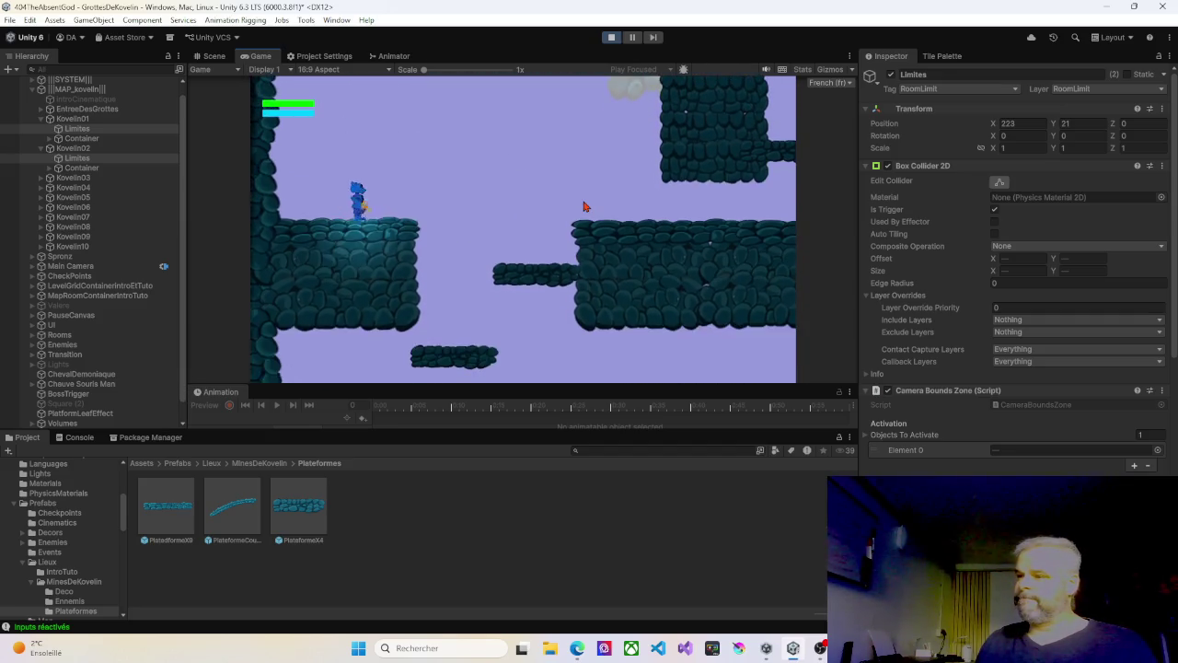
Step: Run right across the gap onto the large platform, then climb back to the upper-left platform edge
{"action": "key", "text": "Right"}
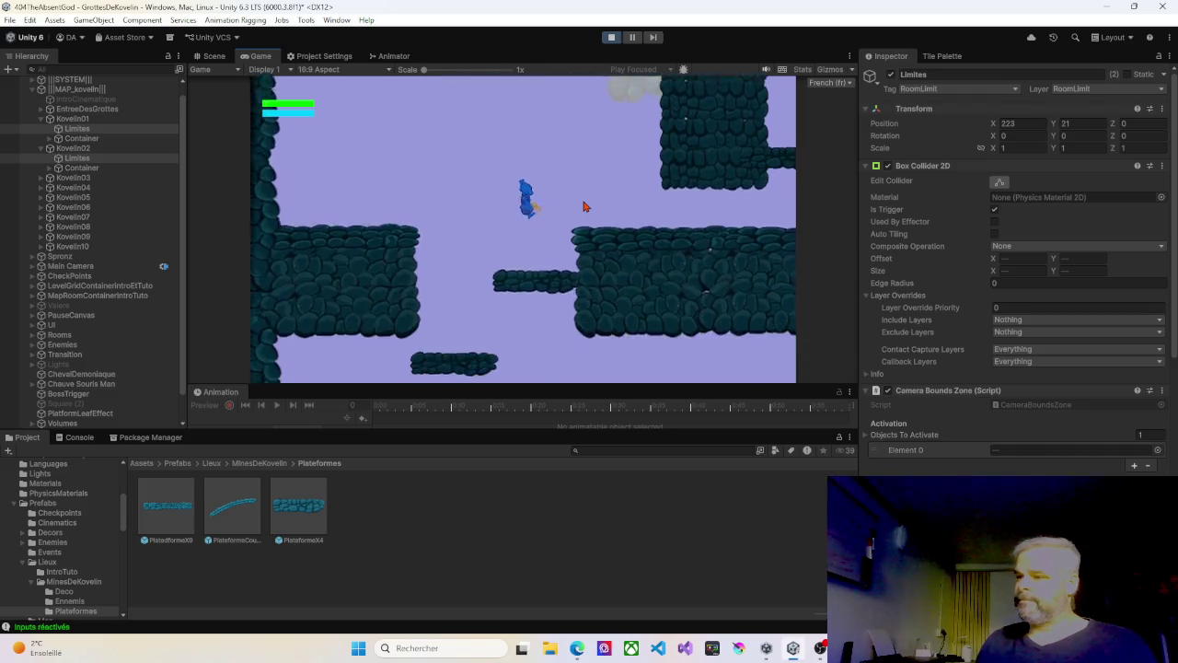
{"action": "key", "text": "space"}
{"action": "key", "text": "Right"}
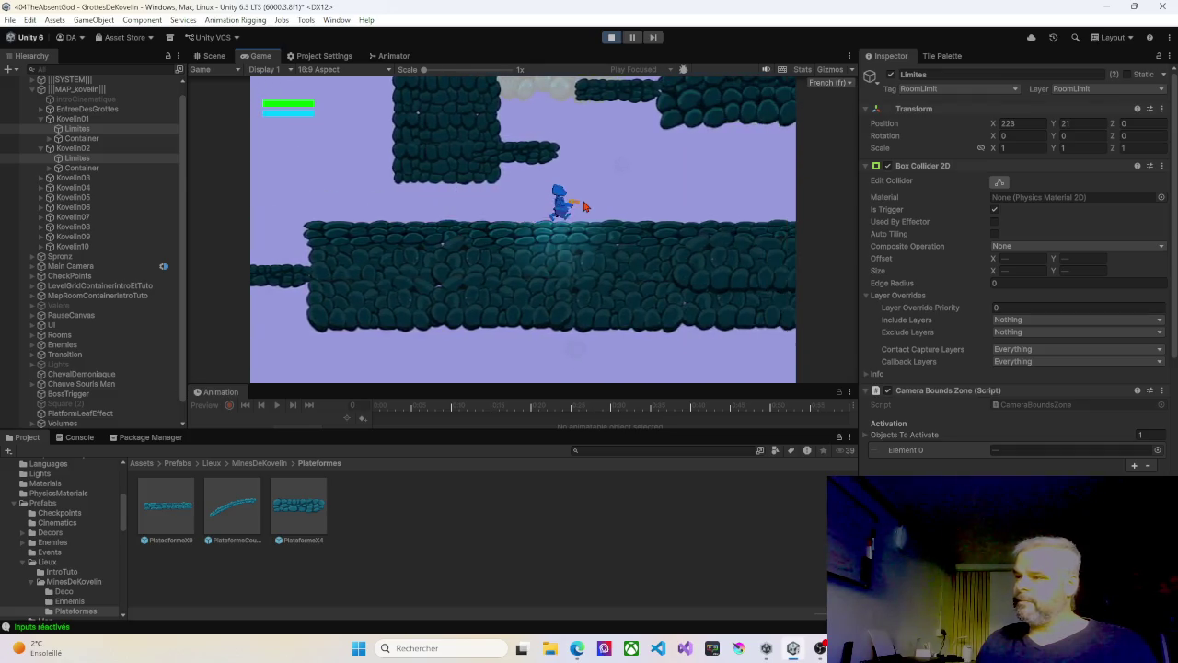
{"action": "key", "text": "space"}
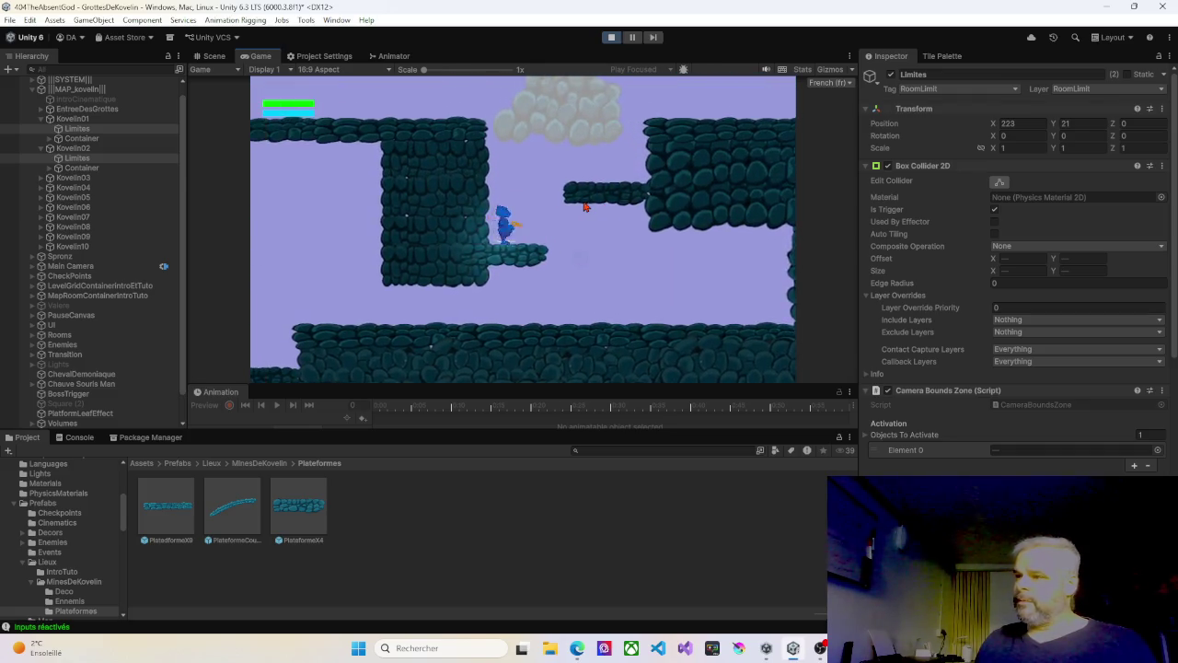
{"action": "key", "text": "space"}
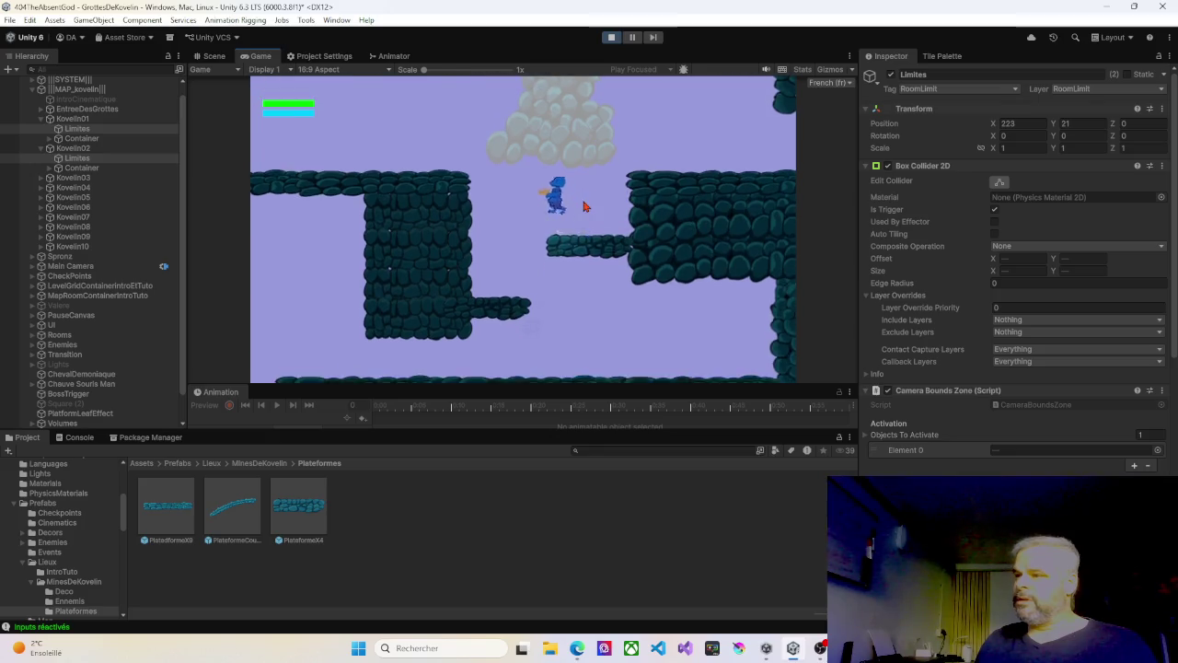
{"action": "key", "text": "Left"}
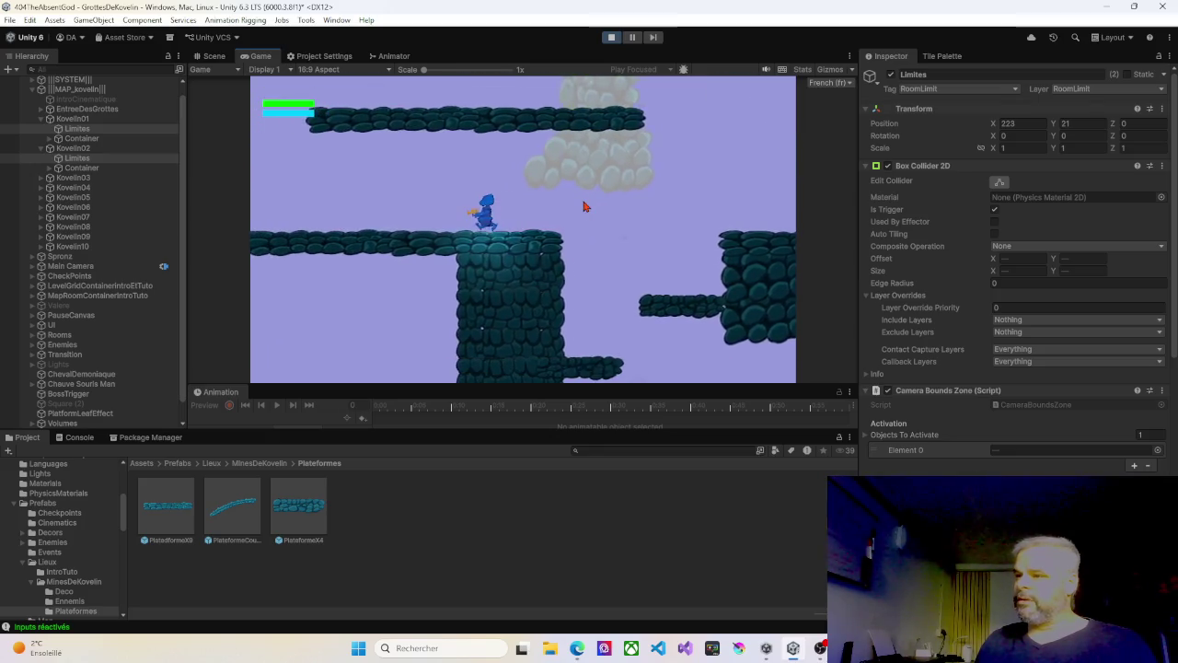
{"action": "key", "text": "Left"}
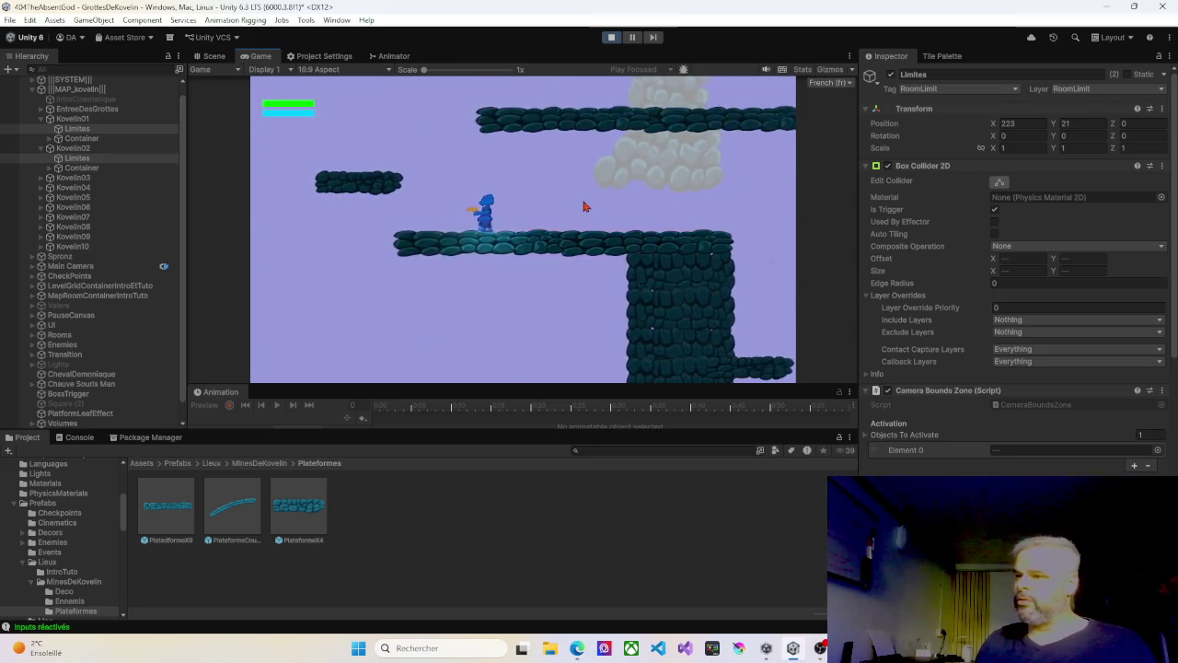
{"action": "key", "text": "space"}
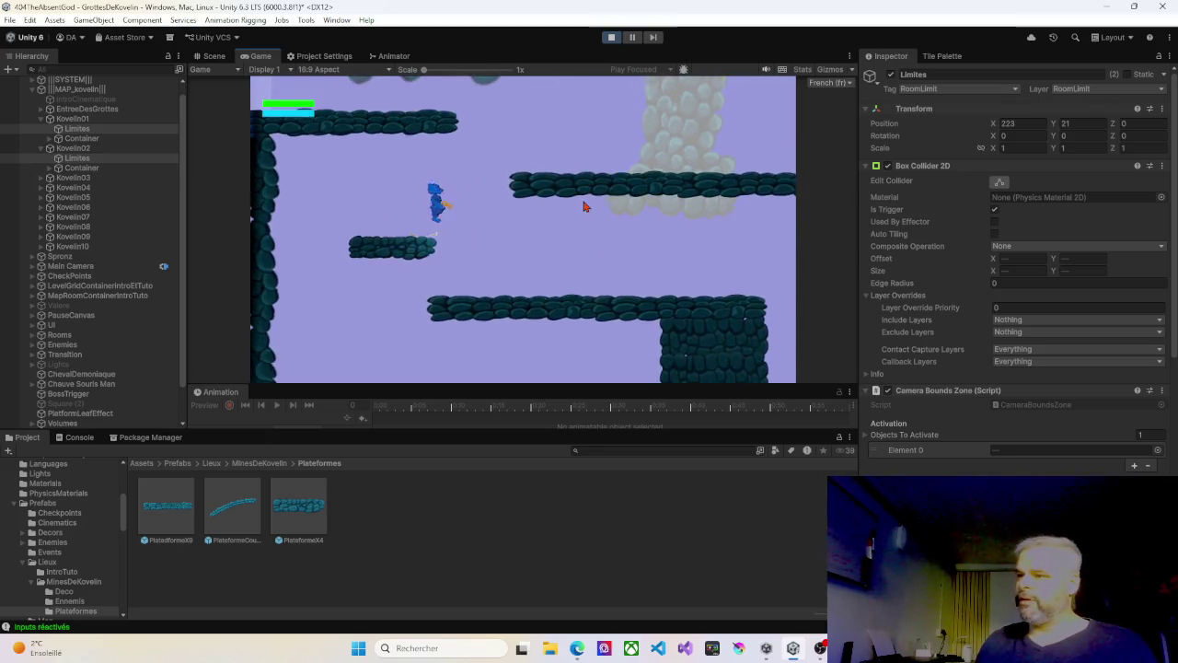
{"action": "key", "text": "Right"}
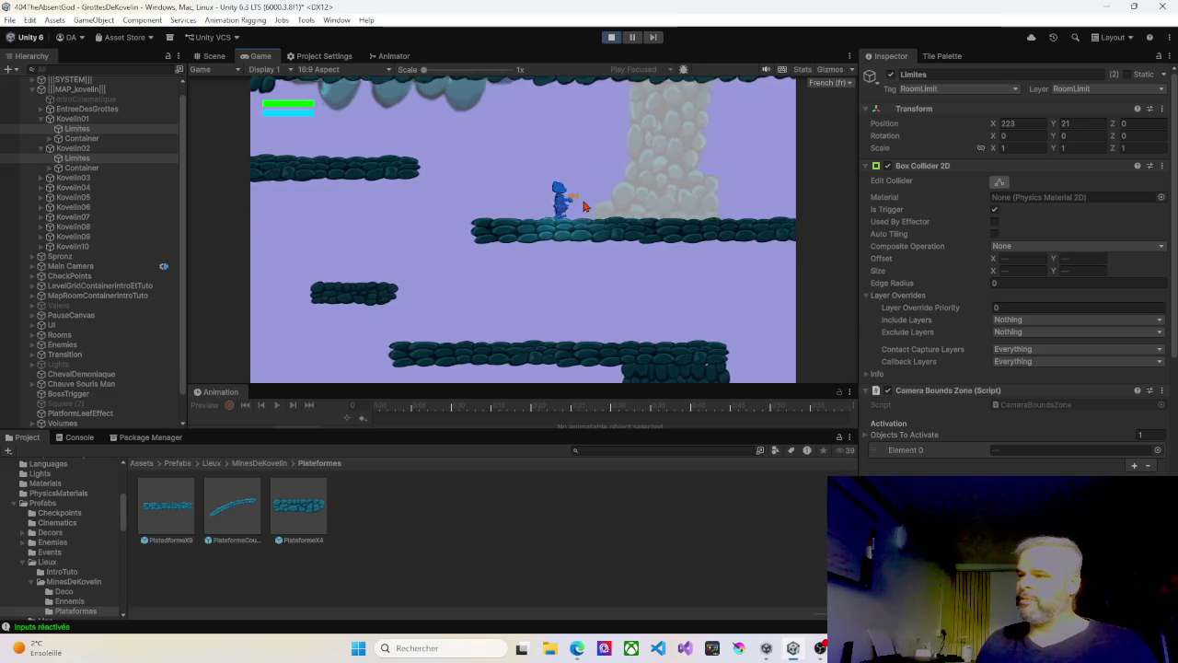
{"action": "key", "text": "Right"}
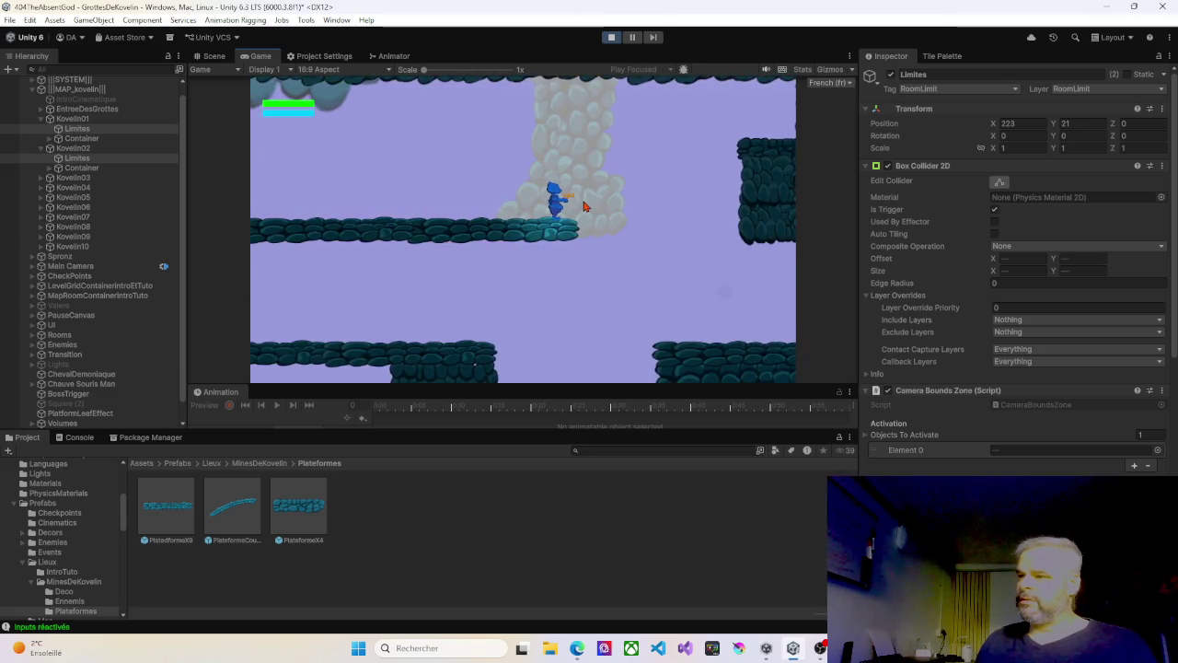
{"action": "key", "text": "Left"}
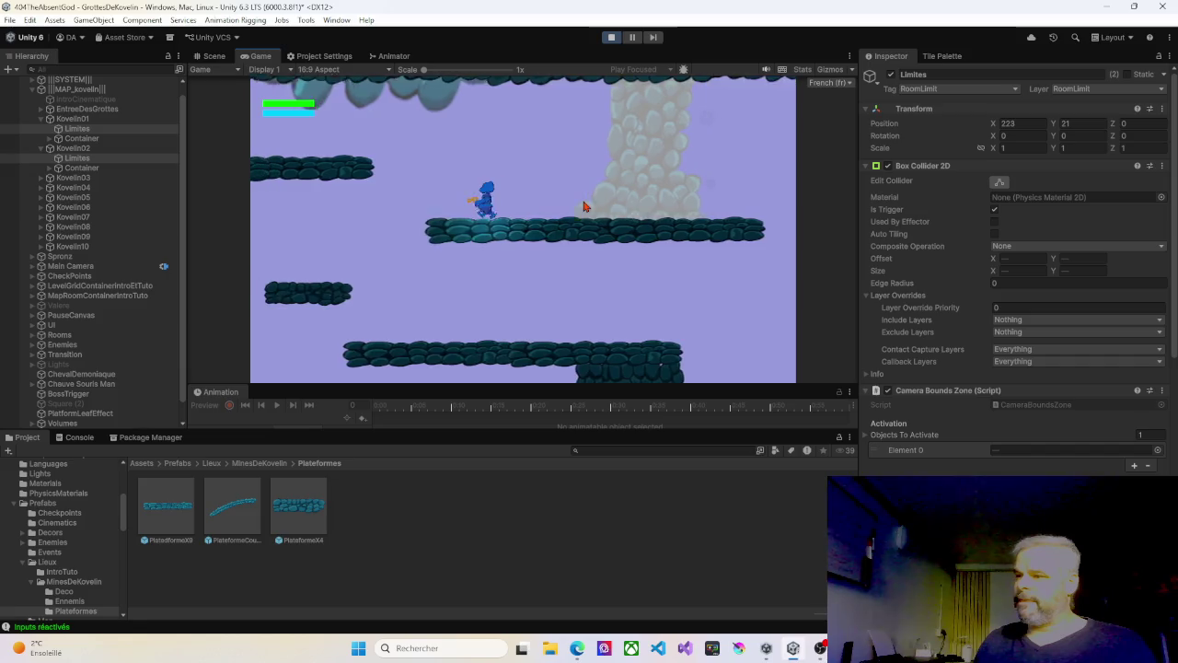
{"action": "key", "text": "space"}
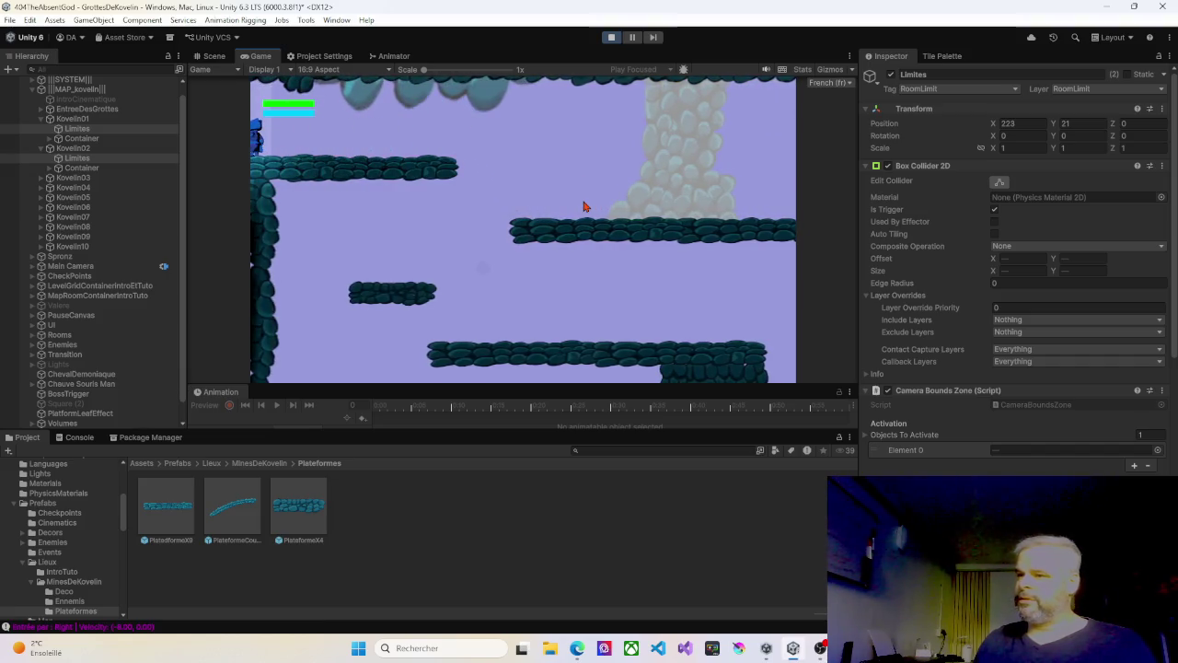
Step: Head into the dark neighbouring room and run left until the TempCP_GrottesDeKovelin checkpoint saves
{"action": "key", "text": "Right"}
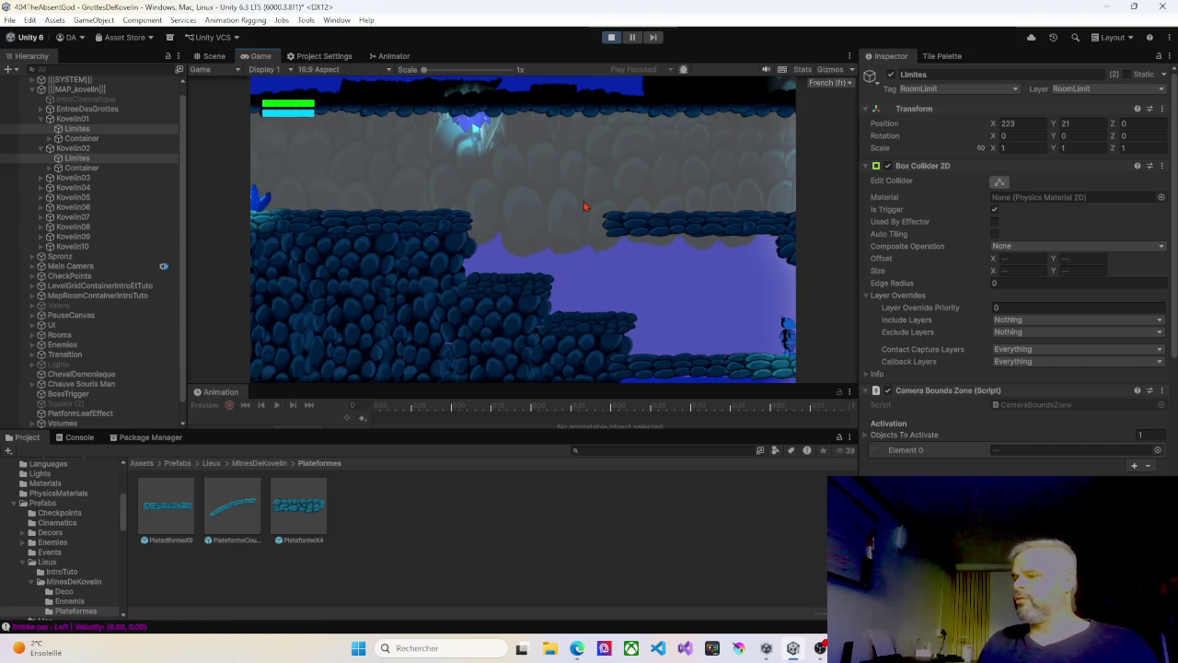
{"action": "key", "text": "Right"}
{"action": "key", "text": "space"}
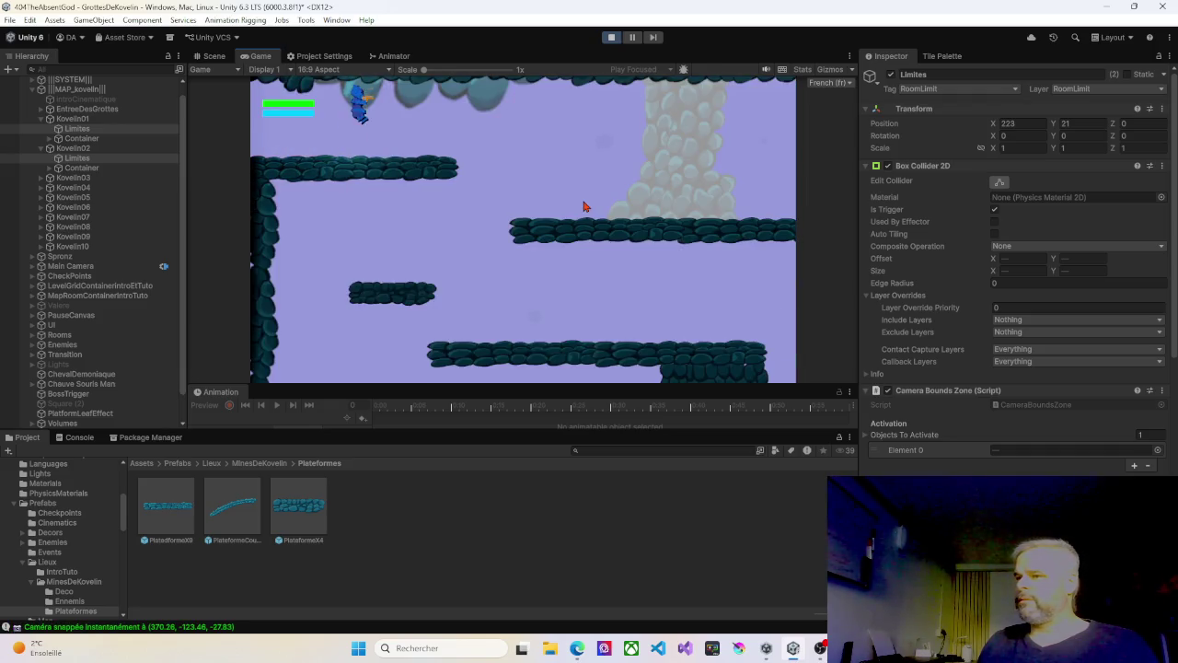
{"action": "key", "text": "space"}
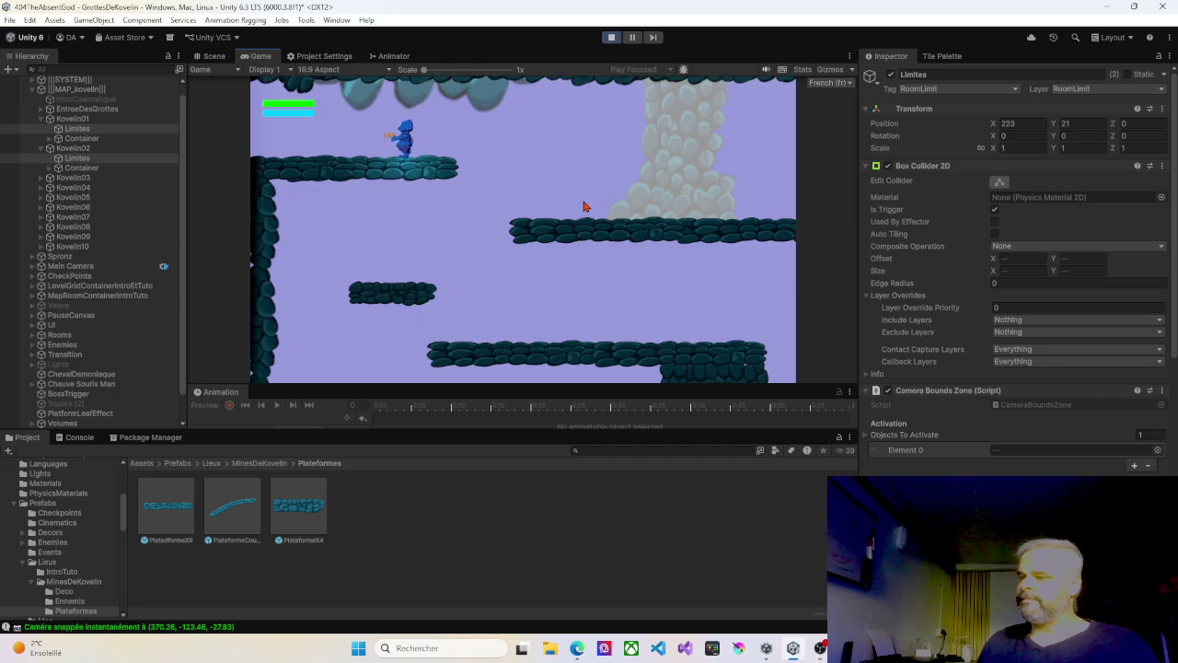
{"action": "key", "text": "Left"}
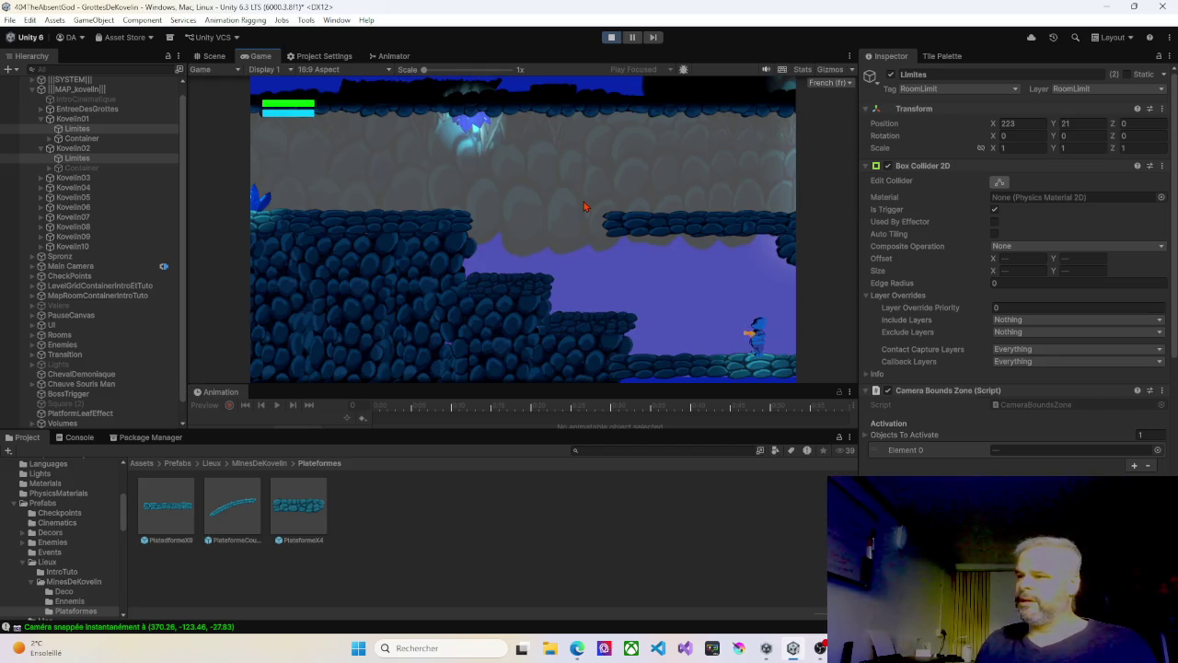
{"action": "key", "text": "Left"}
{"action": "key", "text": "space"}
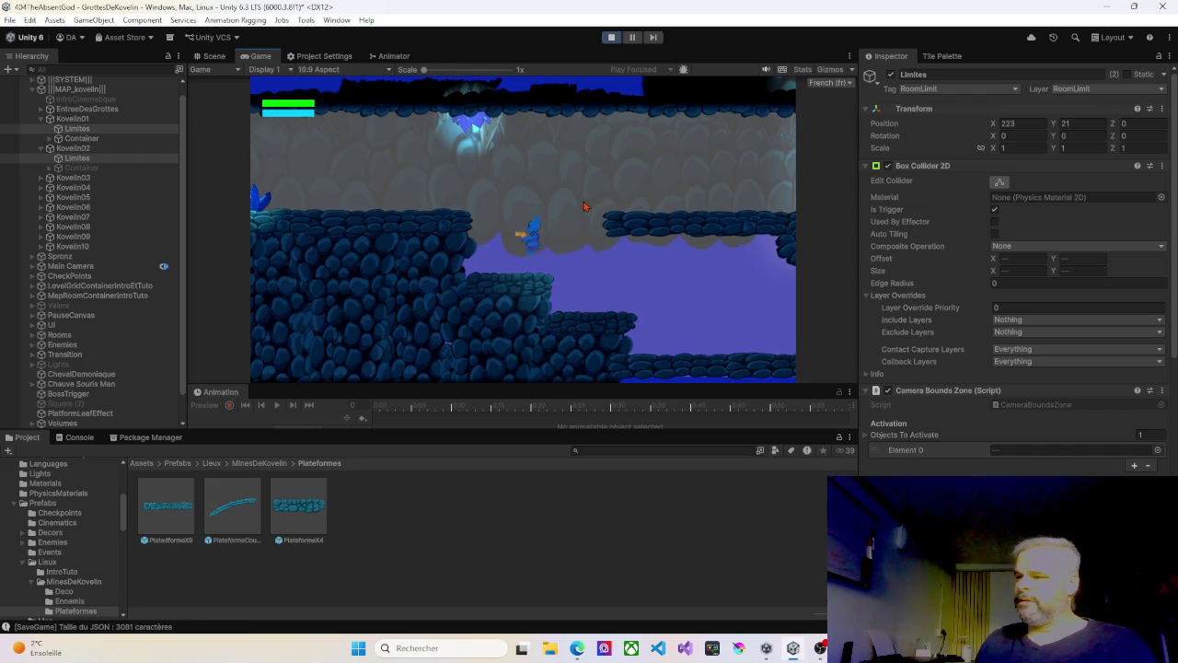
{"action": "key", "text": "Left"}
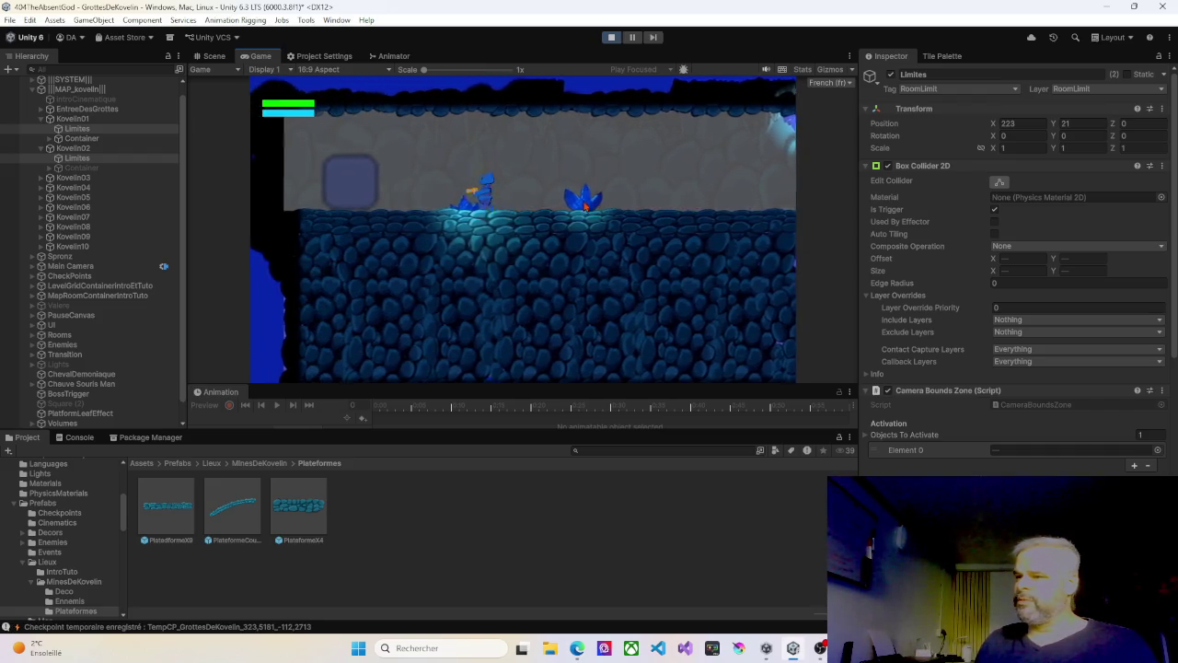
{"action": "key", "text": "Left"}
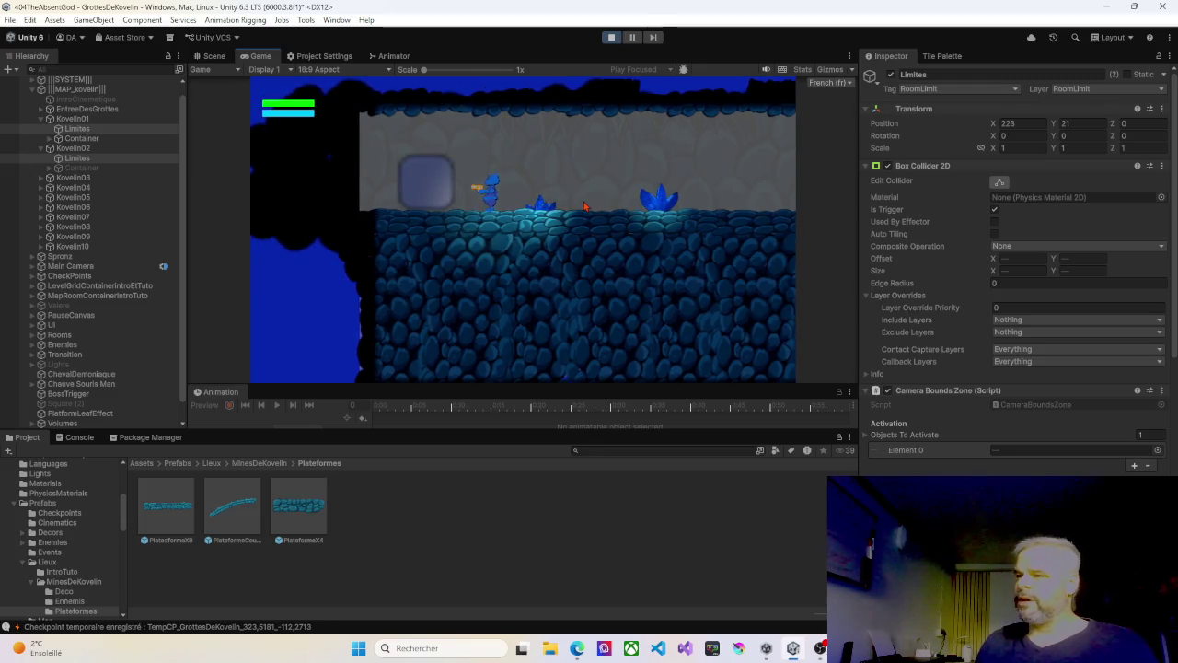
{"action": "key", "text": "Left"}
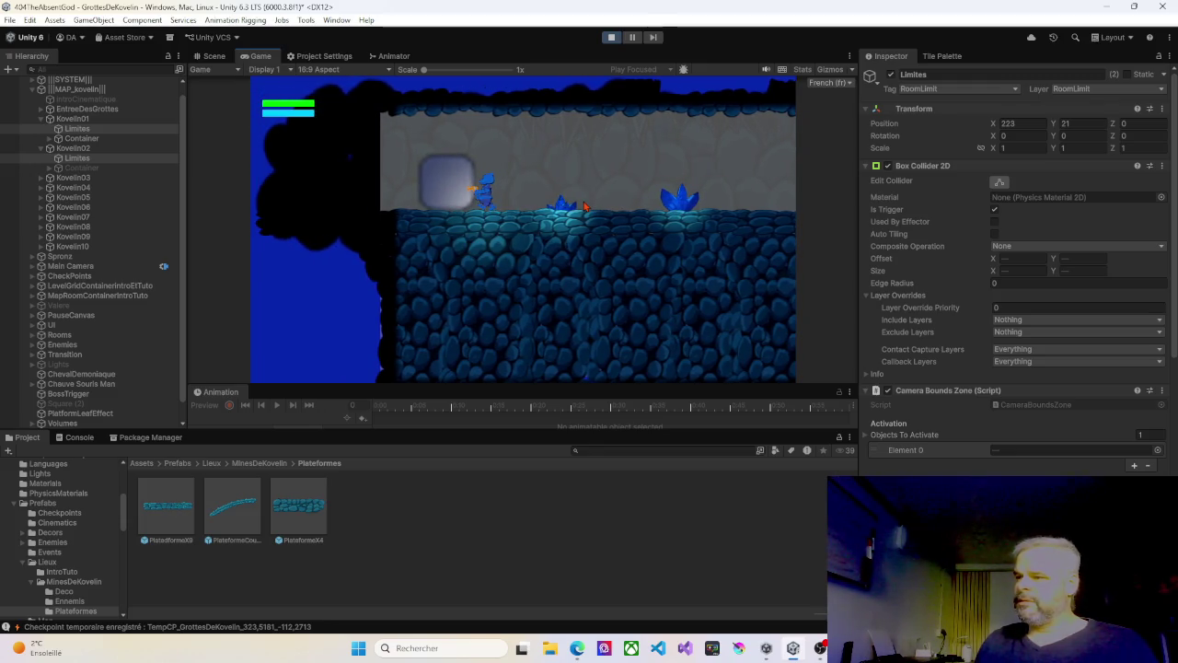
Step: Walk the character right and left, jump the gap, and reach the right edge to save a checkpoint
{"action": "key", "text": "Right"}
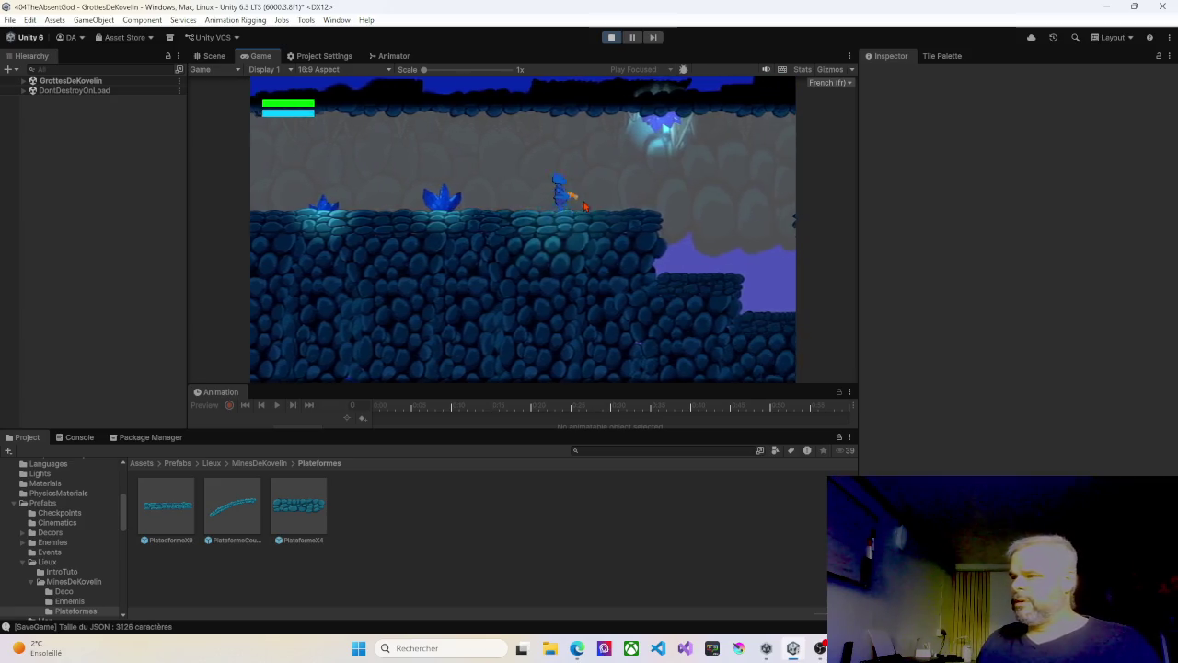
{"action": "key", "text": "Left"}
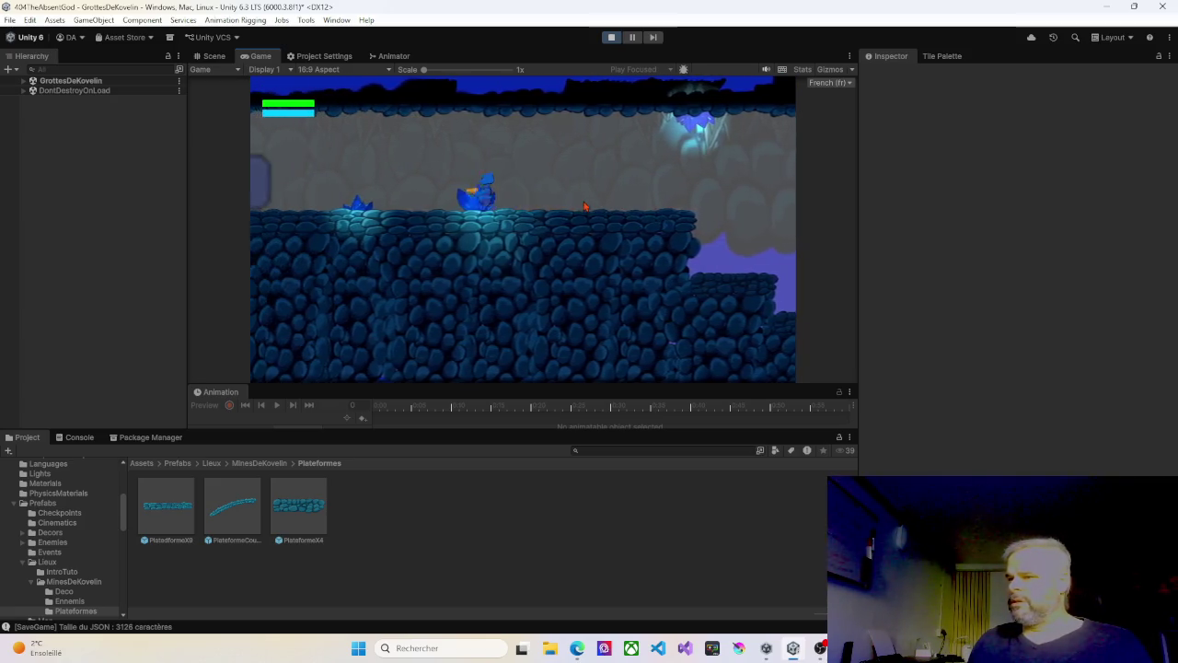
{"action": "key", "text": "Right"}
{"action": "key", "text": "Right"}
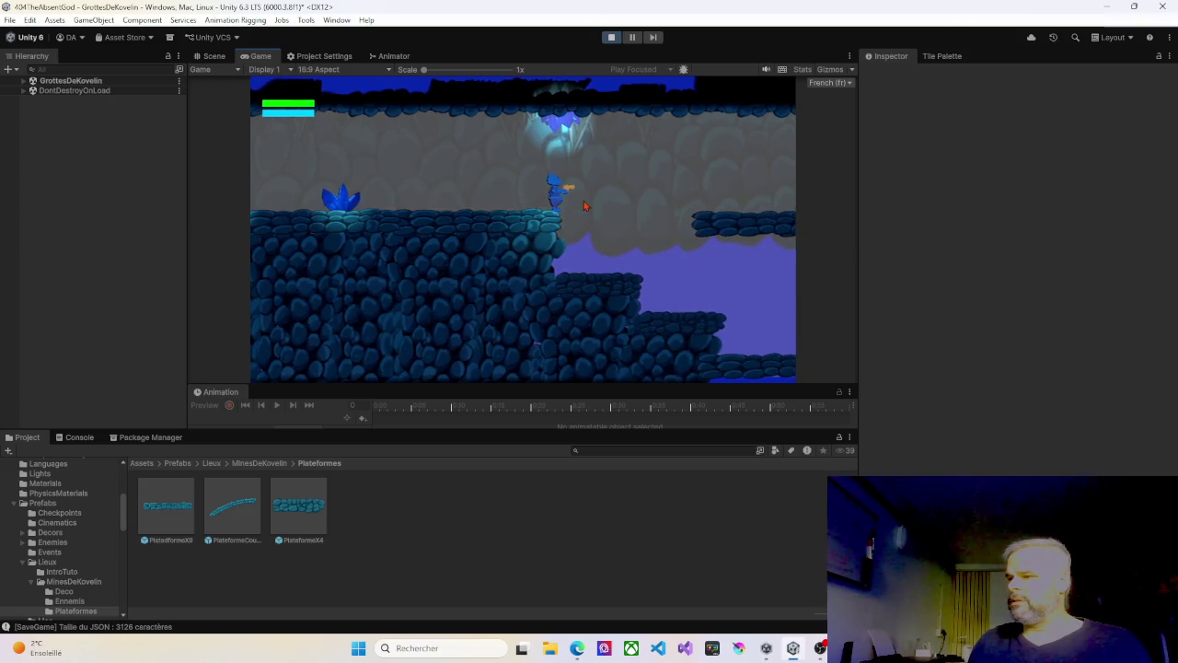
{"action": "key", "text": "space"}
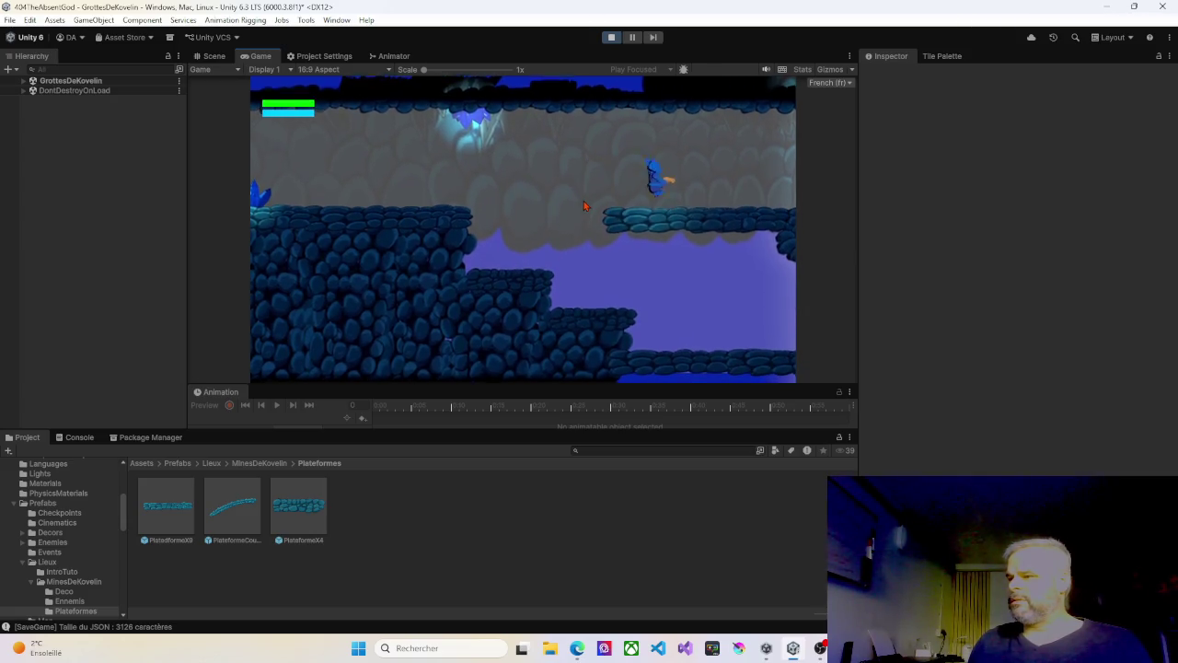
{"action": "key", "text": "Right"}
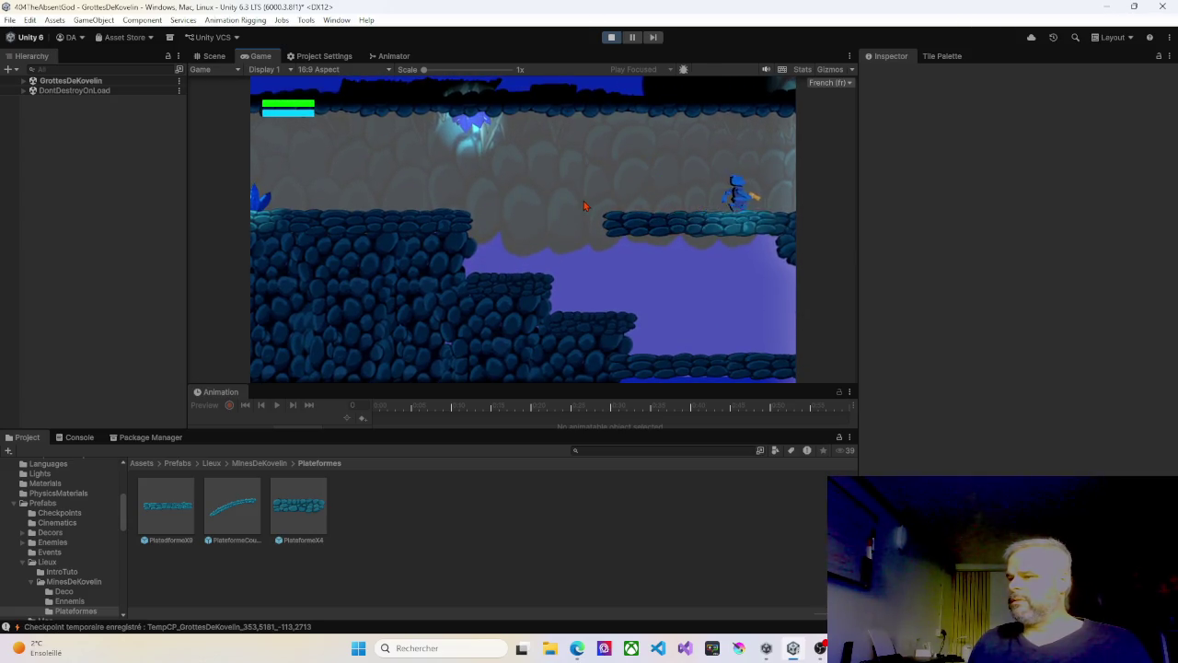
Step: Cross back and forth between the cave rooms to test camera snapping, then stop the playtest
{"action": "key", "text": "Right"}
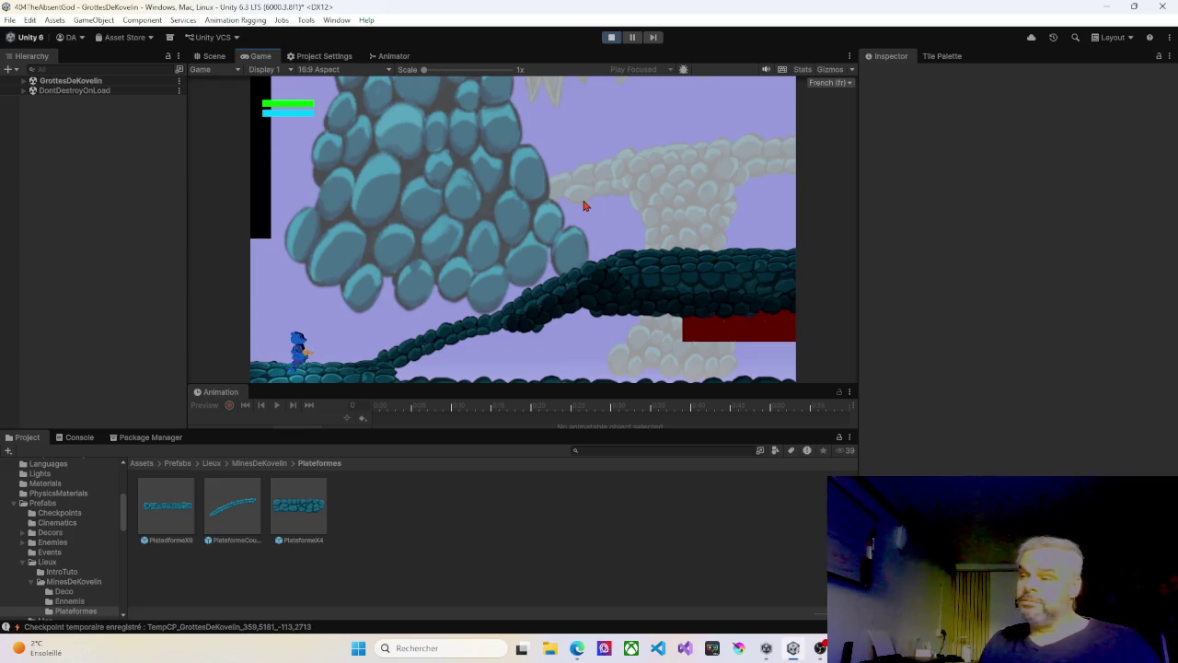
{"action": "key", "text": "Right"}
{"action": "key", "text": "Left"}
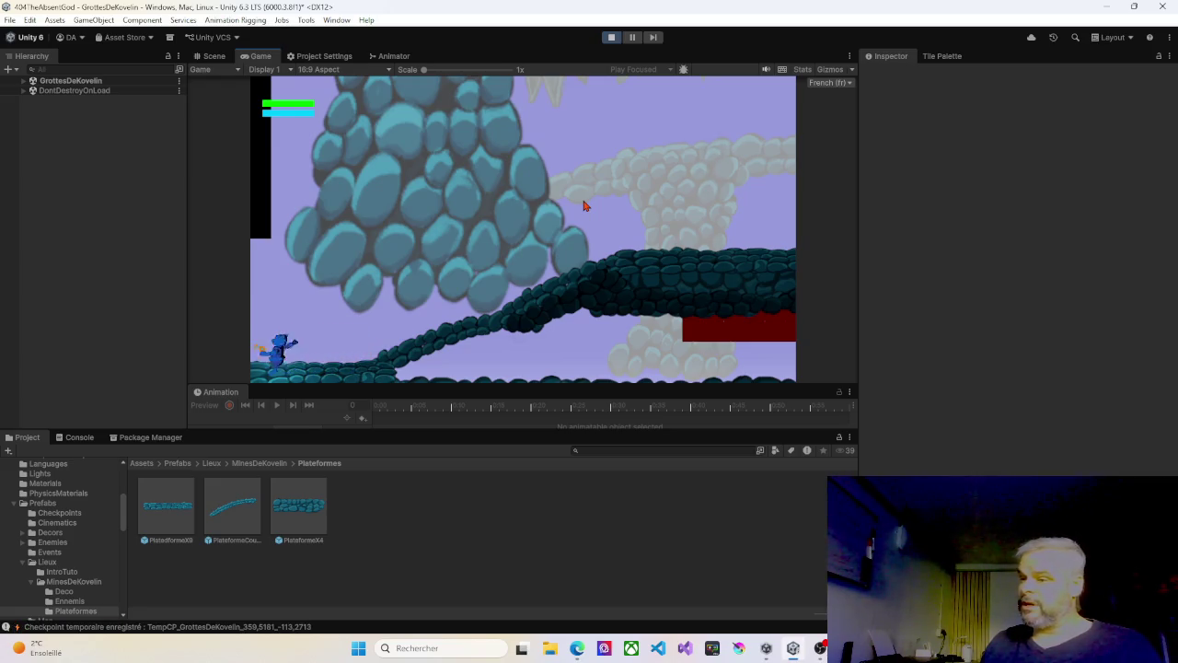
{"action": "key", "text": "Right"}
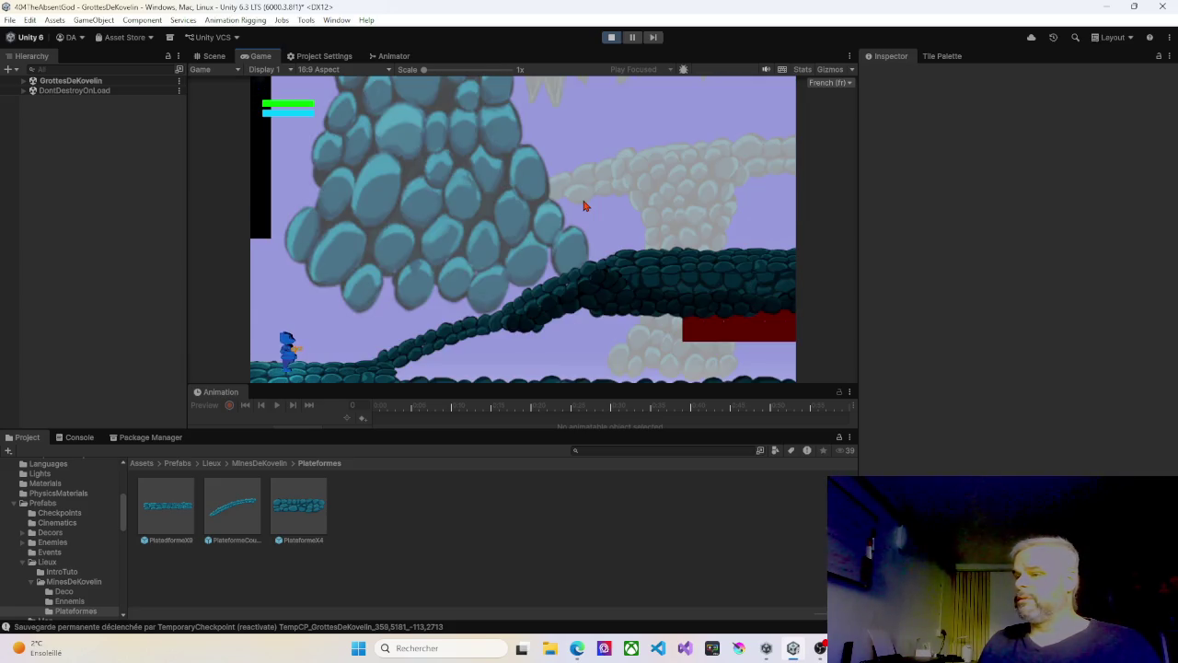
{"action": "key", "text": "Left"}
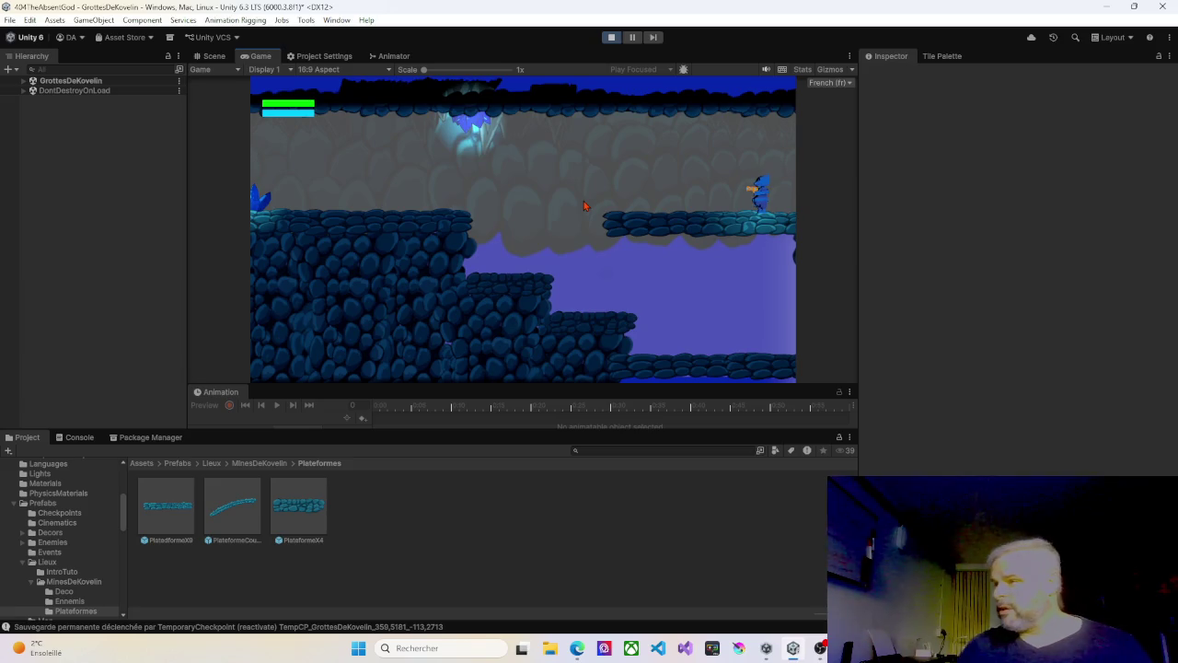
{"action": "left_click", "coordinate": [613, 39]}
Step: Select the Limites objects of both EntreeDesGrottes and Kovelin01 in the Hierarchy
{"action": "mouse_move", "coordinate": [479, 200]}
{"action": "left_mouse_down"}
{"action": "mouse_move", "coordinate": [655, 230]}
{"action": "mouse_move", "coordinate": [644, 233]}
{"action": "left_mouse_up"}
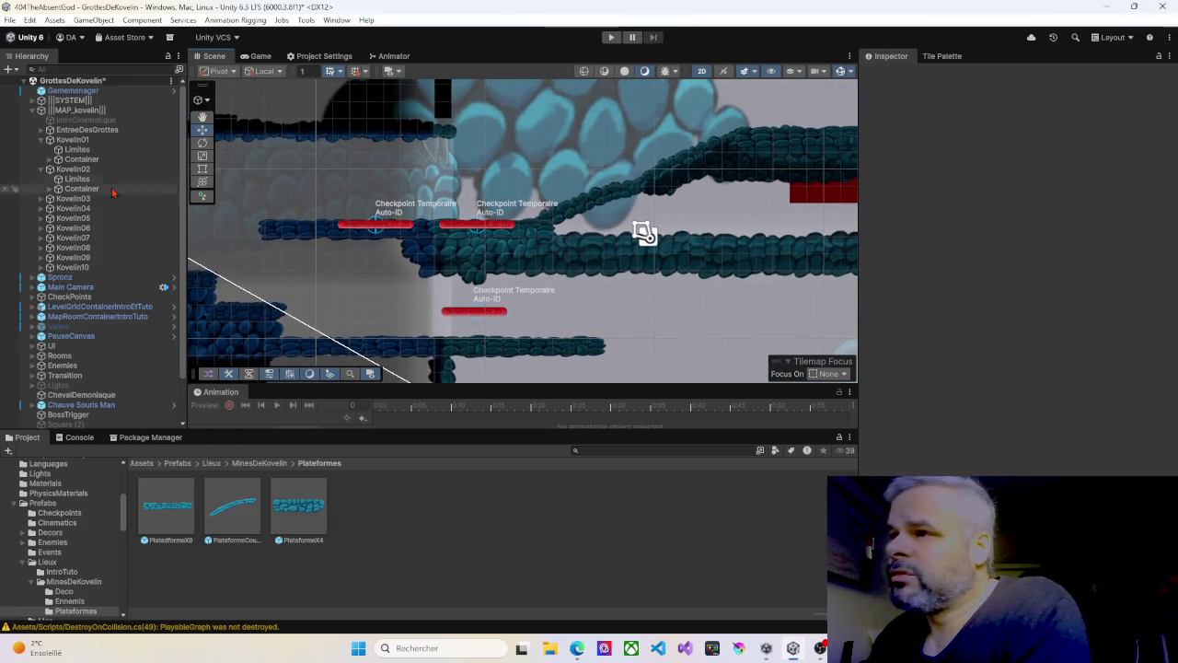
{"action": "left_click", "coordinate": [51, 130]}
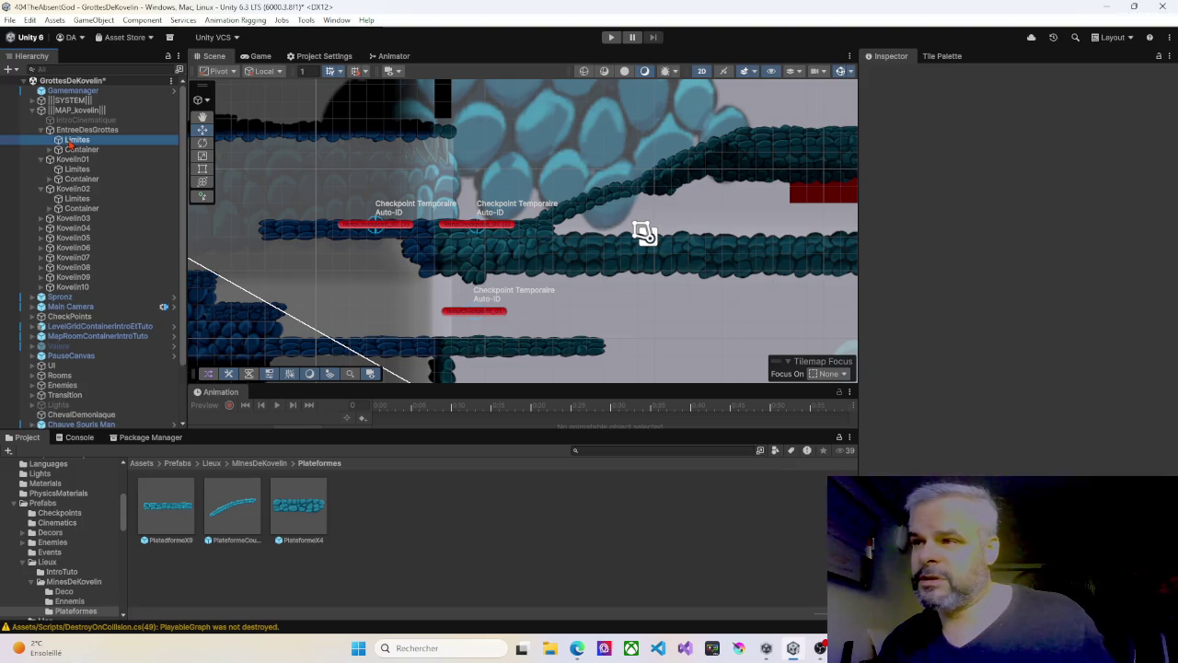
{"action": "left_click", "coordinate": [71, 140]}
{"action": "left_click", "coordinate": [78, 170], "text": "ctrl"}
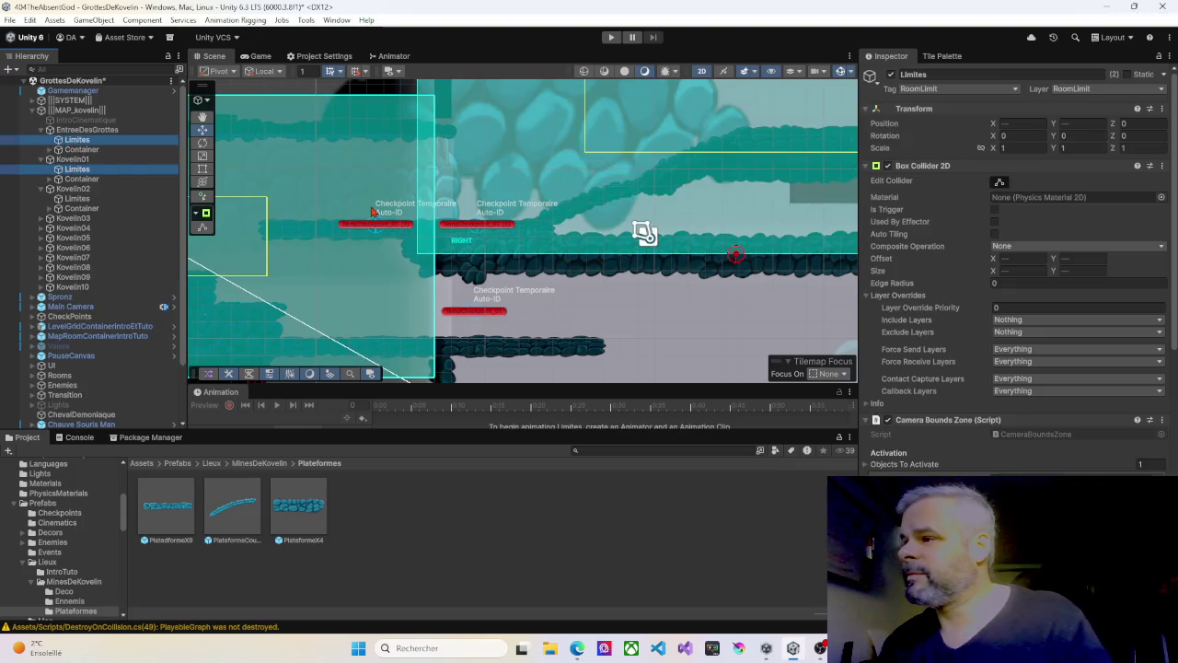
Step: Enable Edit Collider on their Box Collider 2D to show the room-limit bounds
{"action": "scroll", "coordinate": [372, 211], "scroll_direction": "up", "scroll_amount": 3}
{"action": "scroll", "coordinate": [405, 216], "scroll_direction": "down", "scroll_amount": 2}
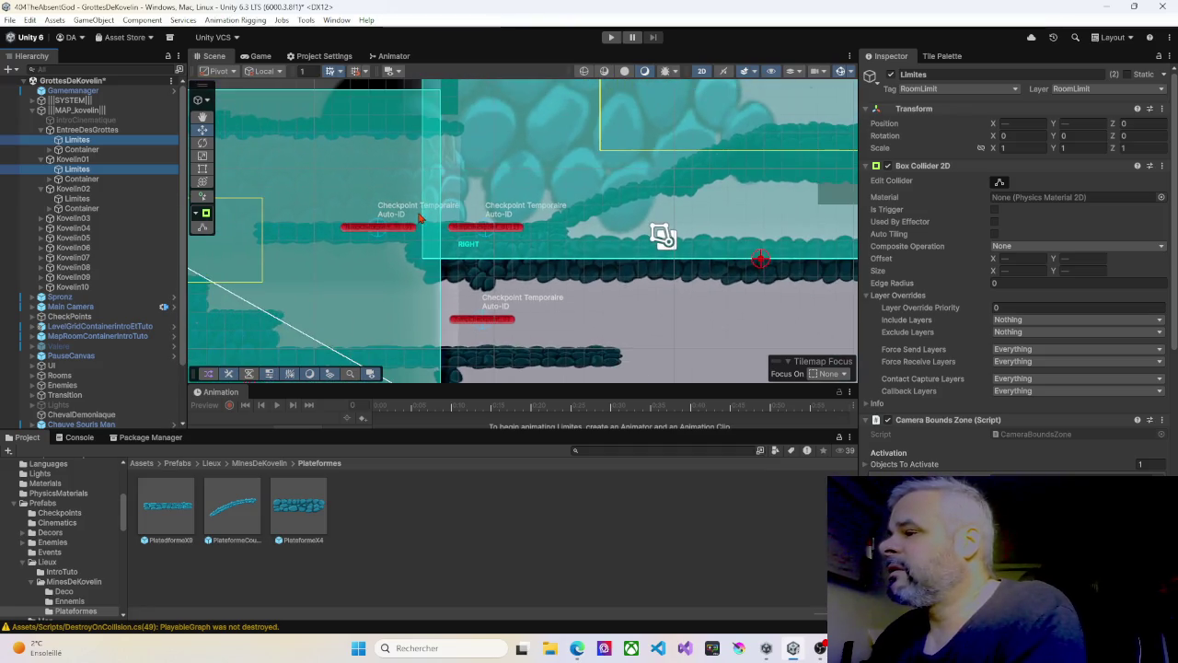
{"action": "scroll", "coordinate": [419, 219], "scroll_direction": "down", "scroll_amount": 4}
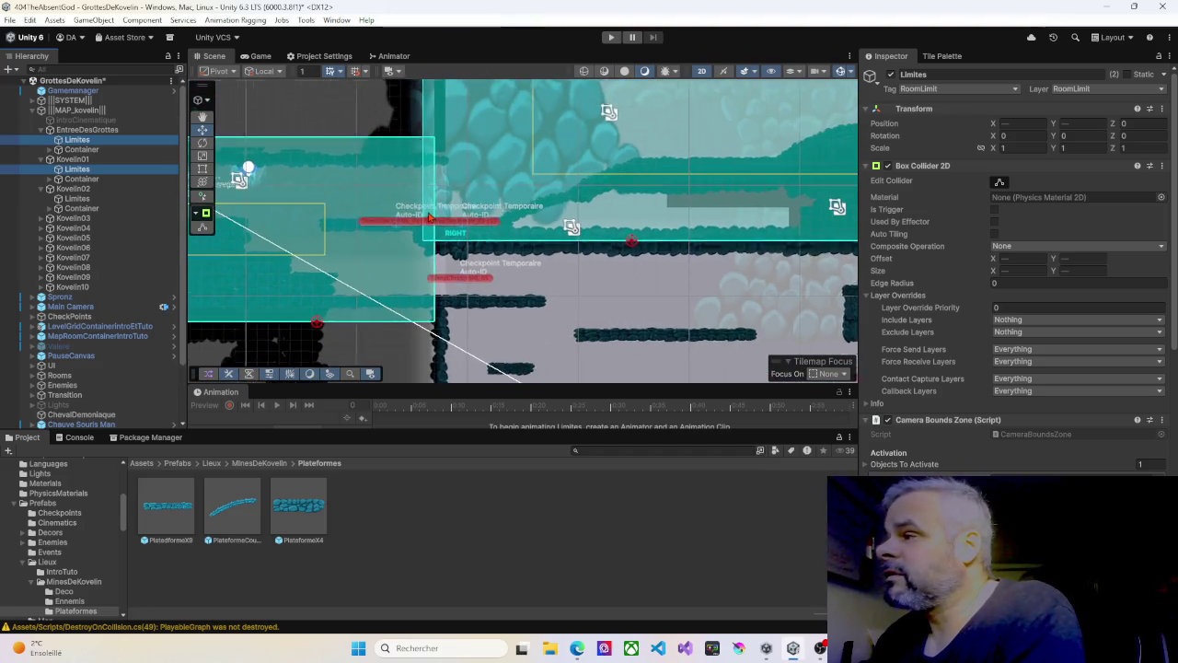
{"action": "scroll", "coordinate": [430, 217], "scroll_direction": "down", "scroll_amount": 2}
{"action": "left_click", "coordinate": [1000, 183]}
{"action": "scroll", "coordinate": [433, 228], "scroll_direction": "up", "scroll_amount": 3}
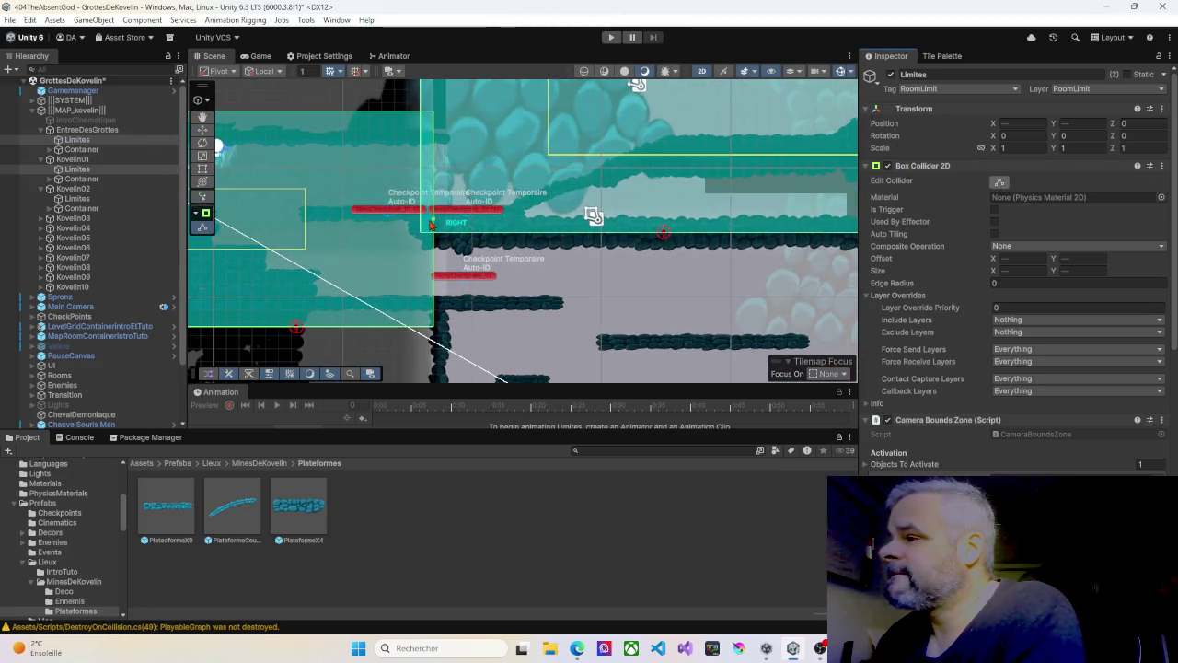
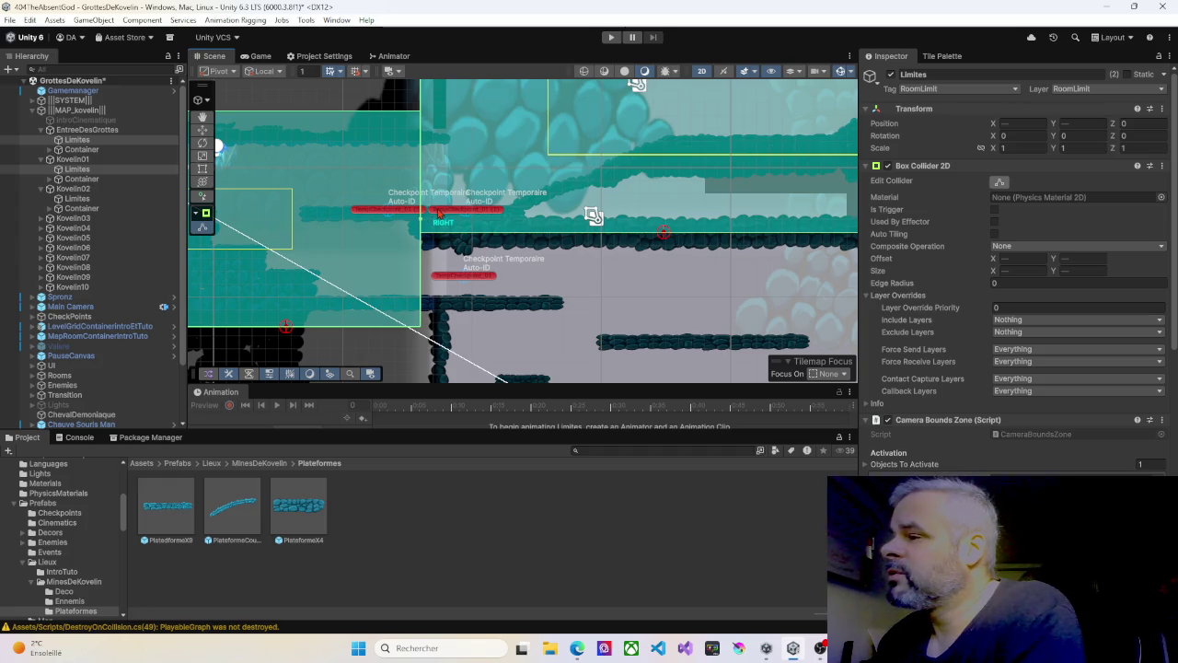
Step: Start the playtest and jump up the first stacked platforms on the left
{"action": "left_click", "coordinate": [612, 38]}
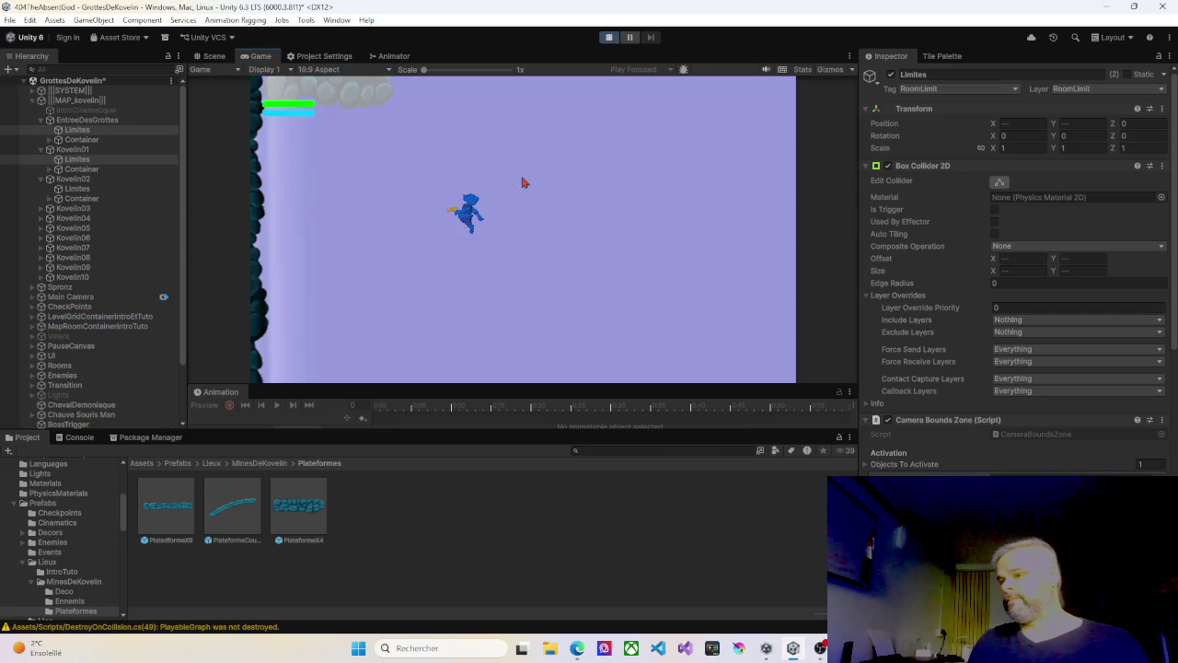
{"action": "key", "text": "Left"}
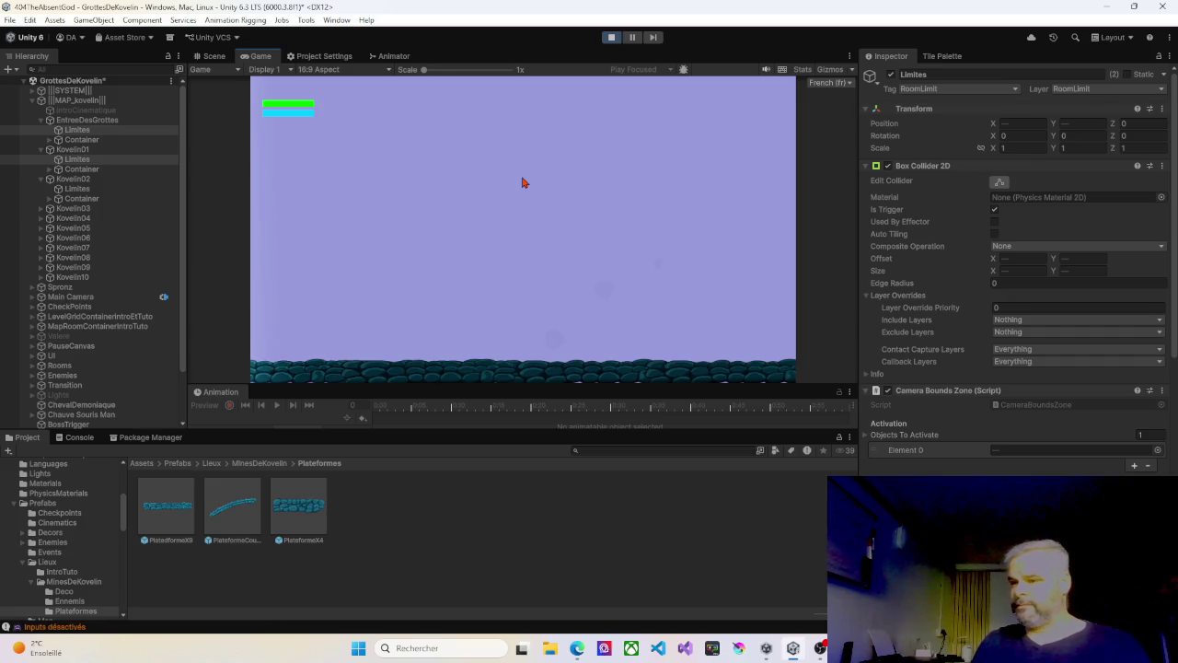
{"action": "key", "text": "space"}
{"action": "key", "text": "Left"}
{"action": "key", "text": "space"}
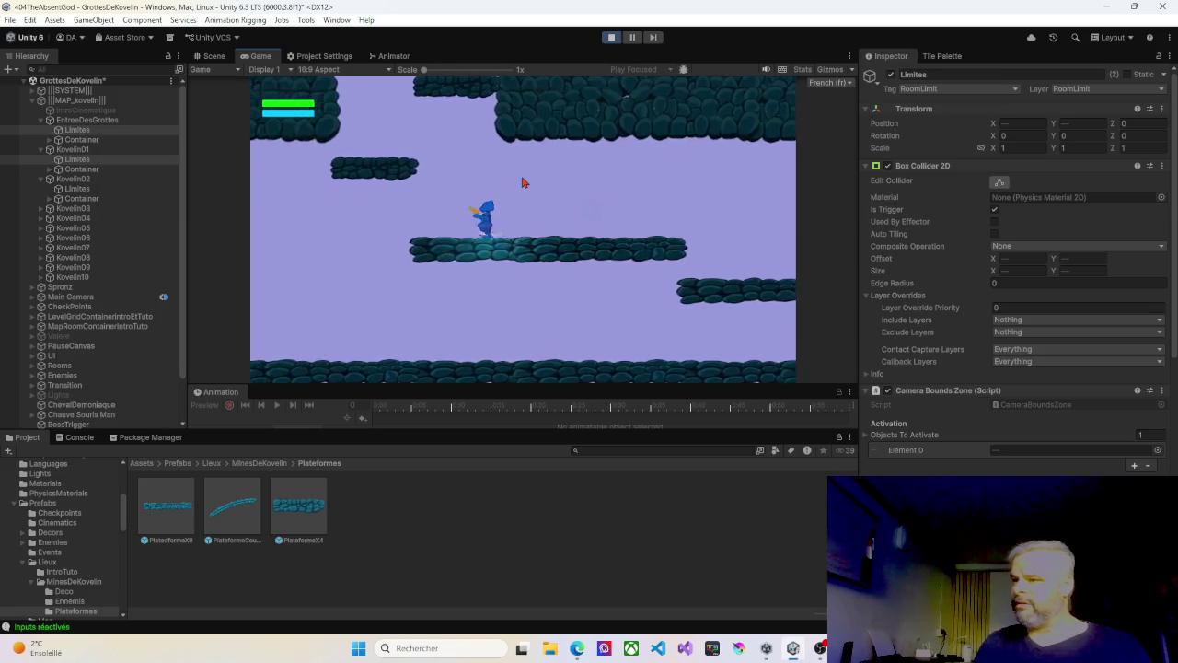
{"action": "key", "text": "space"}
{"action": "key", "text": "Right"}
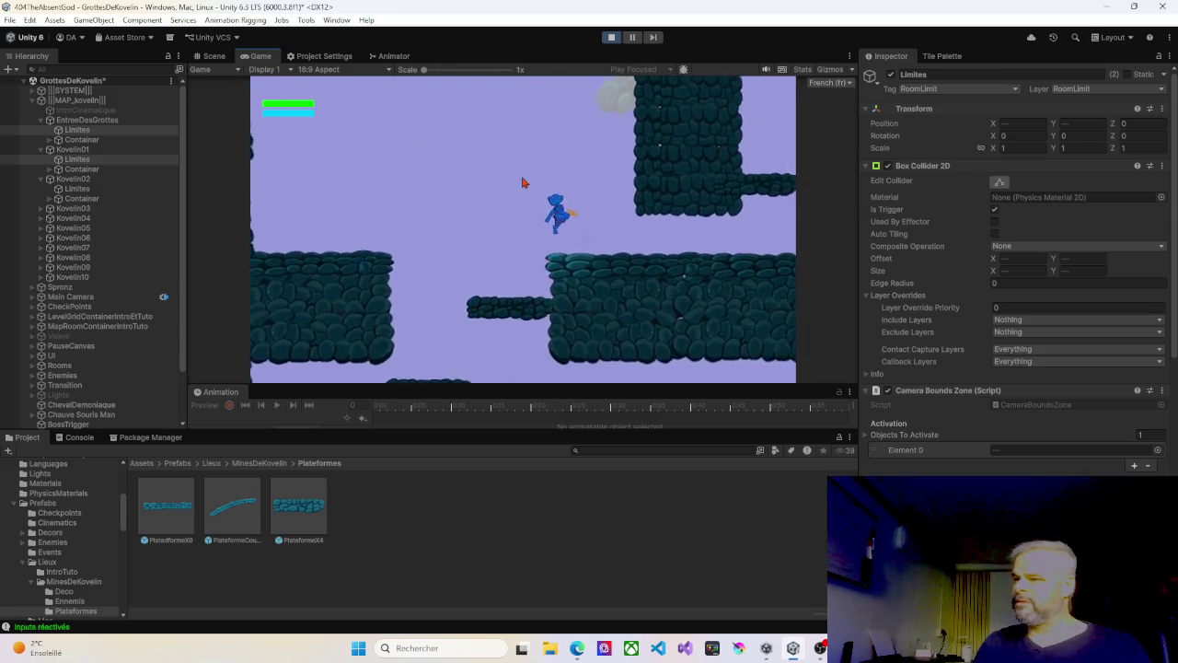
{"action": "key", "text": "space"}
Step: Climb to the top area and jump onto the upper right platform
{"action": "key", "text": "Left"}
{"action": "key", "text": "space"}
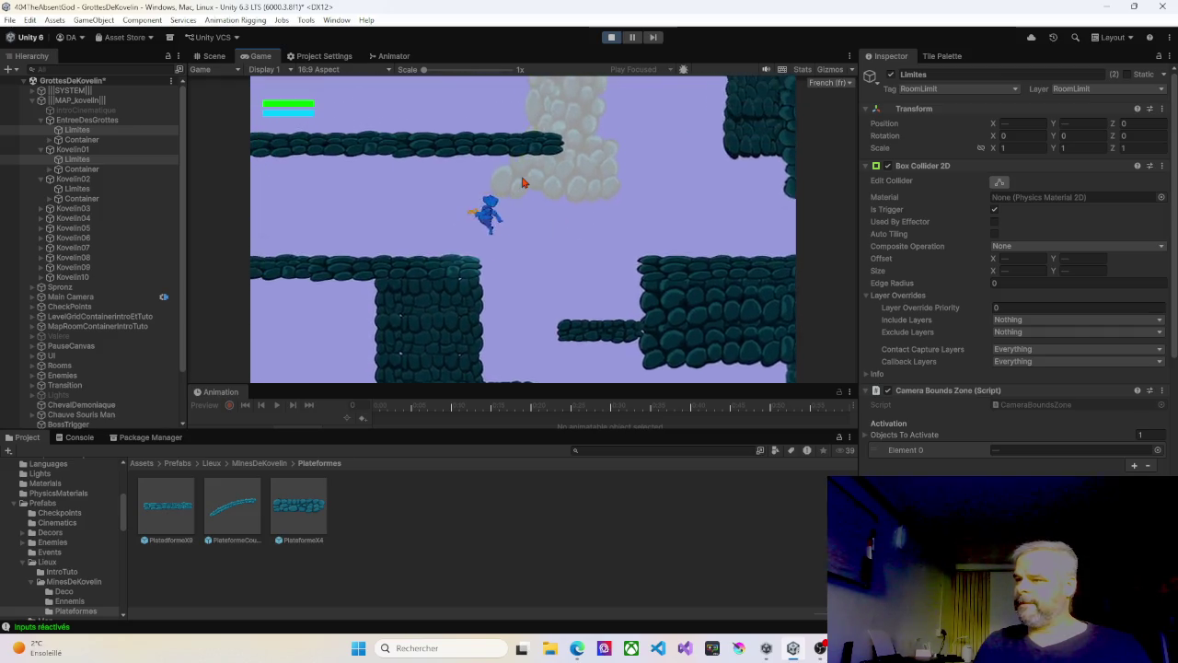
{"action": "key", "text": "space"}
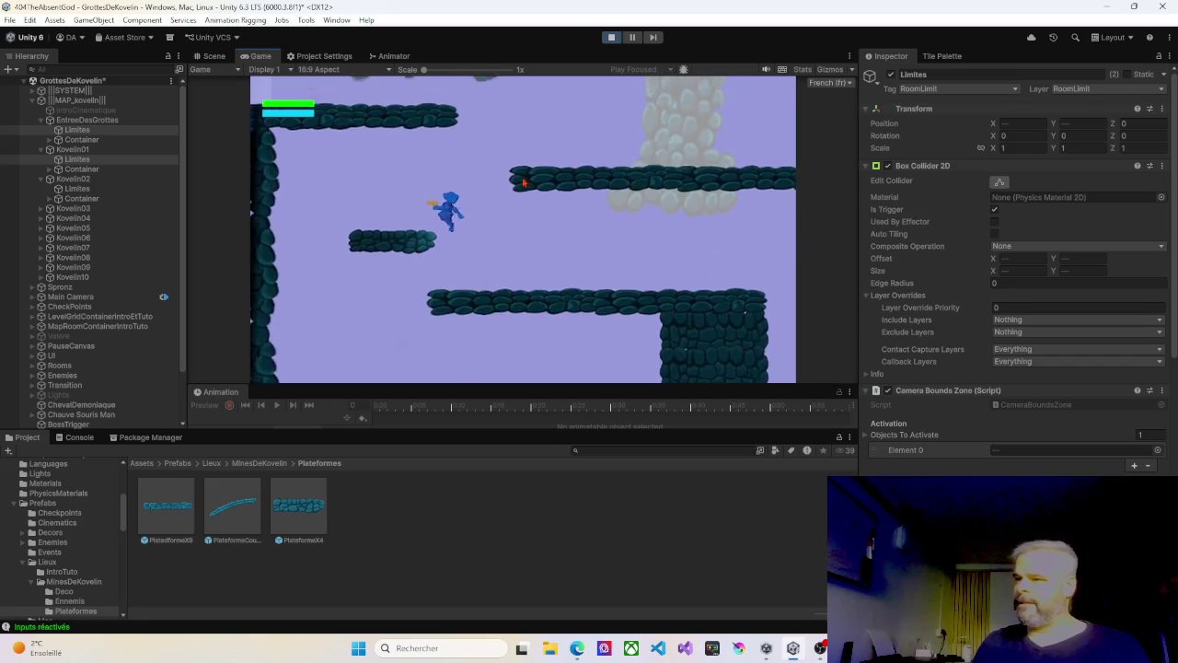
{"action": "key", "text": "Right"}
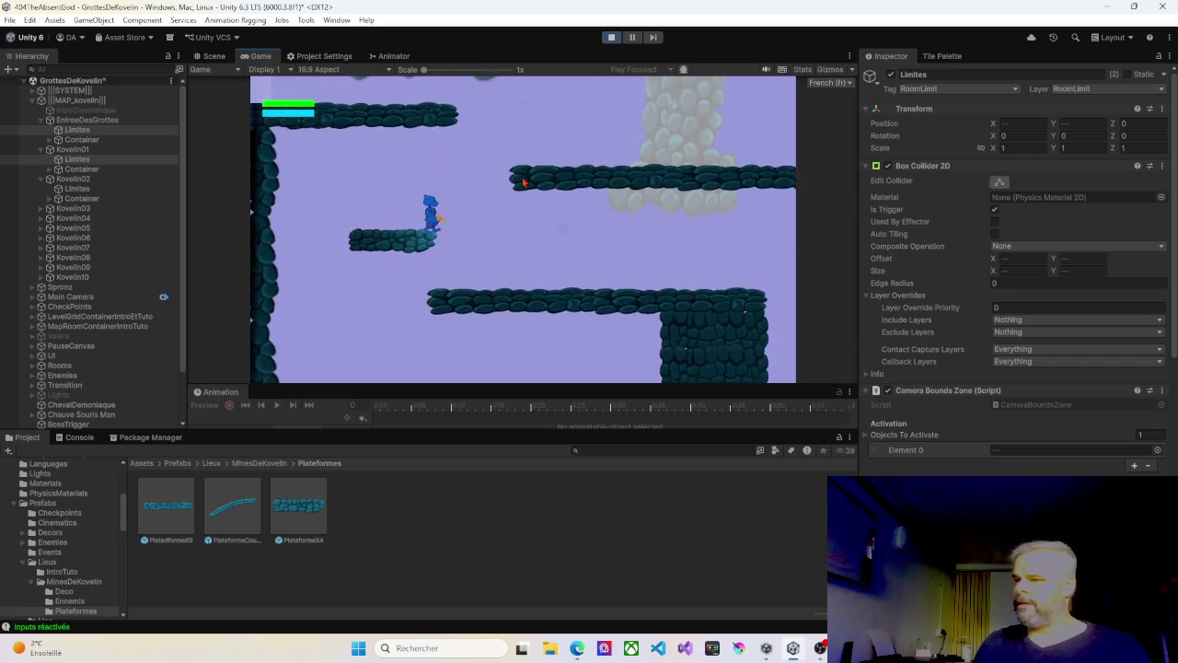
{"action": "key", "text": "space"}
{"action": "key", "text": "Left"}
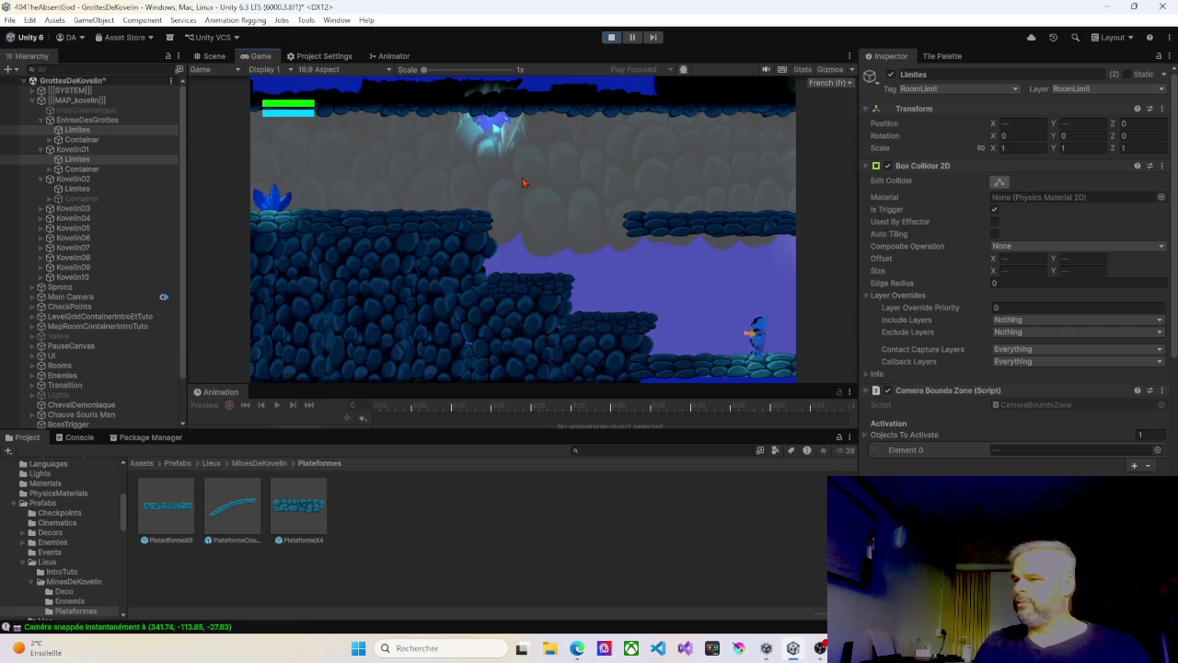
{"action": "key", "text": "Left"}
{"action": "key", "text": "space"}
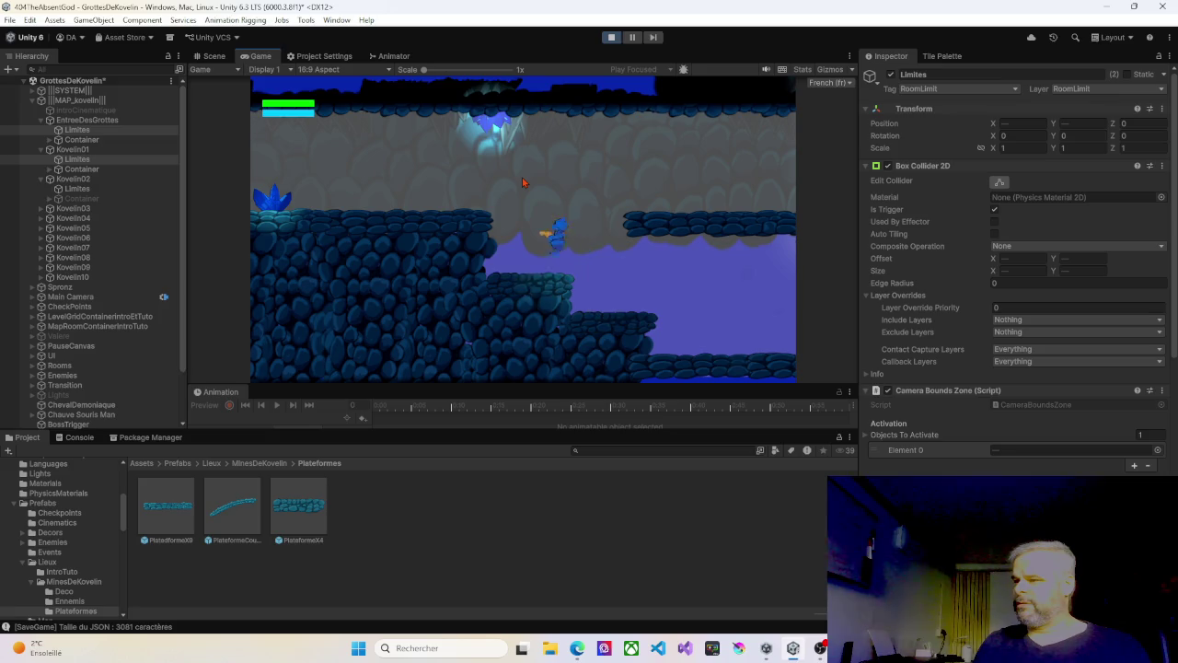
{"action": "key", "text": "Right"}
{"action": "key", "text": "space"}
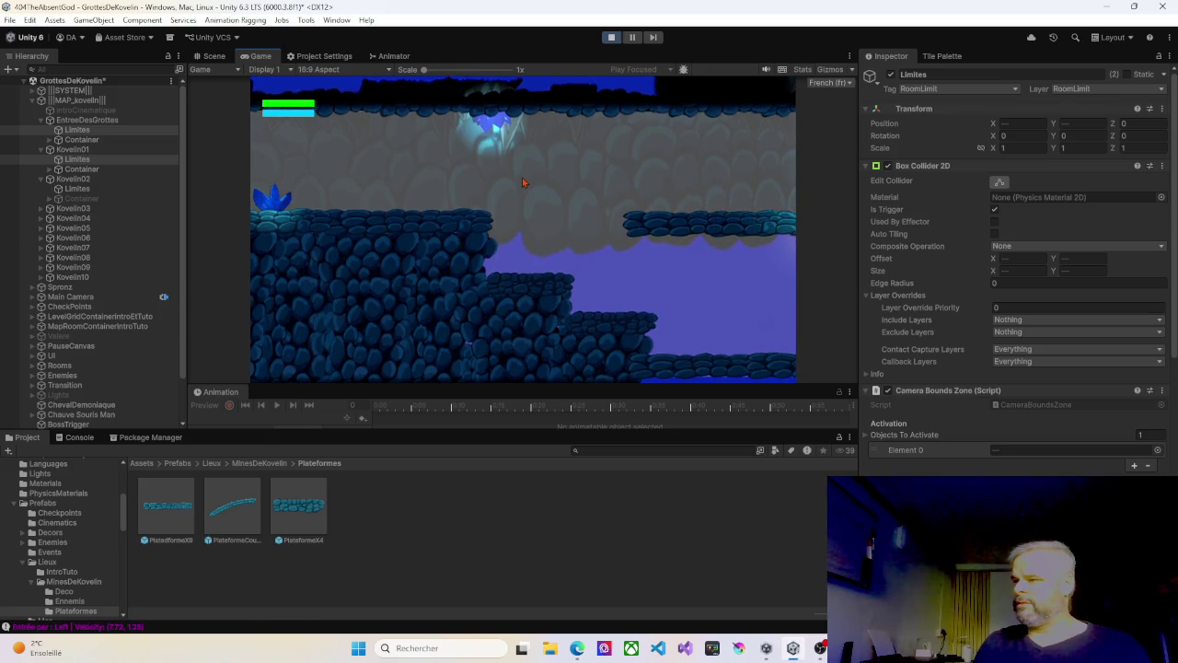
Step: Walk through the following cave rooms to trigger the temporary checkpoint save
{"action": "key", "text": "Left"}
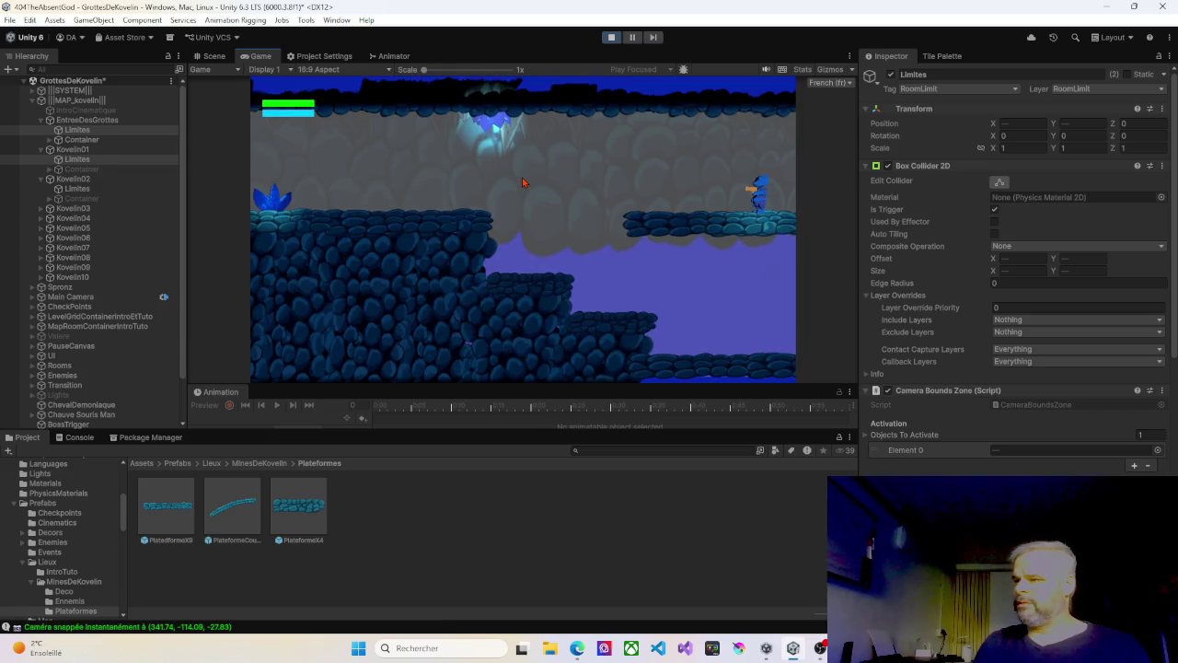
{"action": "key", "text": "Left"}
{"action": "key", "text": "Right"}
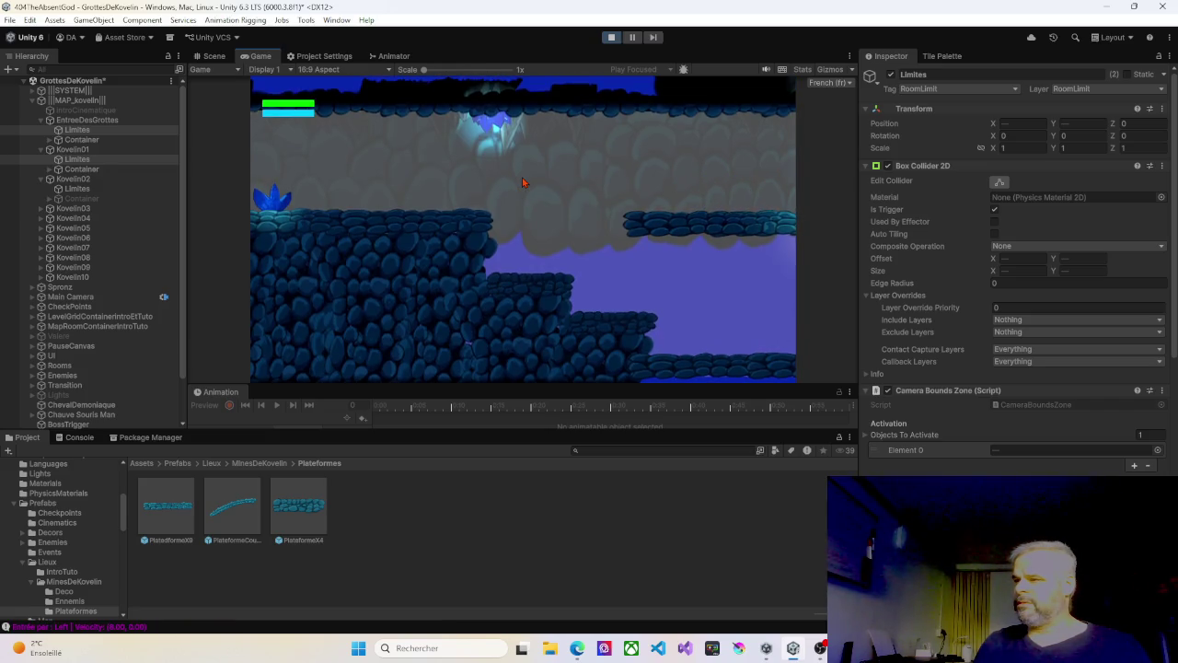
{"action": "key", "text": "Left"}
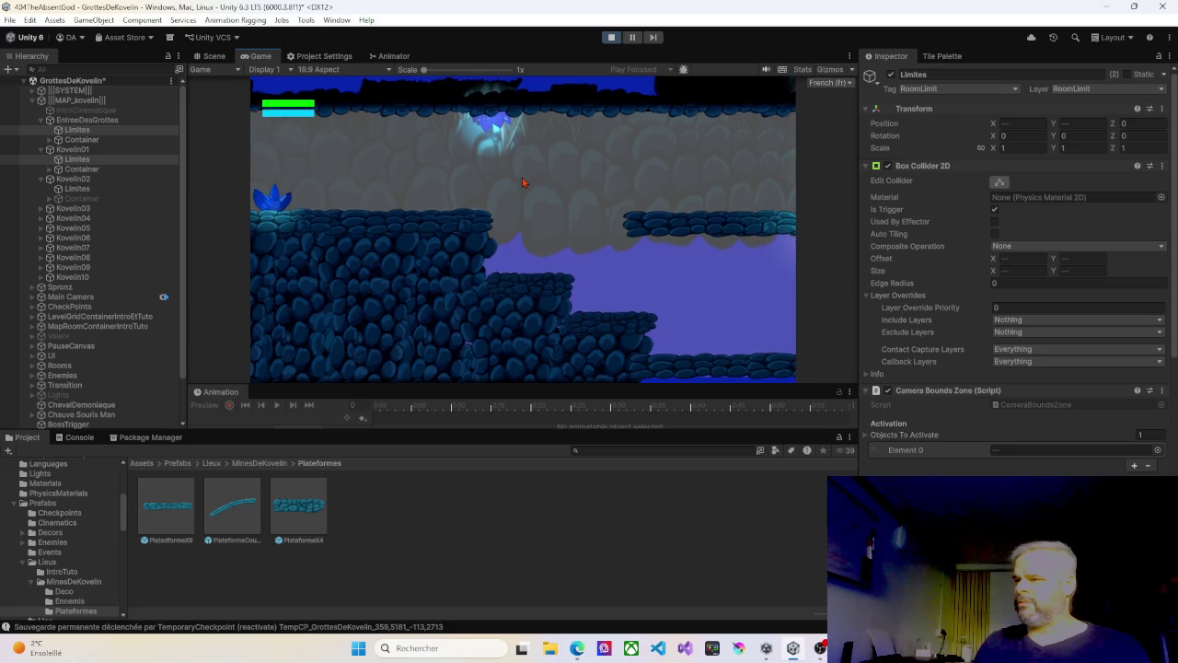
{"action": "key", "text": "Right"}
{"action": "key", "text": "Left"}
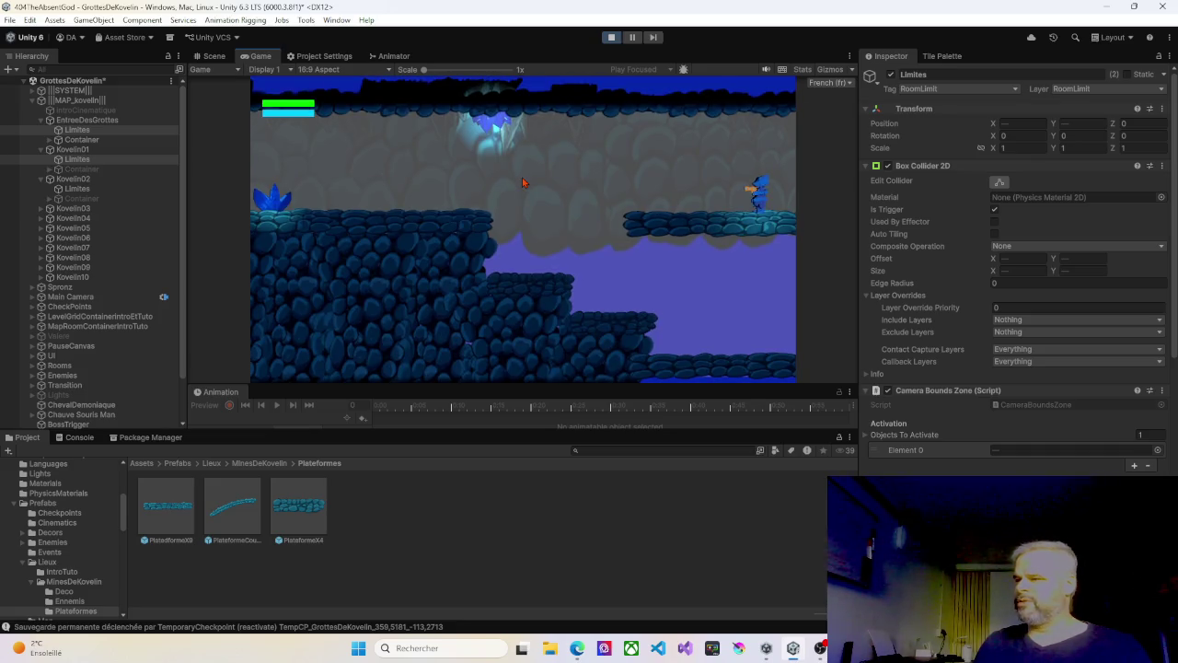
{"action": "key", "text": "Right"}
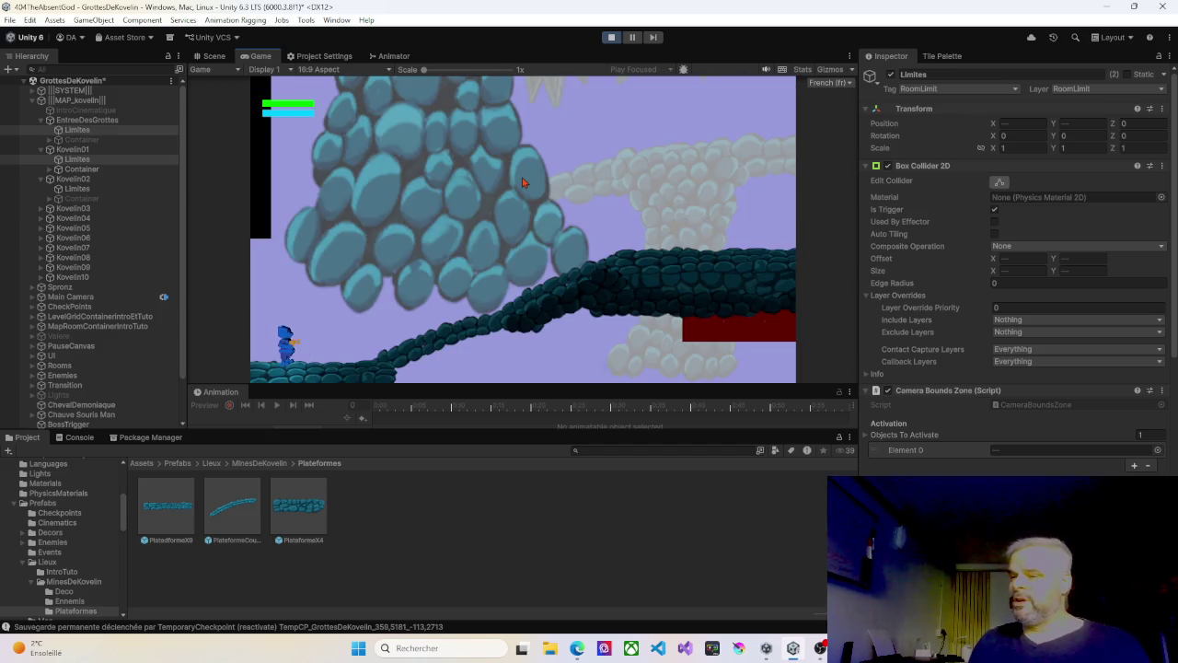
Step: Run right up the slope and jump through into the next room
{"action": "key", "text": "Right"}
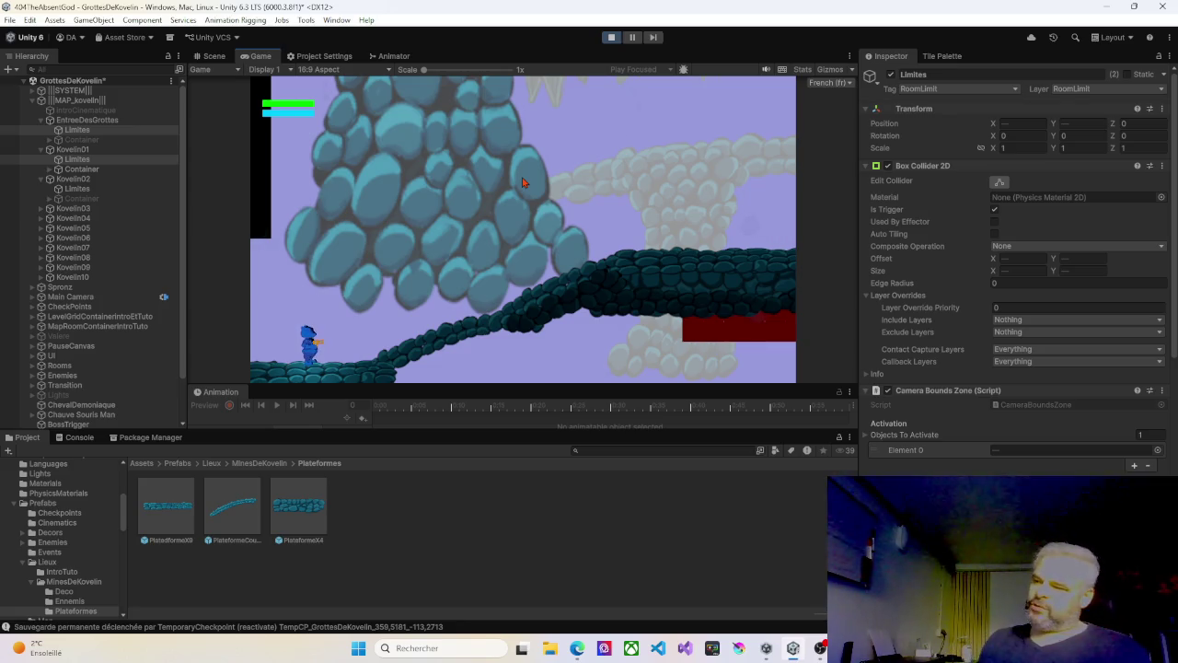
{"action": "key", "text": "Right"}
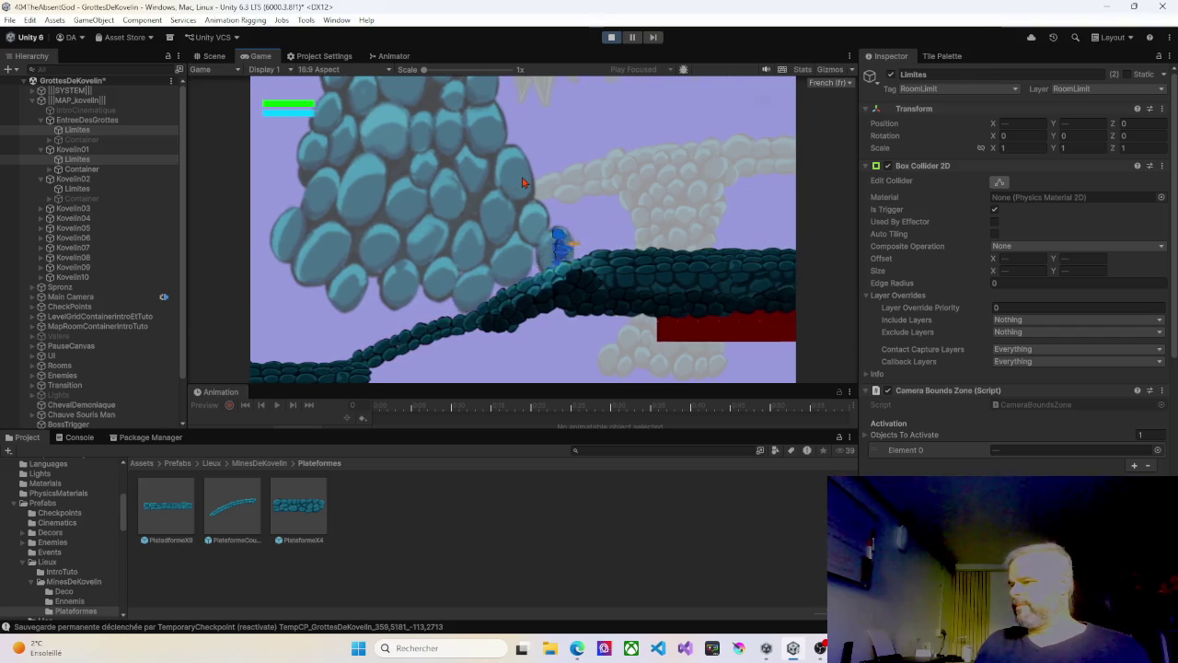
{"action": "key", "text": "Right"}
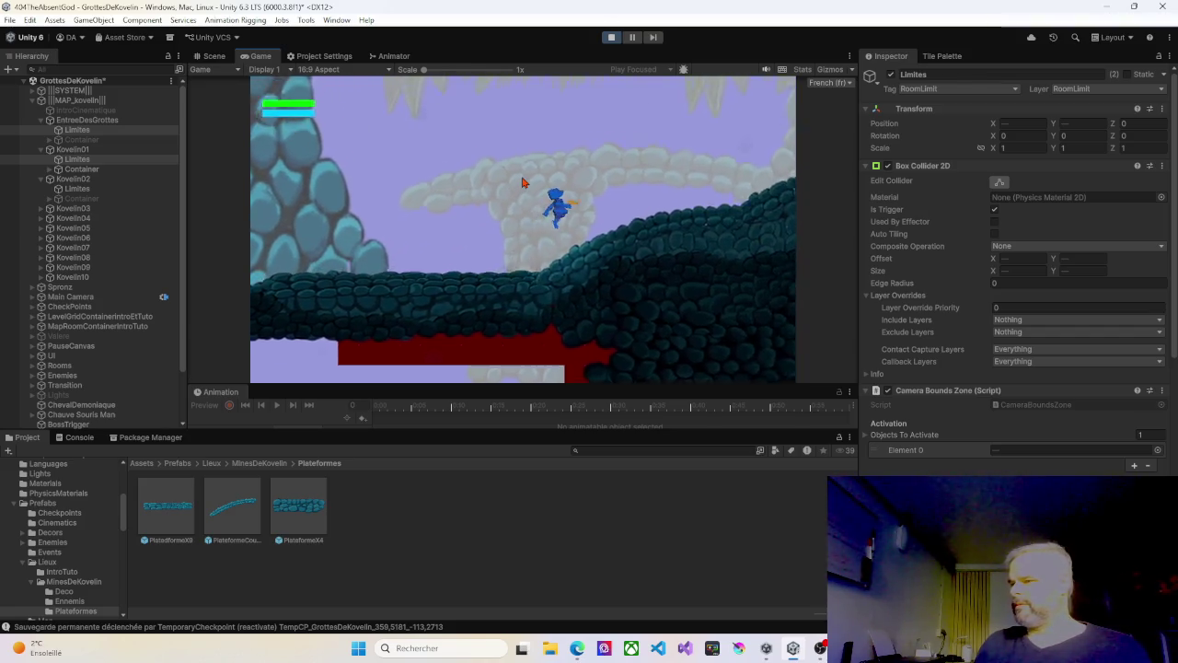
{"action": "key", "text": "space"}
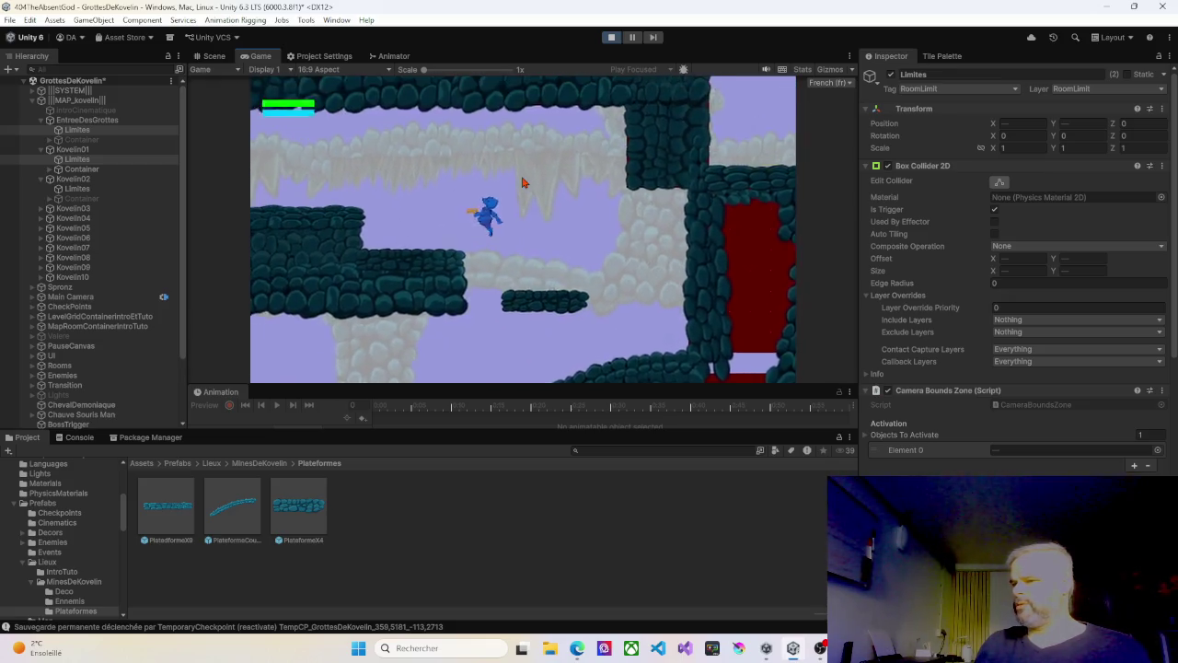
{"action": "key", "text": "Right"}
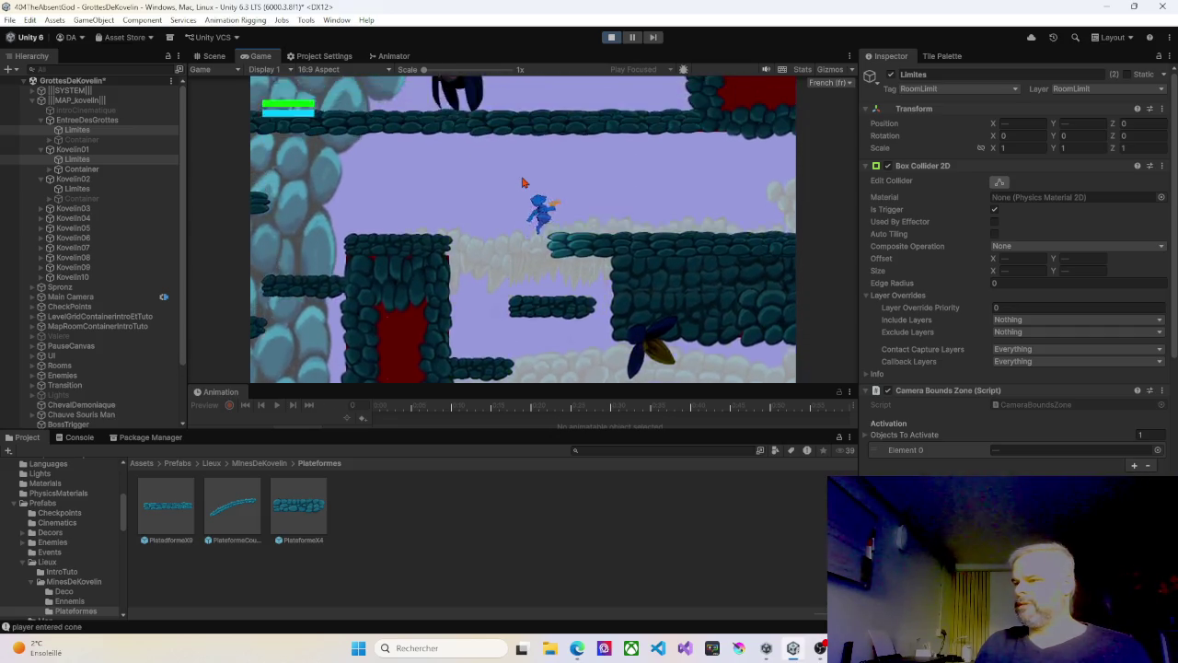
{"action": "key", "text": "Right"}
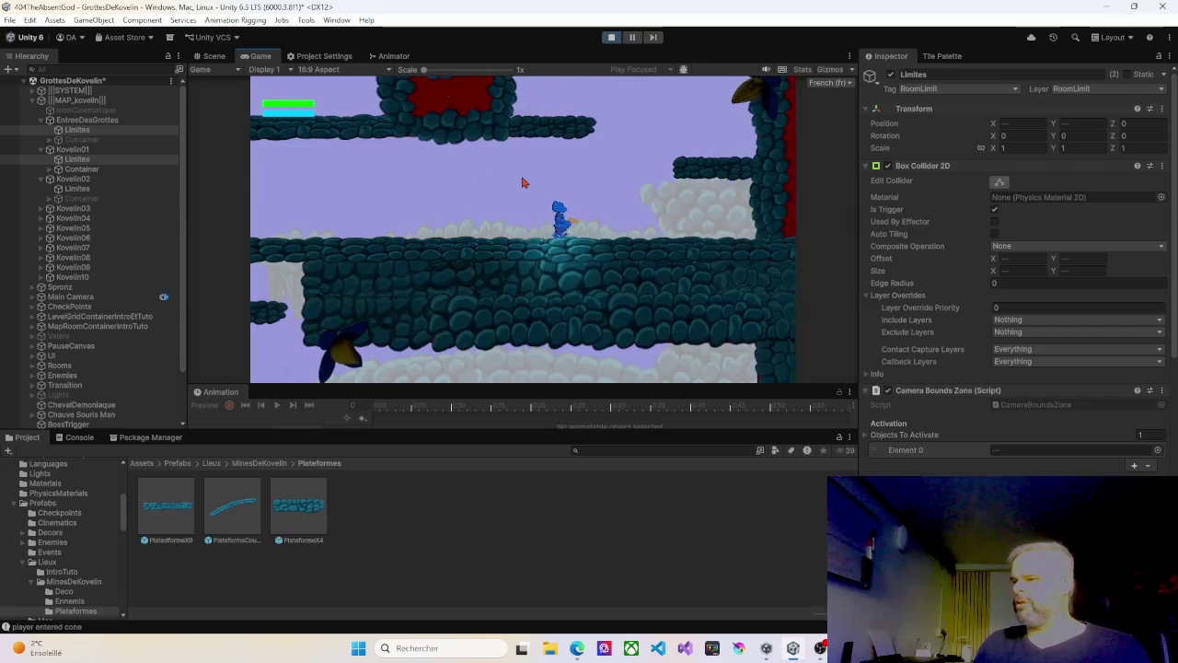
Step: Turn back left, drop to the lower area and approach the Kovelin01 enemy
{"action": "key", "text": "Left"}
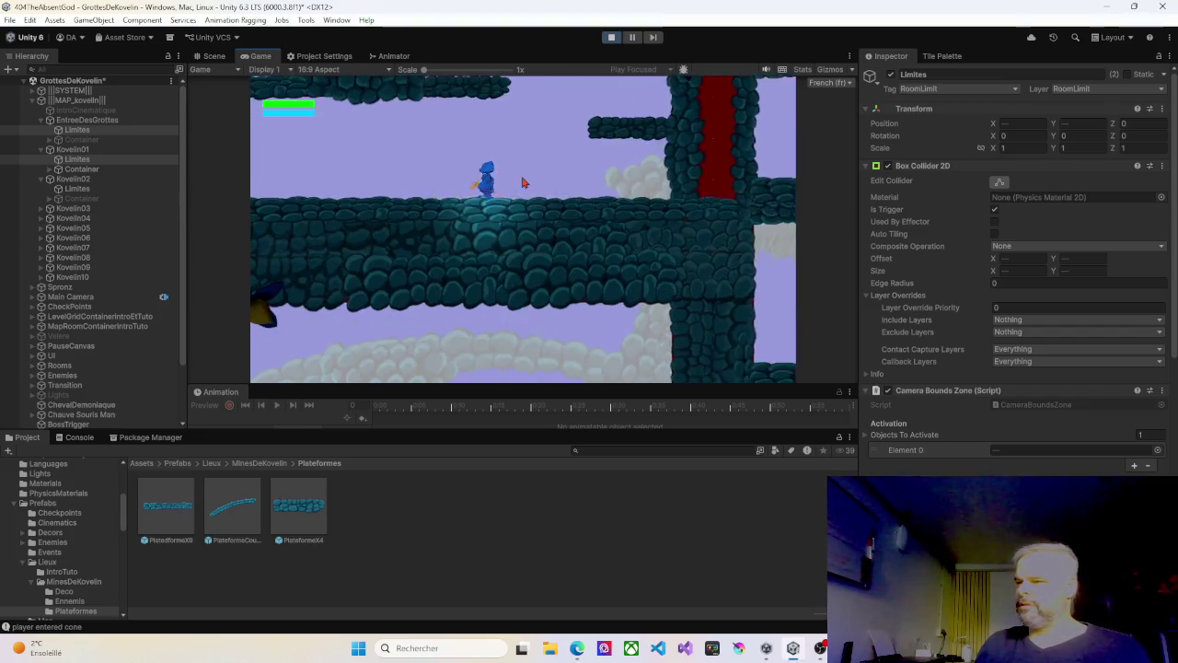
{"action": "key", "text": "Left"}
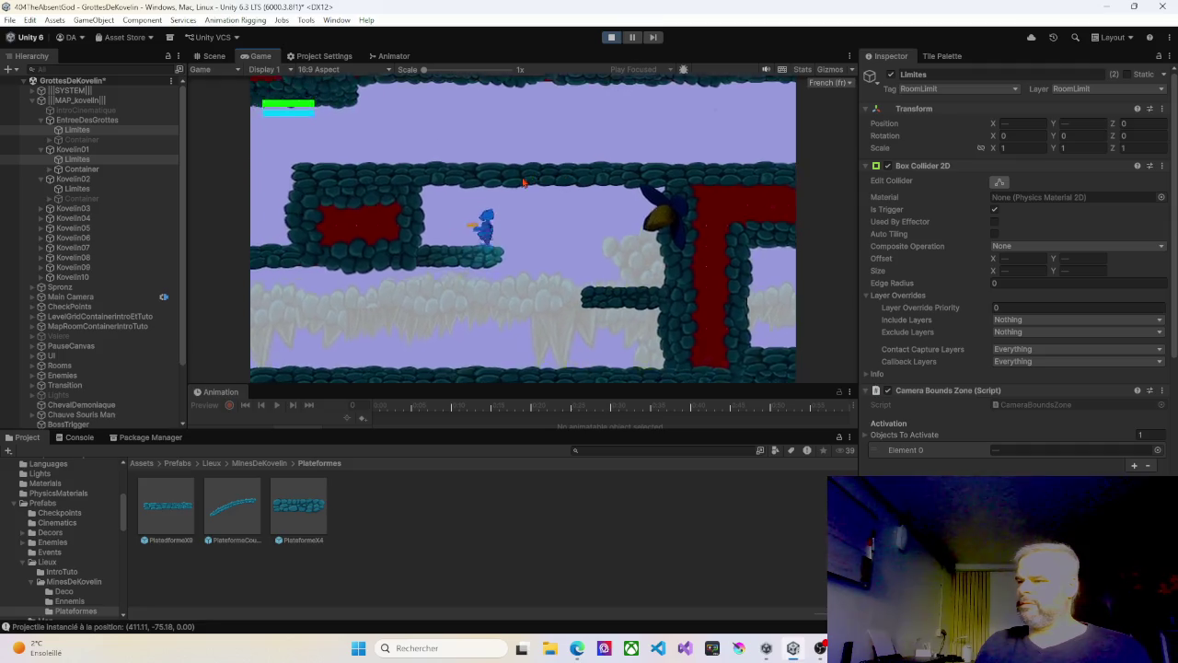
{"action": "key", "text": "Left"}
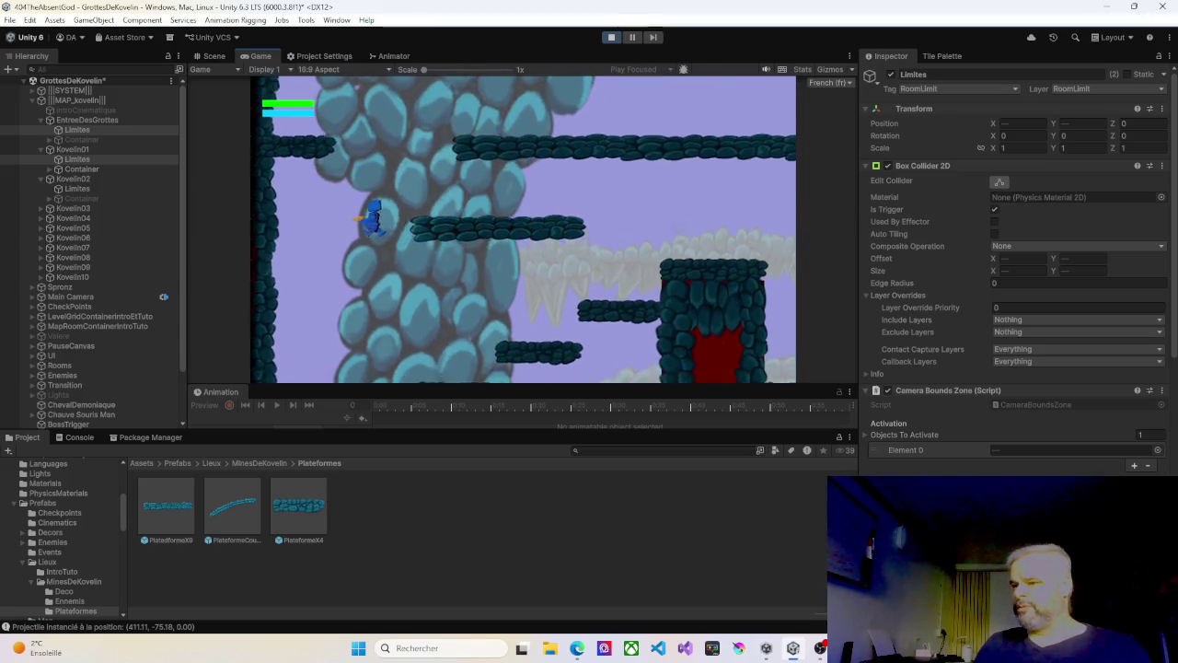
{"action": "key", "text": "Right"}
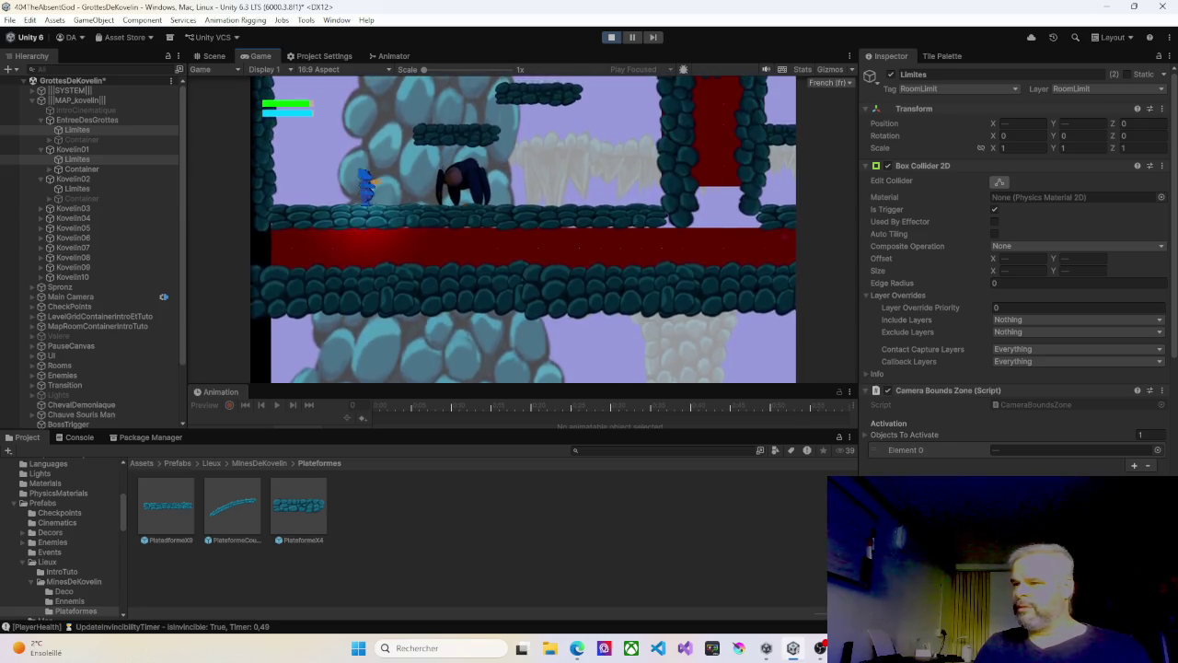
{"action": "key", "text": "Right"}
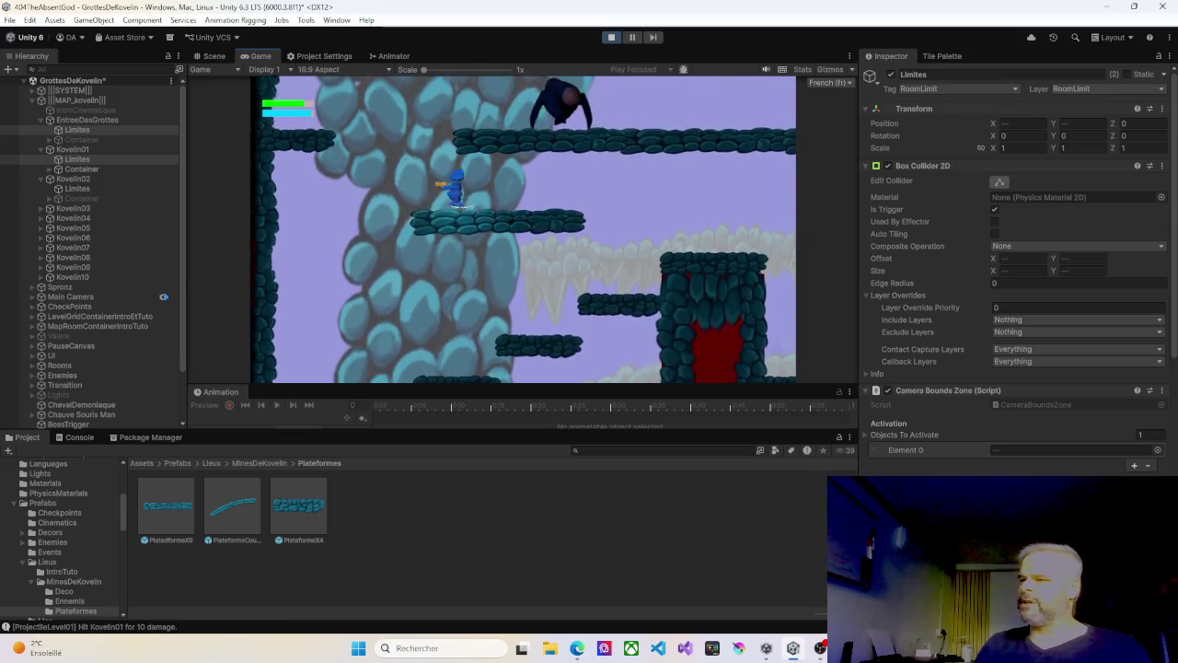
Step: Run right firing fireballs, climb to the lava ledge and drop to the lower platform
{"action": "key", "text": "Right"}
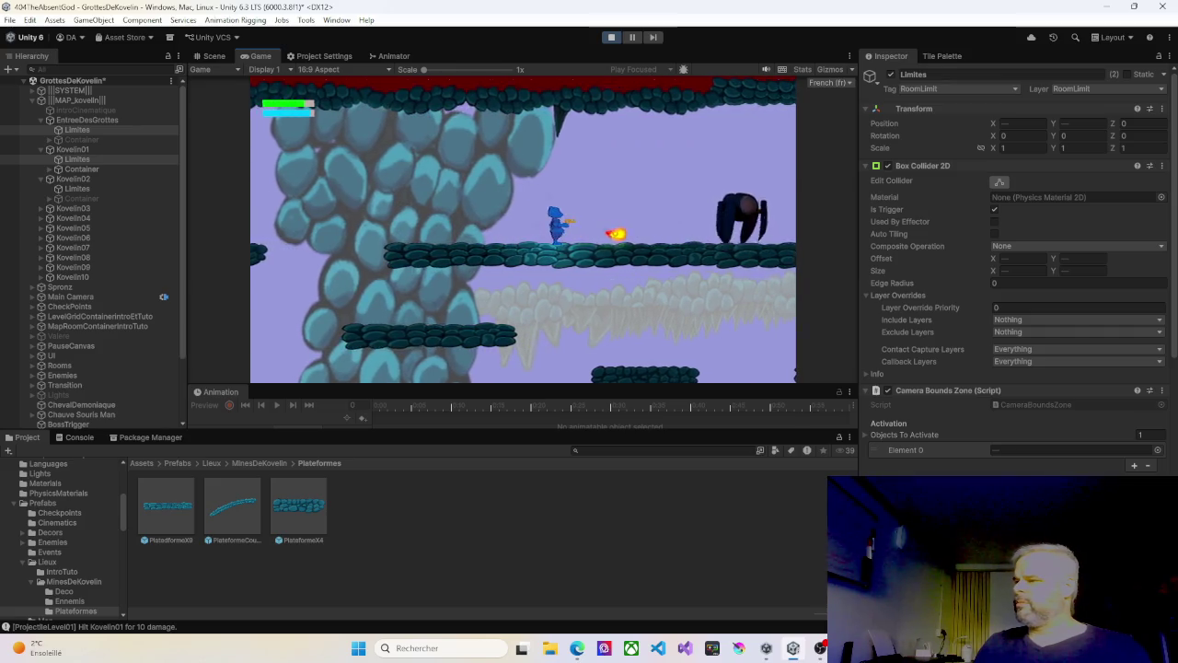
{"action": "key", "text": "Right"}
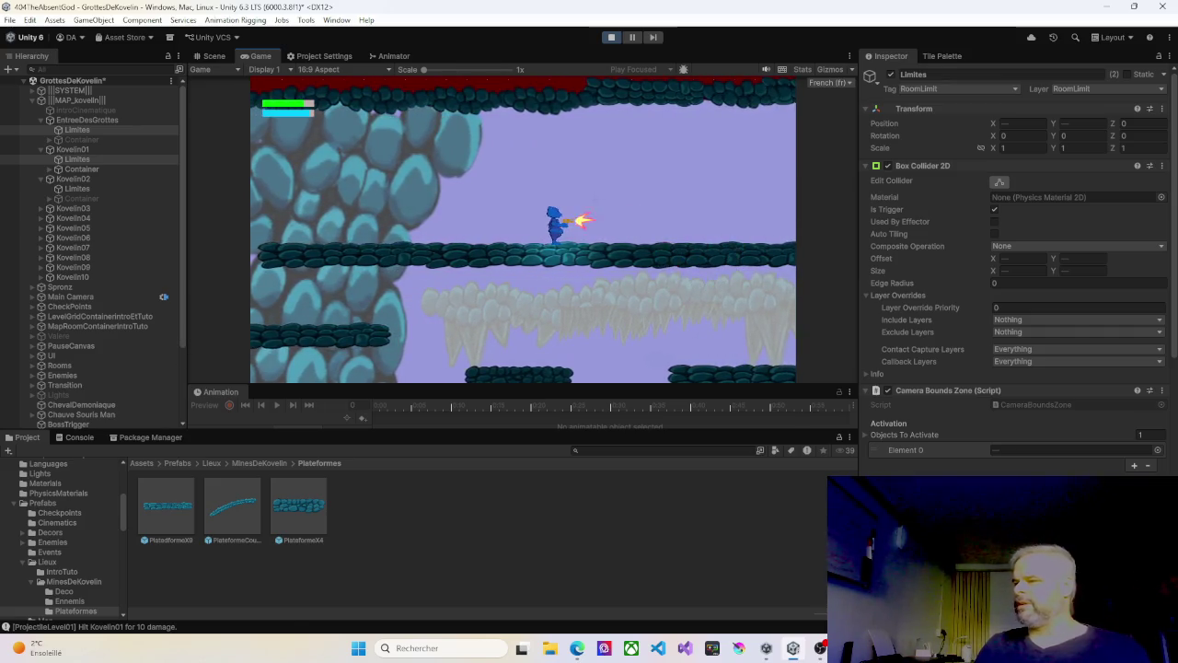
{"action": "key", "text": "Right"}
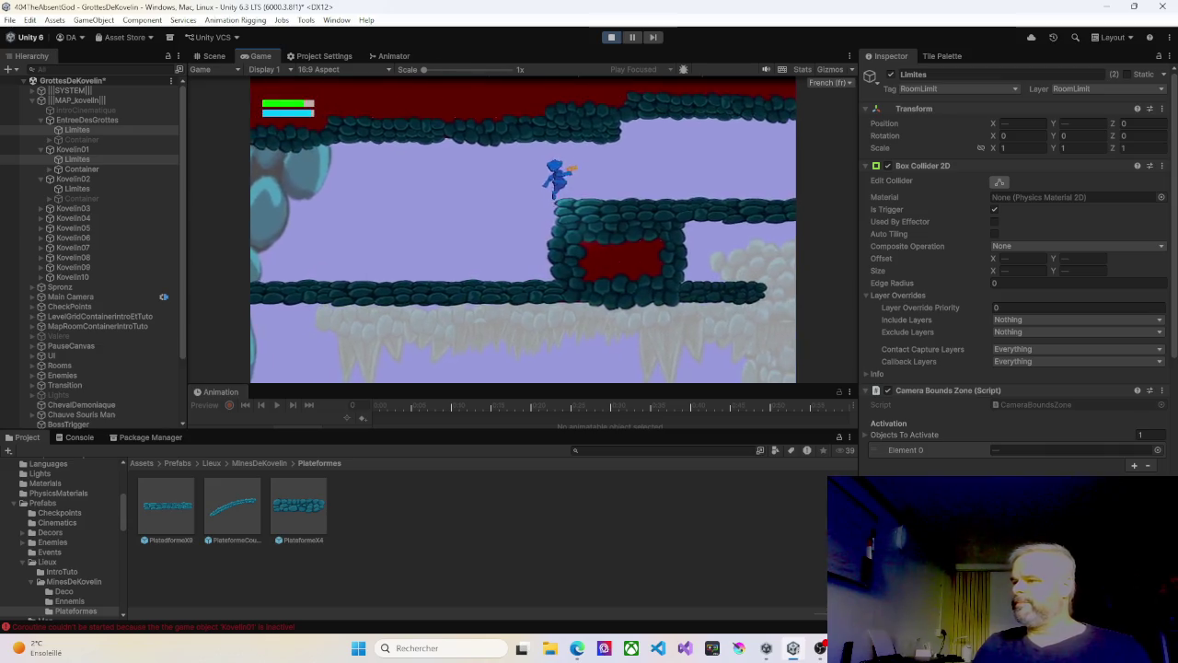
{"action": "key", "text": "Right"}
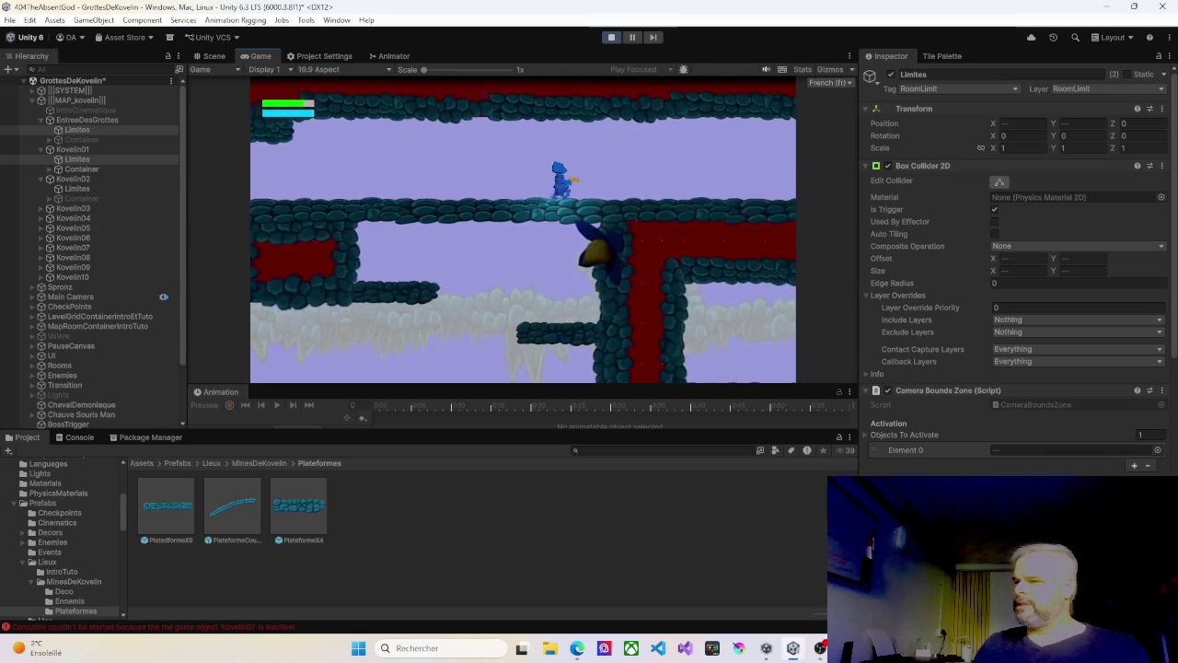
{"action": "key", "text": "Right"}
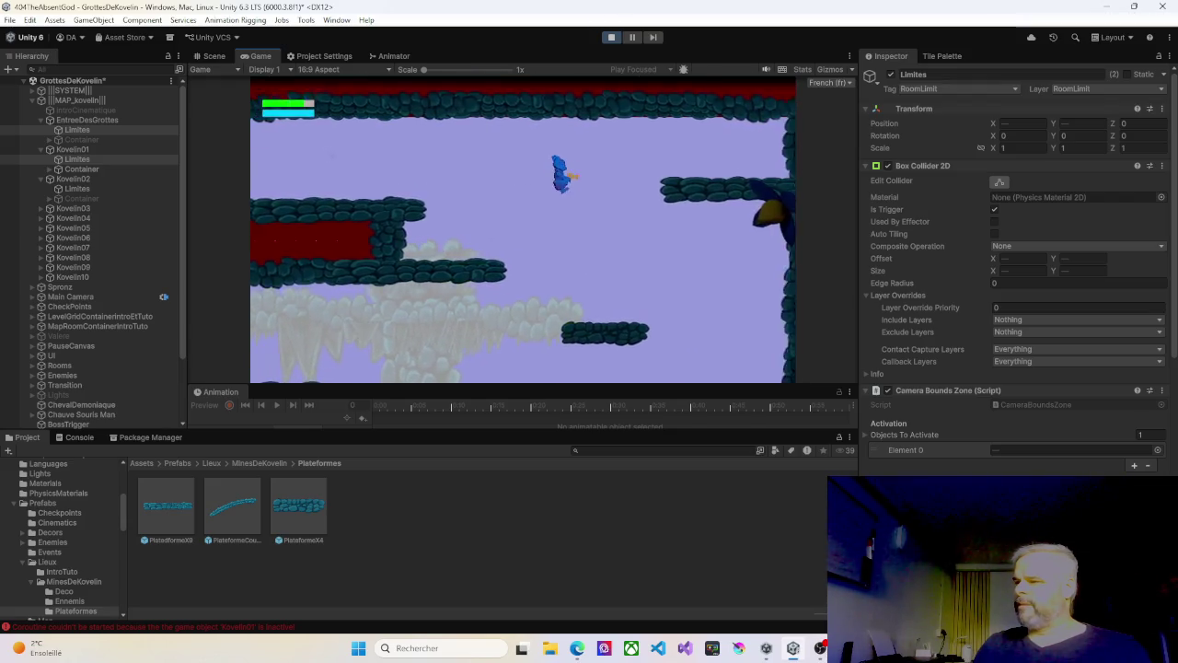
{"action": "key", "text": "space"}
{"action": "key", "text": "Left"}
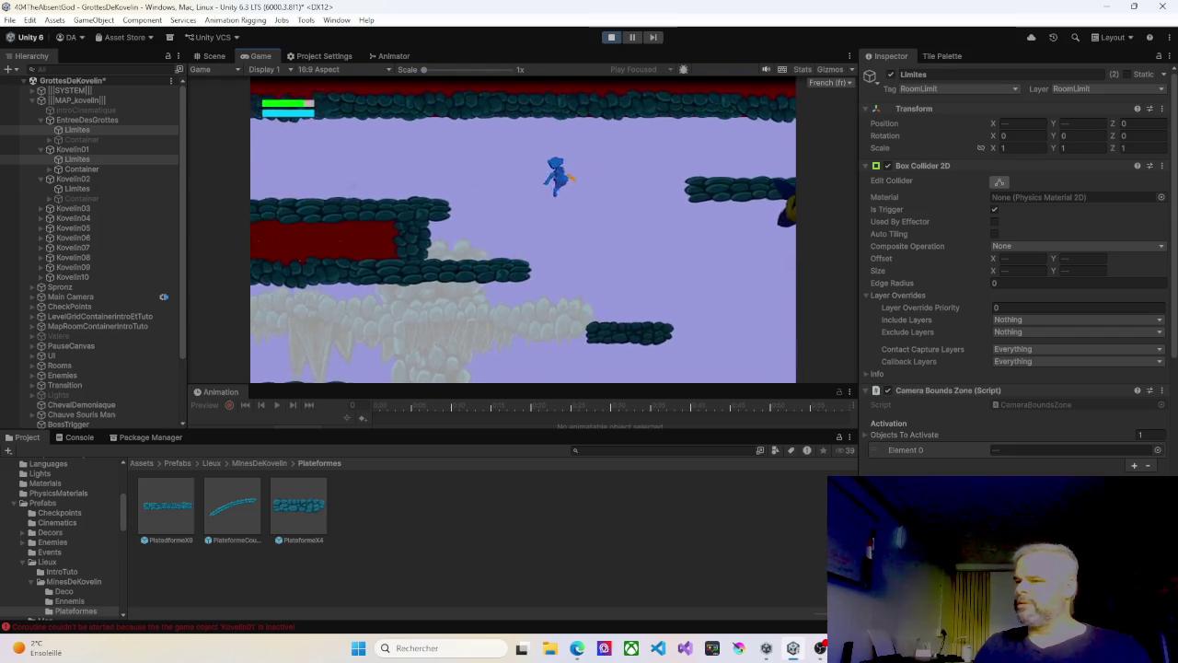
{"action": "key", "text": "Left"}
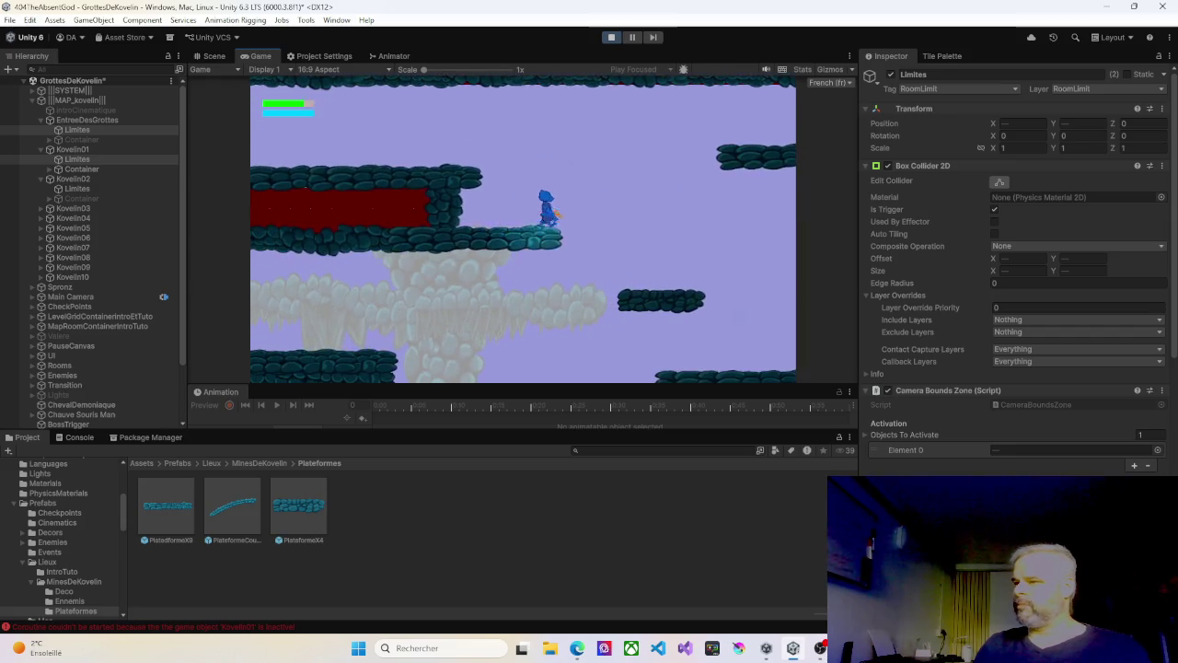
{"action": "key", "text": "Left"}
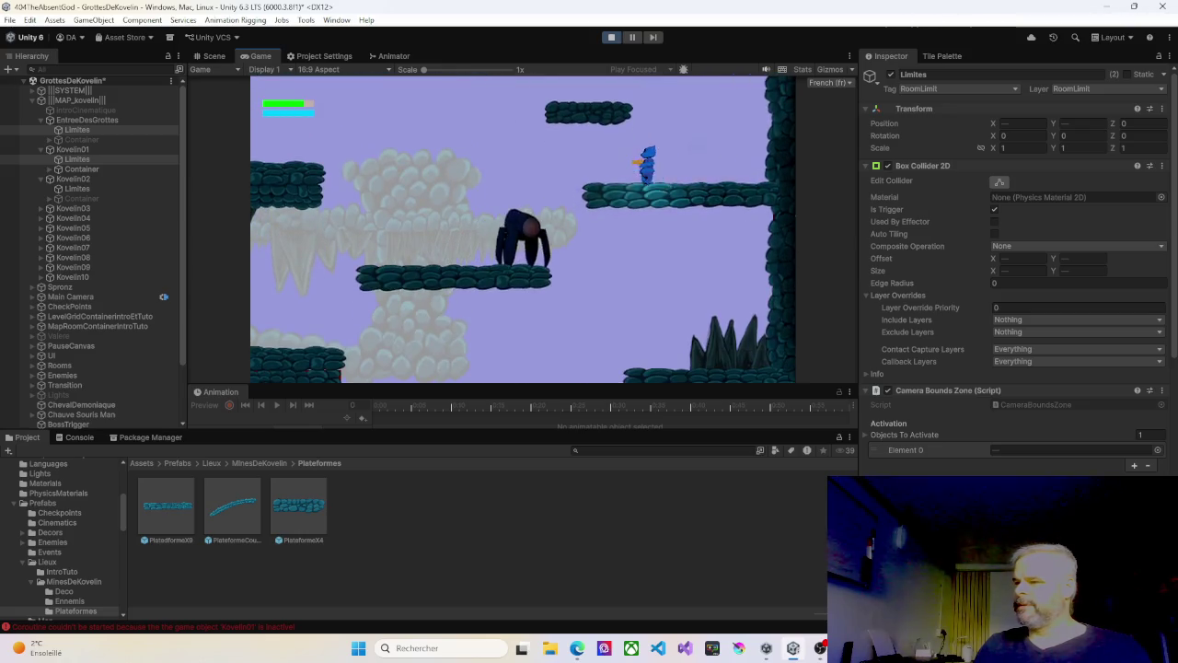
Step: Shoot and defeat the gorilla enemy at close range
{"action": "key", "text": "ctrl"}
{"action": "key", "text": "Left"}
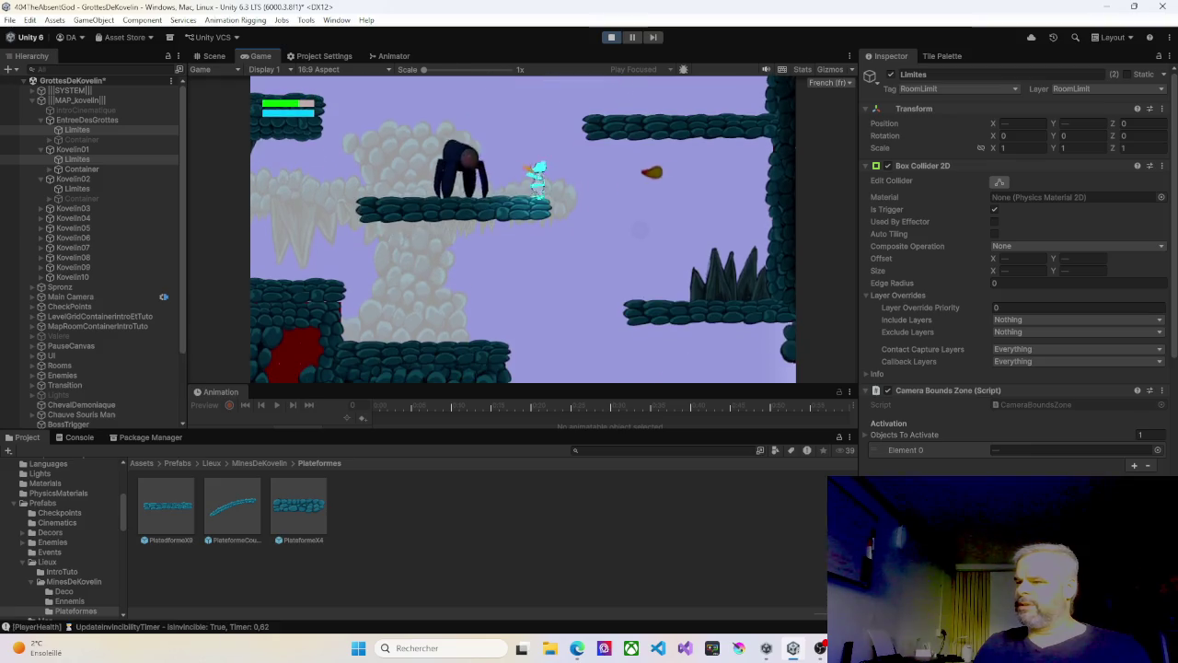
{"action": "key", "text": "ctrl"}
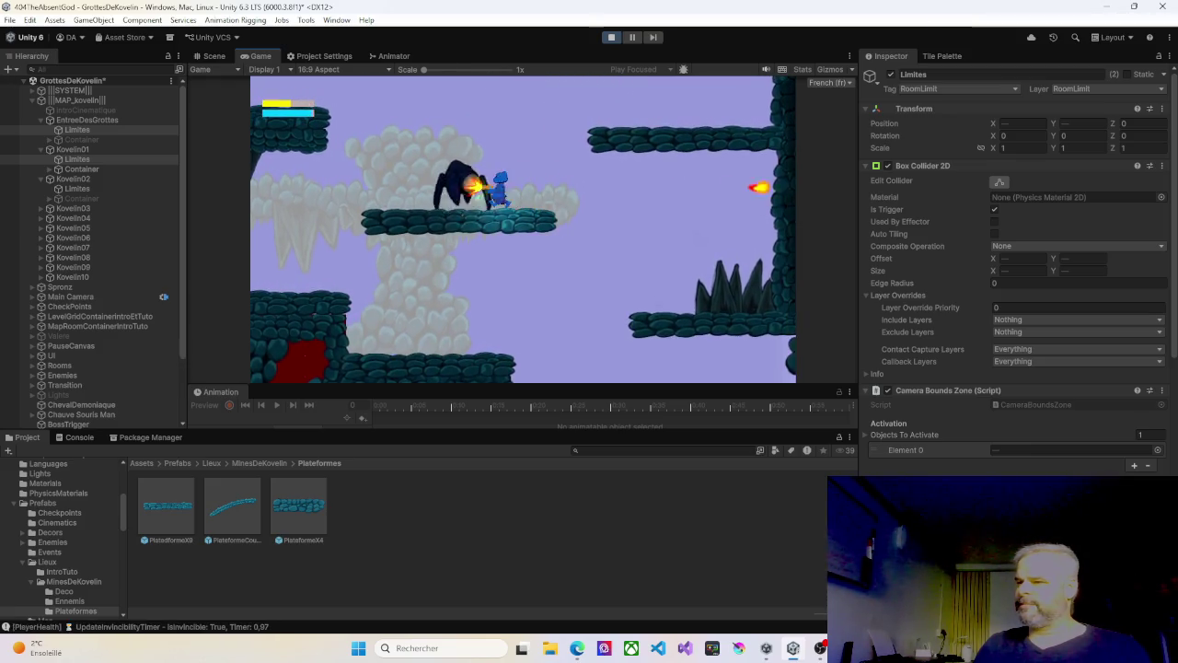
{"action": "key", "text": "Left"}
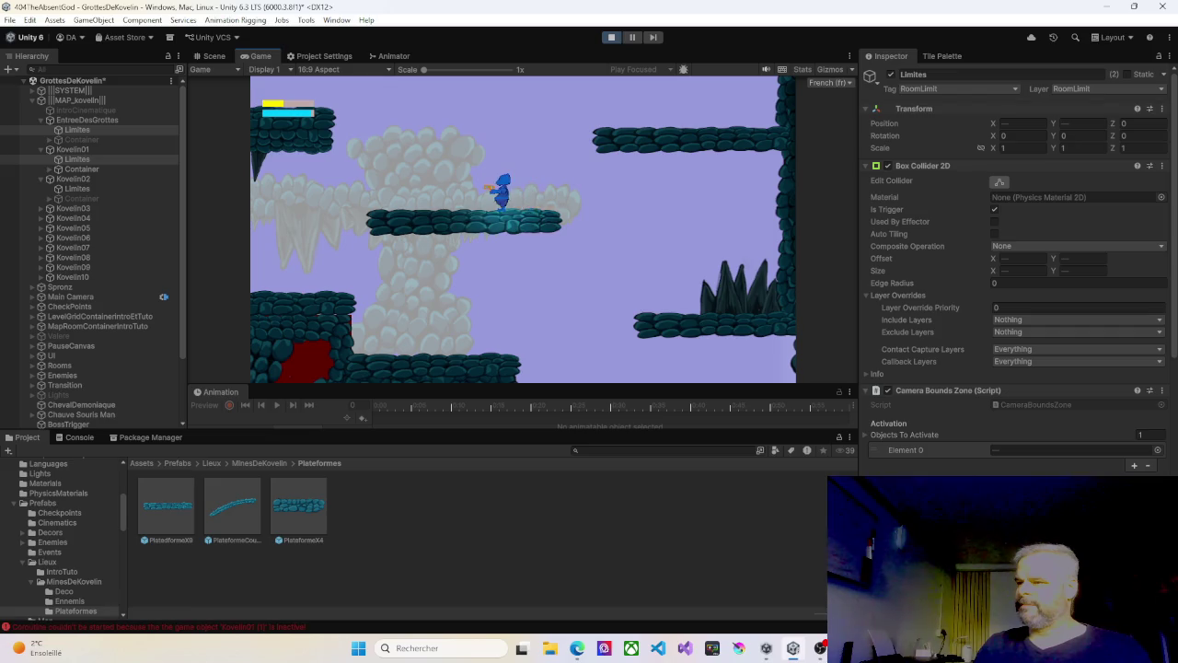
Step: Drop into the lower room and test the player's movement against the wall
{"action": "key", "text": "Right"}
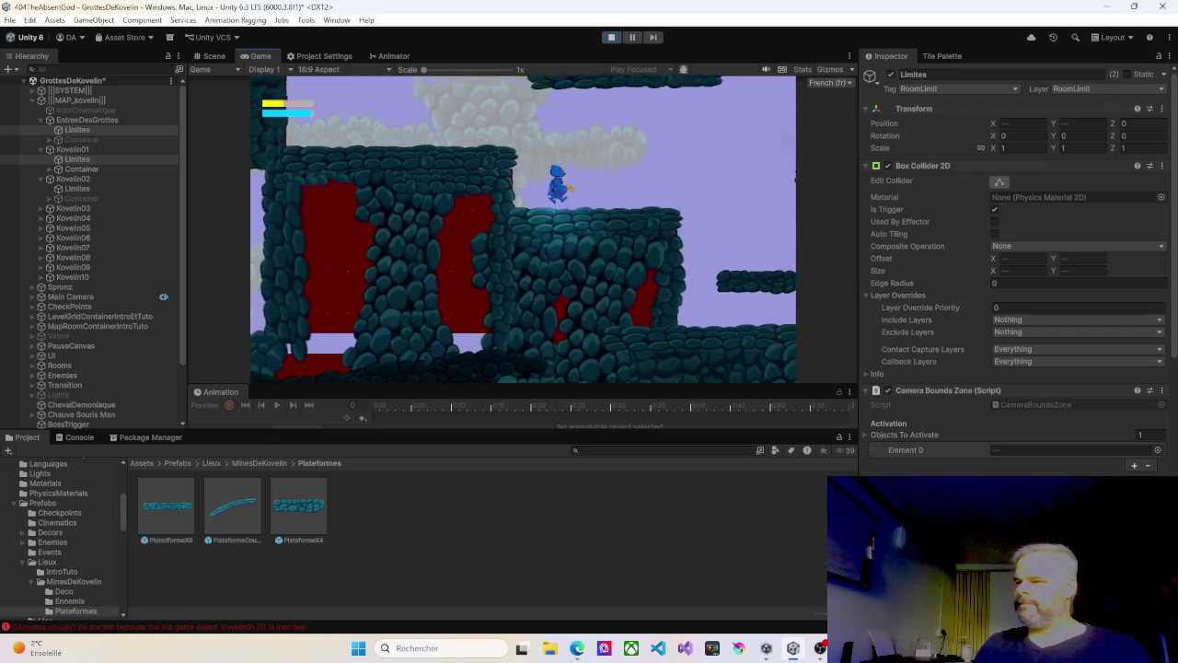
{"action": "key", "text": "Right"}
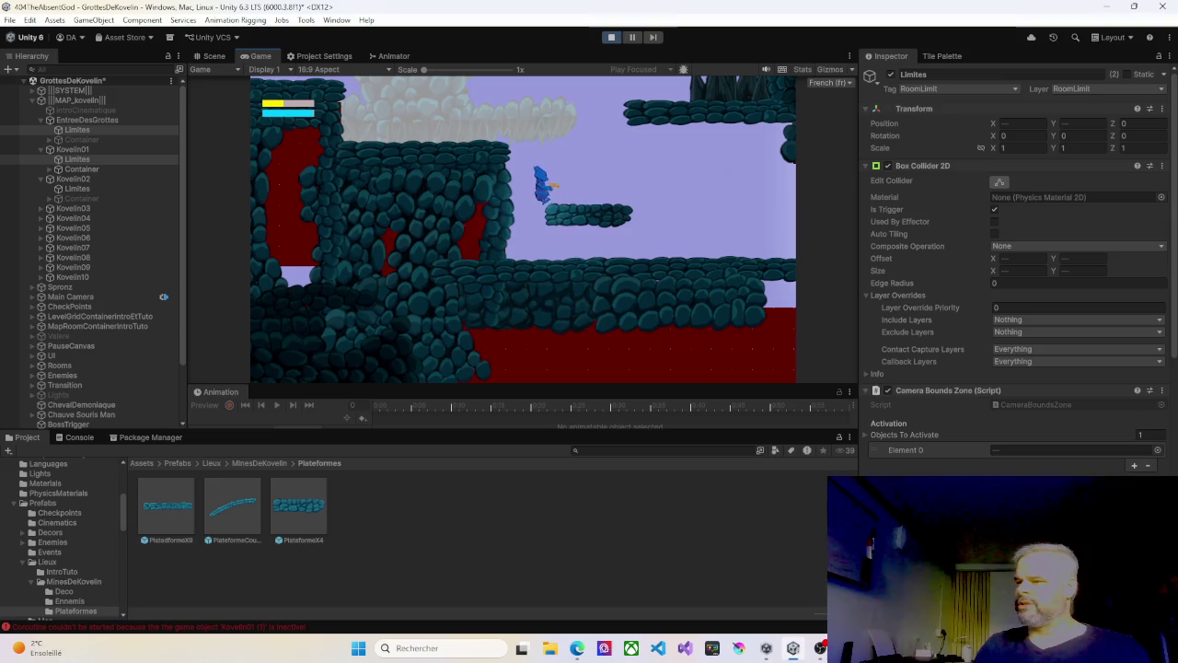
{"action": "key", "text": "Left"}
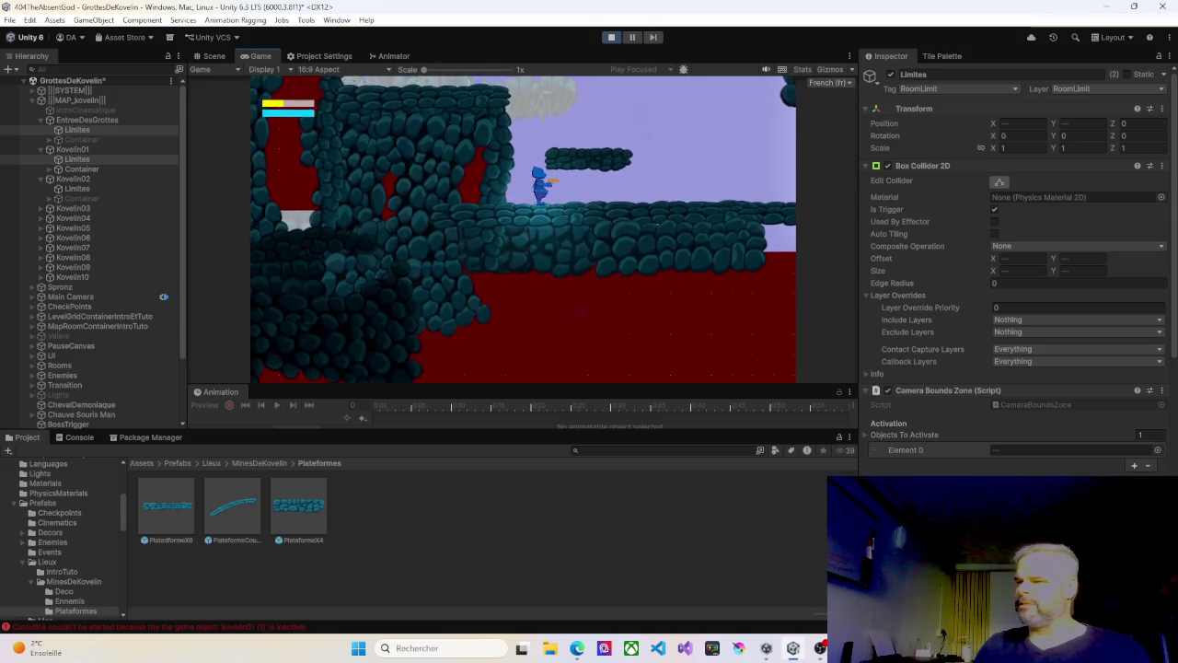
{"action": "key", "text": "Left"}
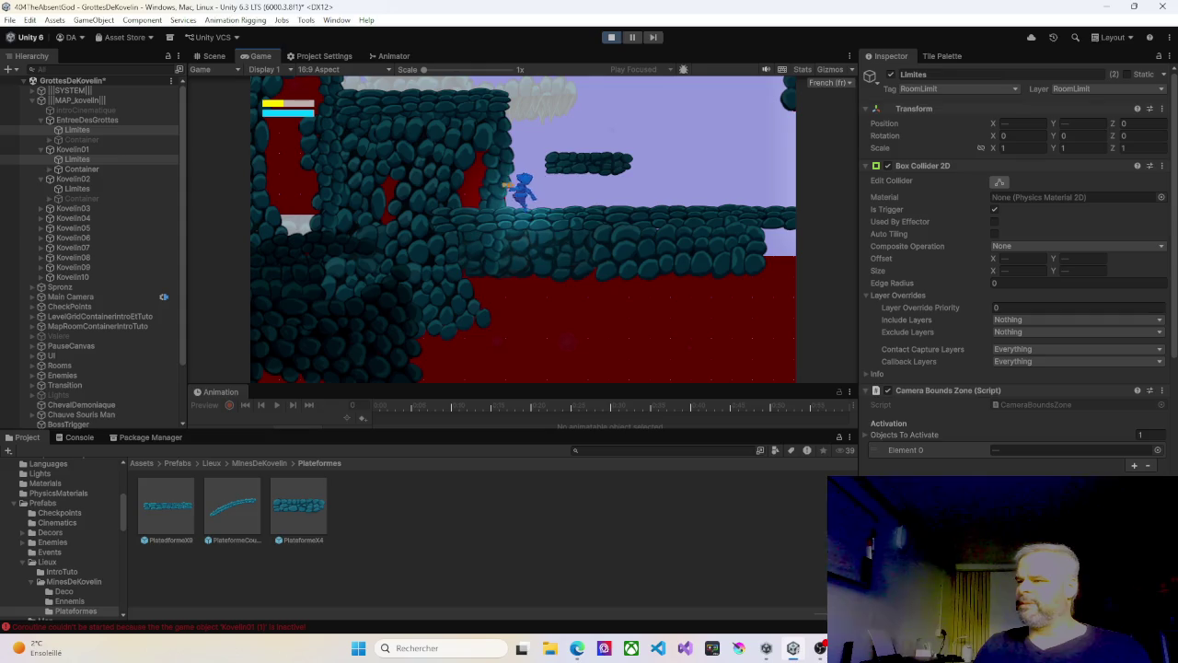
{"action": "key", "text": "Right"}
{"action": "key", "text": "Left"}
{"action": "key", "text": "Left"}
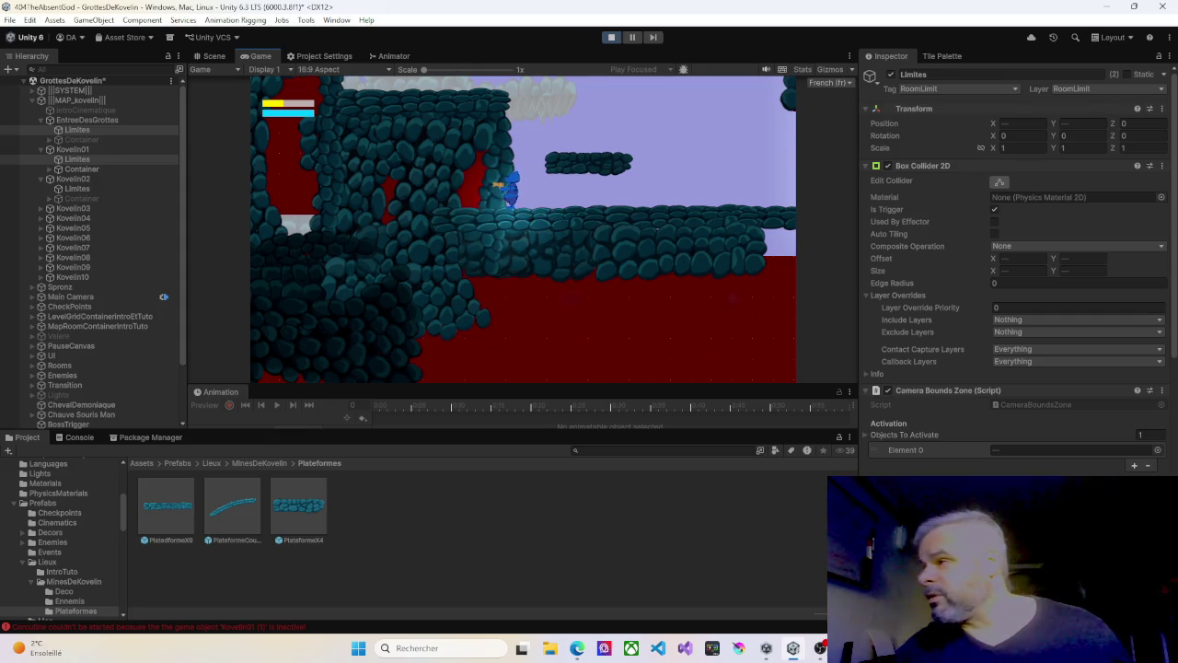
Step: Stop play mode and return to the Kovelin cave layout in Scene view
{"action": "key", "text": "ctrl+p"}
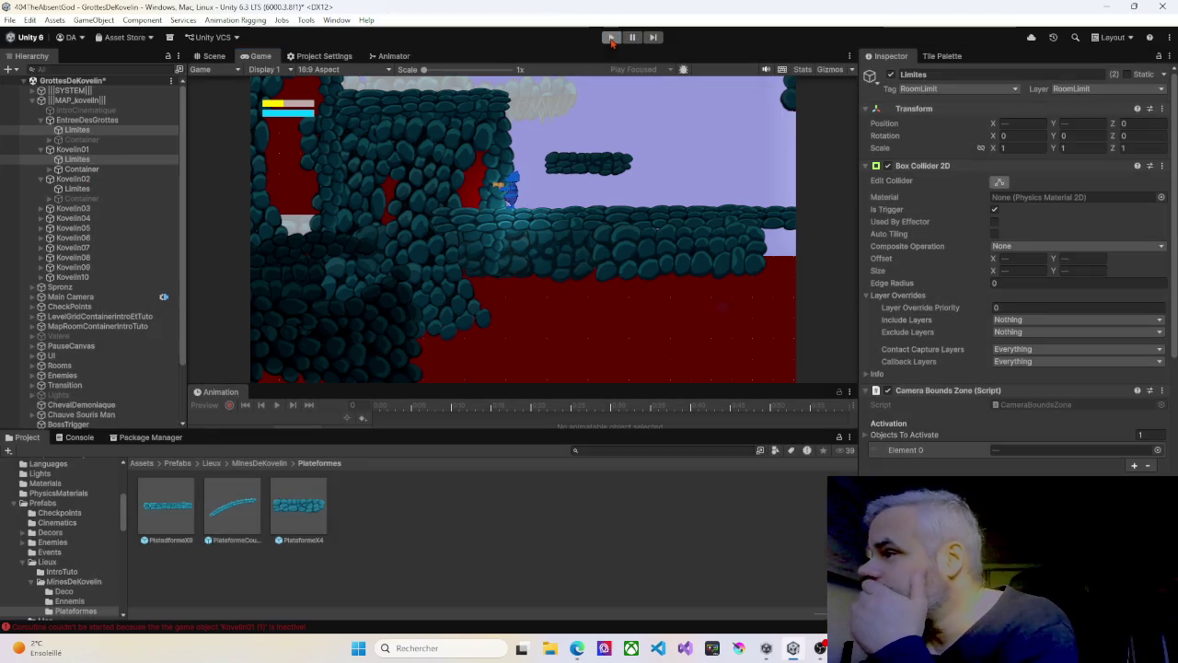
{"action": "scroll", "coordinate": [522, 213], "scroll_direction": "up", "scroll_amount": 5}
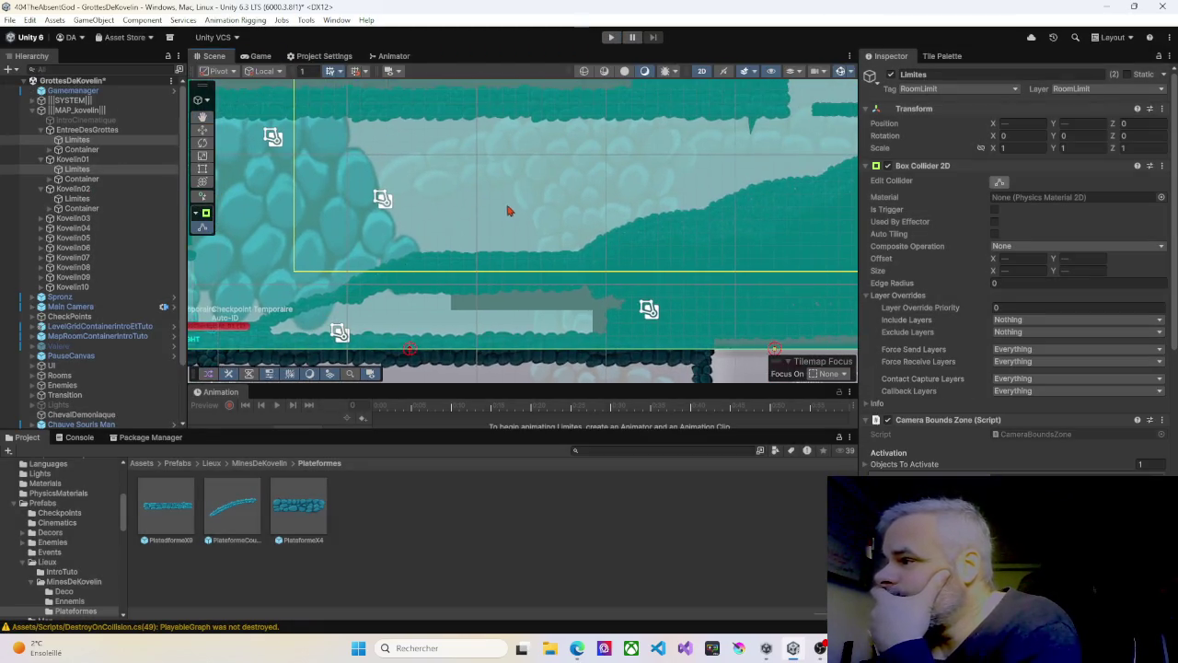
{"action": "scroll", "coordinate": [522, 212], "scroll_direction": "down", "scroll_amount": 5}
{"action": "scroll", "coordinate": [542, 293], "scroll_direction": "up", "scroll_amount": 3}
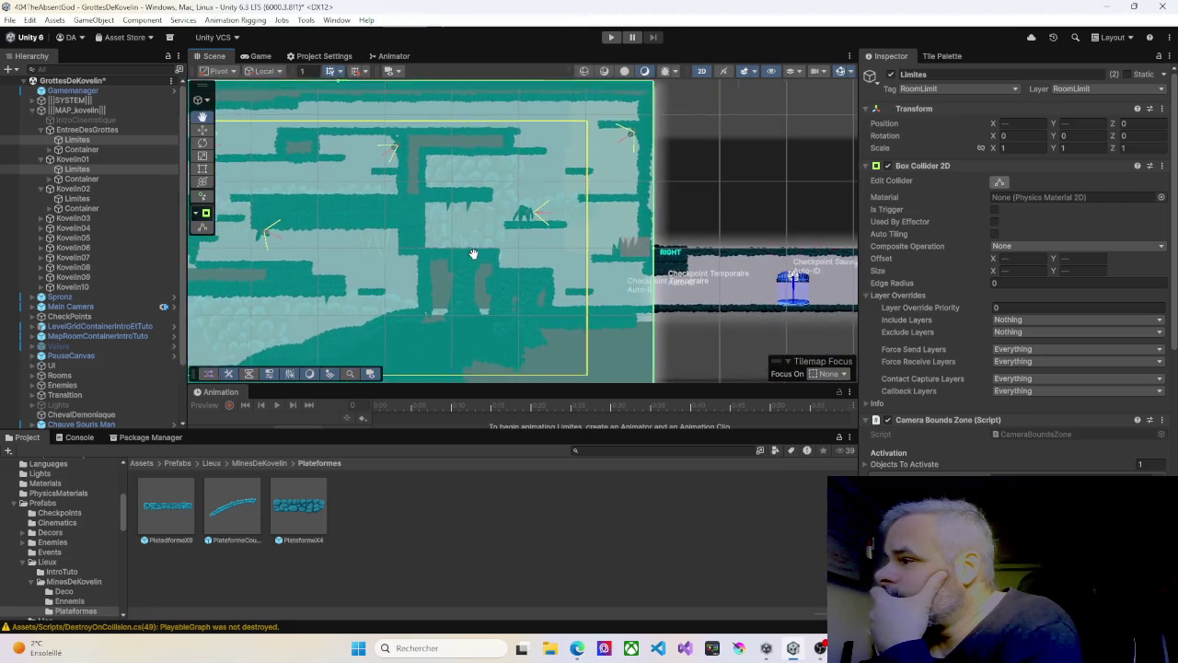
Step: Inspect the sorting orders of the Walls tilemap, thin platform and stone blocks
{"action": "left_click", "coordinate": [541, 294]}
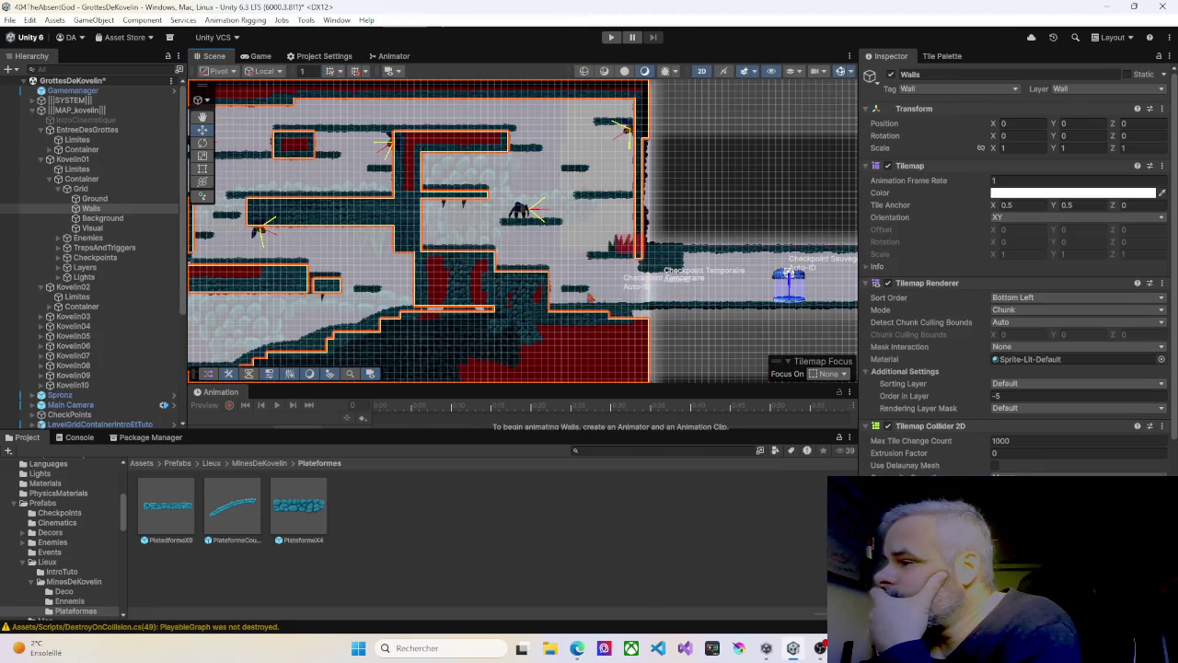
{"action": "scroll", "coordinate": [539, 304], "scroll_direction": "up", "scroll_amount": 5}
{"action": "scroll", "coordinate": [540, 309], "scroll_direction": "up", "scroll_amount": 2}
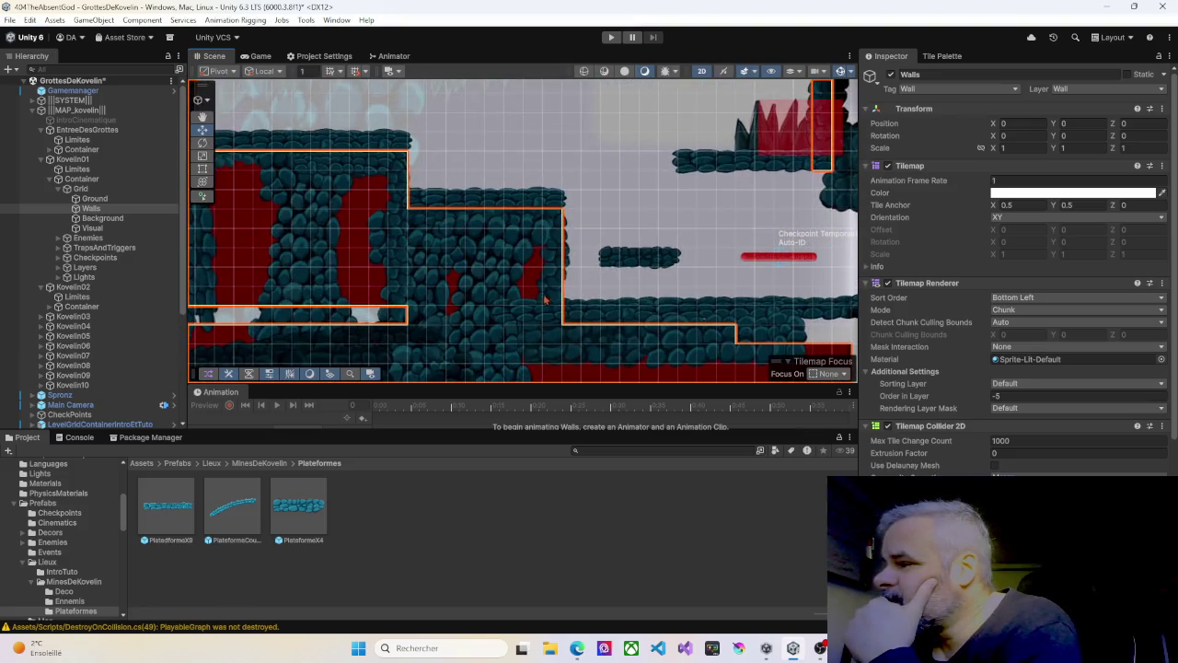
{"action": "left_click", "coordinate": [548, 315]}
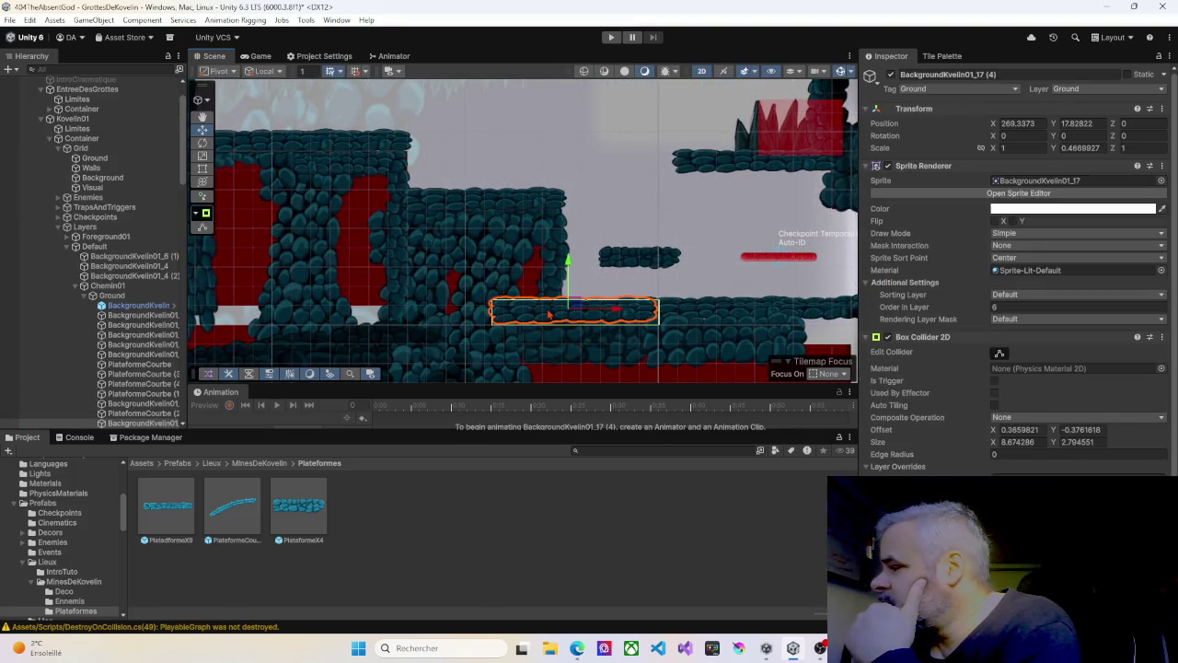
{"action": "left_click", "coordinate": [557, 289]}
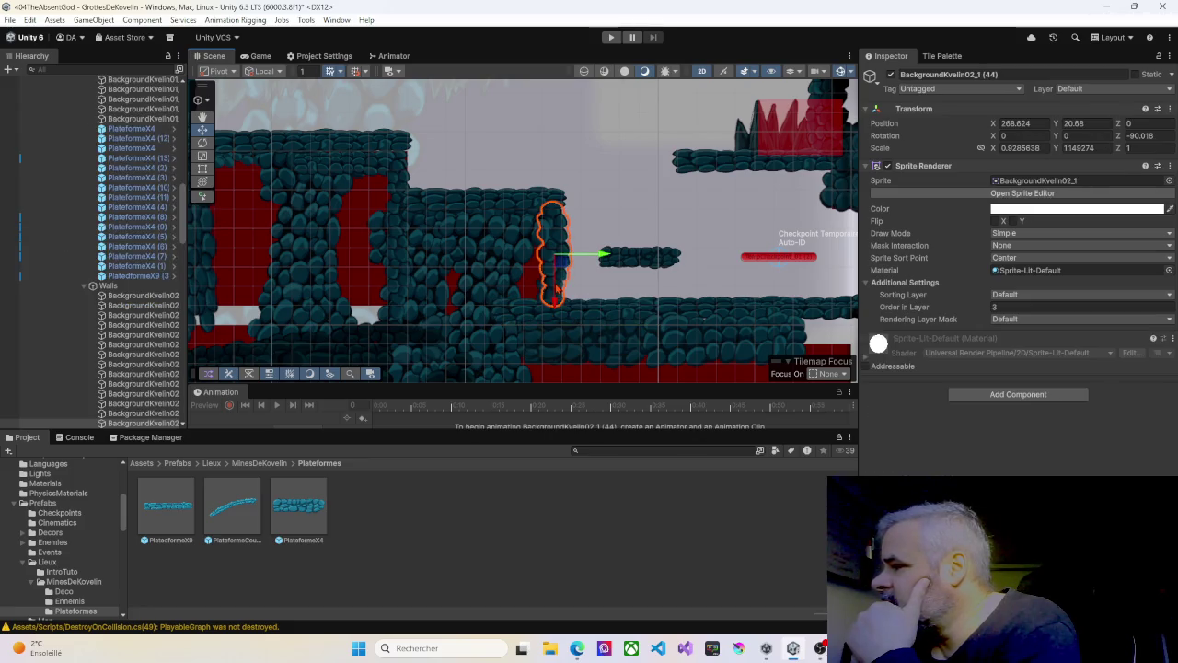
{"action": "left_click", "coordinate": [514, 293]}
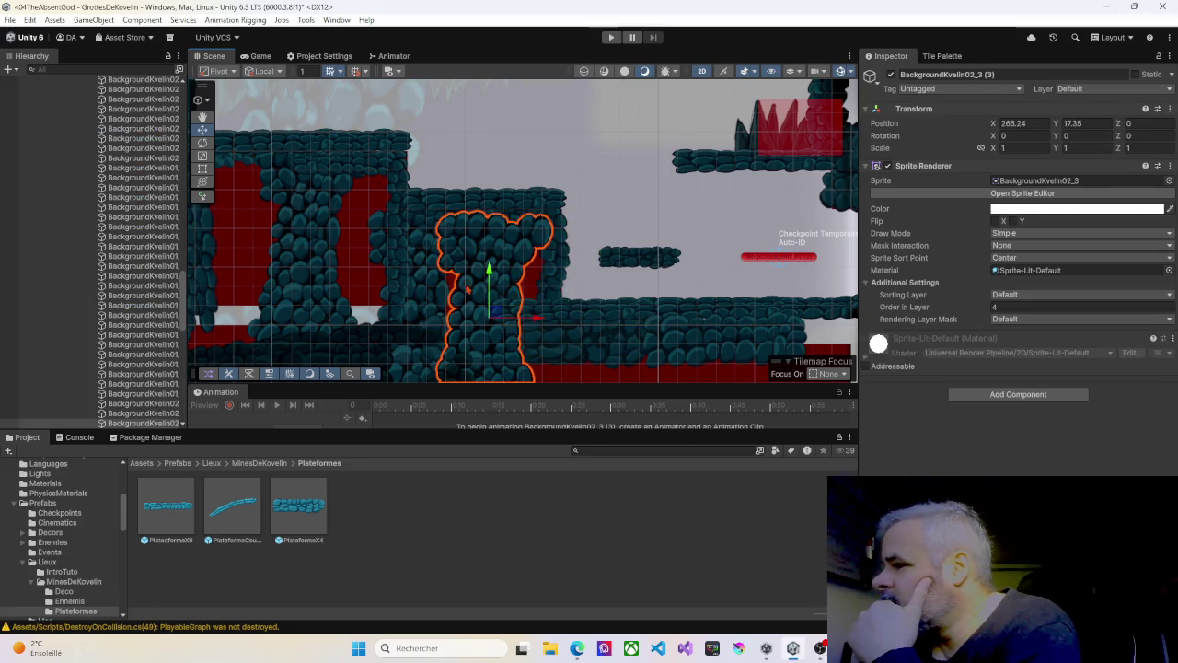
{"action": "left_click", "coordinate": [433, 294]}
{"action": "left_click", "coordinate": [425, 340]}
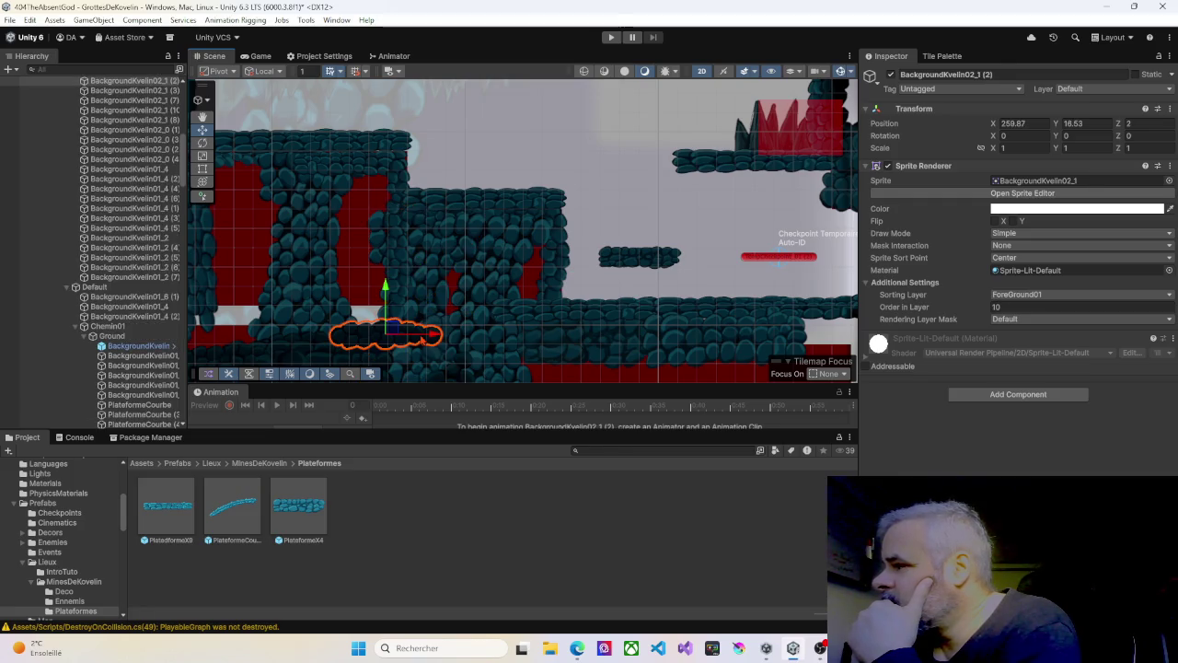
Step: Compare Order in Layer of BackgroundKvelin02_5 (1), BackgroundKvelin02_7 (2) and the neighbouring stones
{"action": "left_click", "coordinate": [451, 335]}
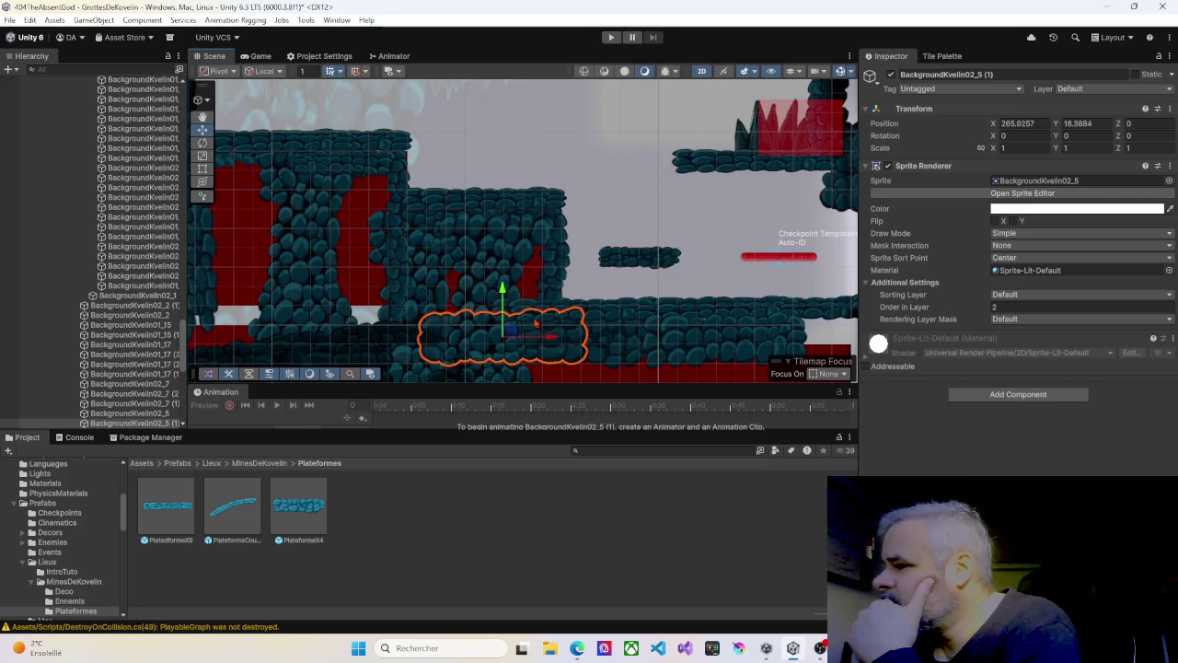
{"action": "left_click", "coordinate": [596, 337]}
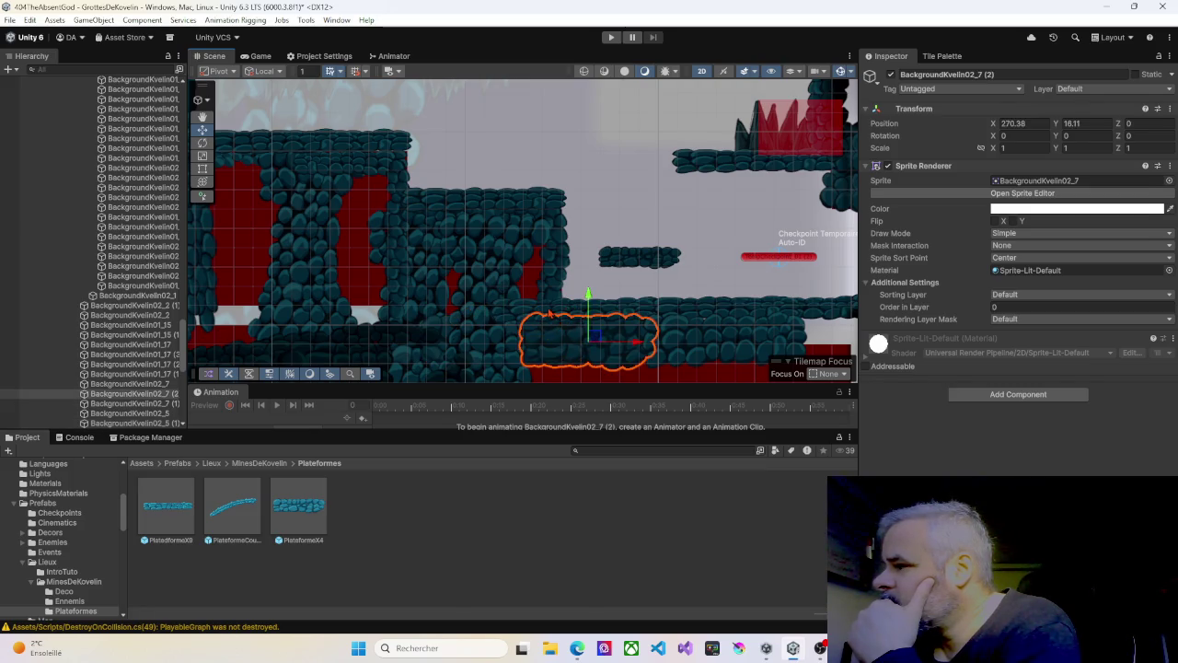
{"action": "left_click", "coordinate": [549, 314]}
{"action": "left_click", "coordinate": [556, 284]}
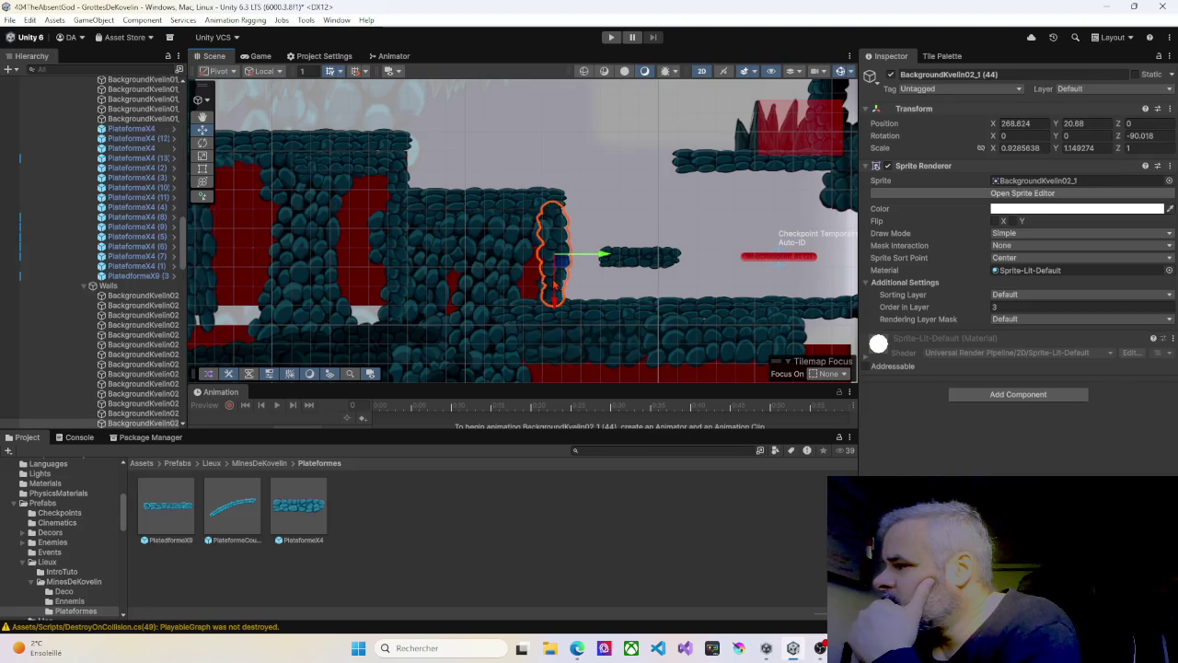
{"action": "left_click", "coordinate": [491, 283]}
{"action": "left_click", "coordinate": [425, 306]}
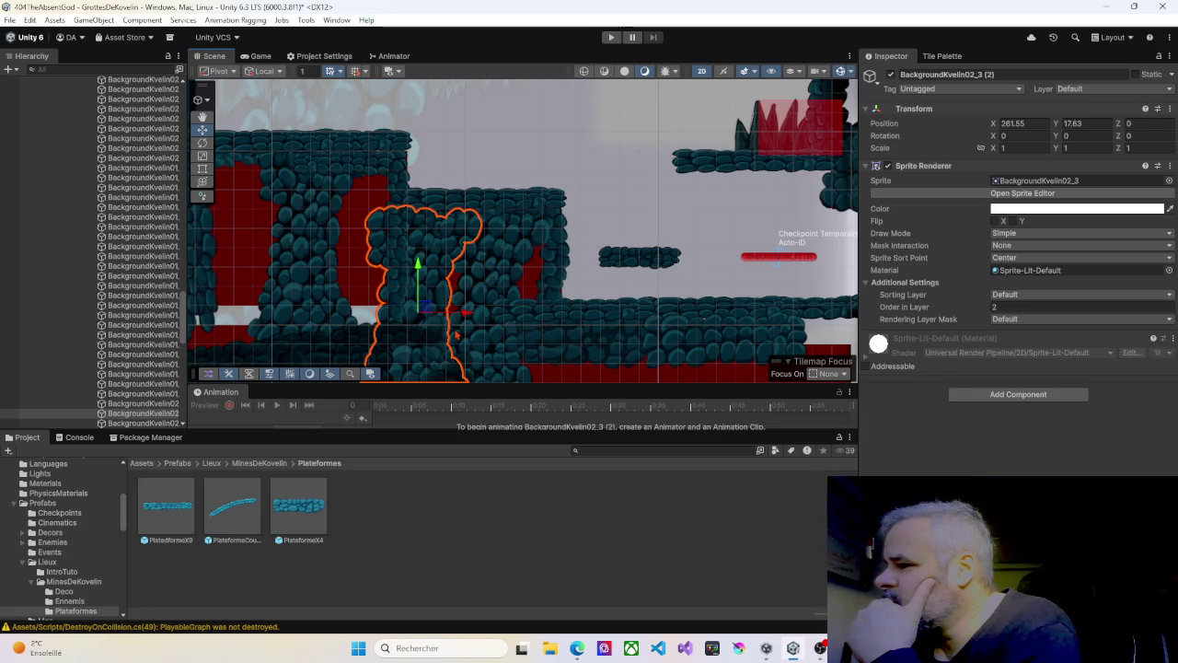
Step: Set BackgroundKvelin02_5 (1)'s Order in Layer to 25
{"action": "left_click", "coordinate": [530, 330]}
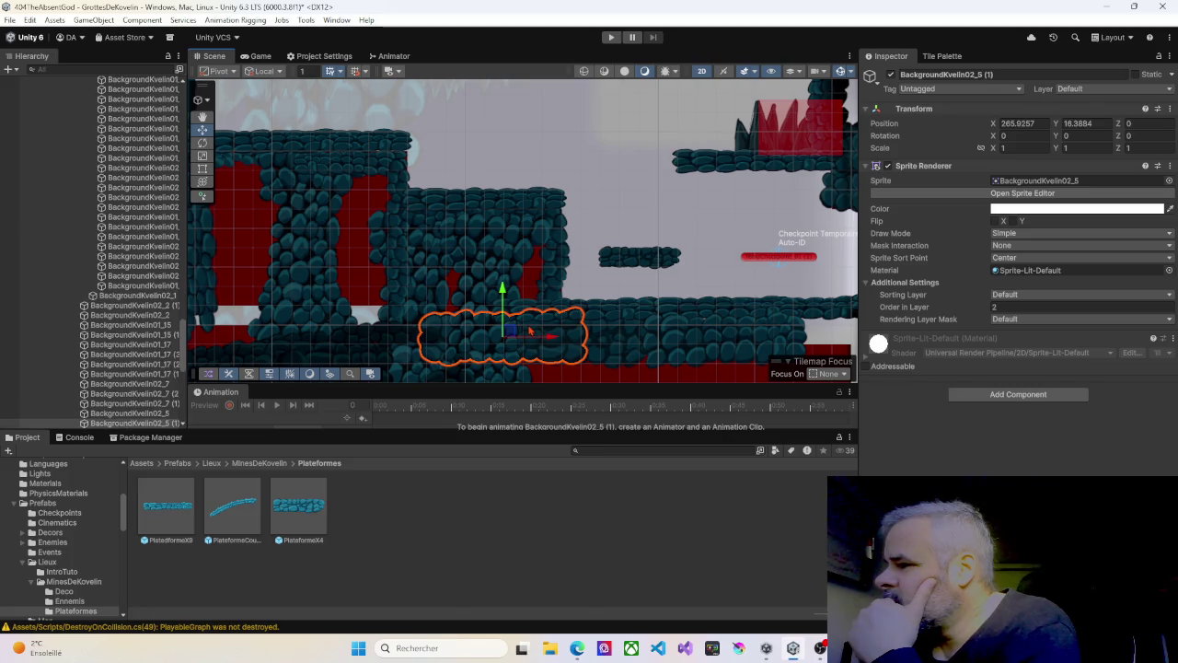
{"action": "left_click", "coordinate": [999, 308]}
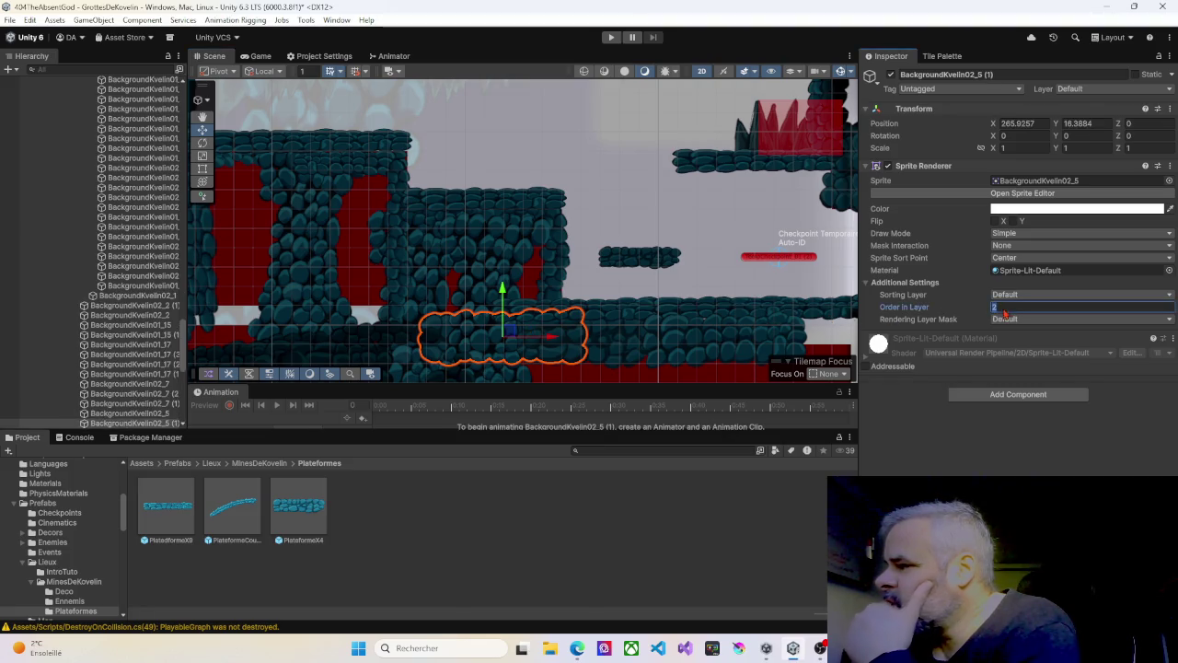
{"action": "type", "text": "25"}
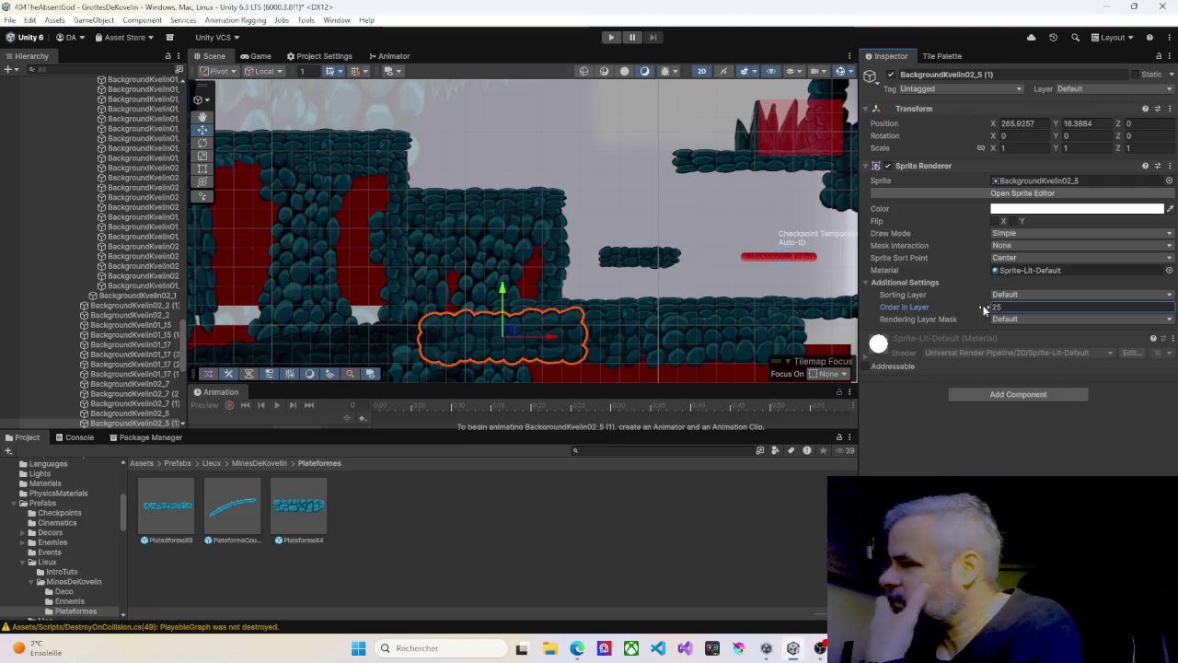
{"action": "left_click", "coordinate": [622, 261]}
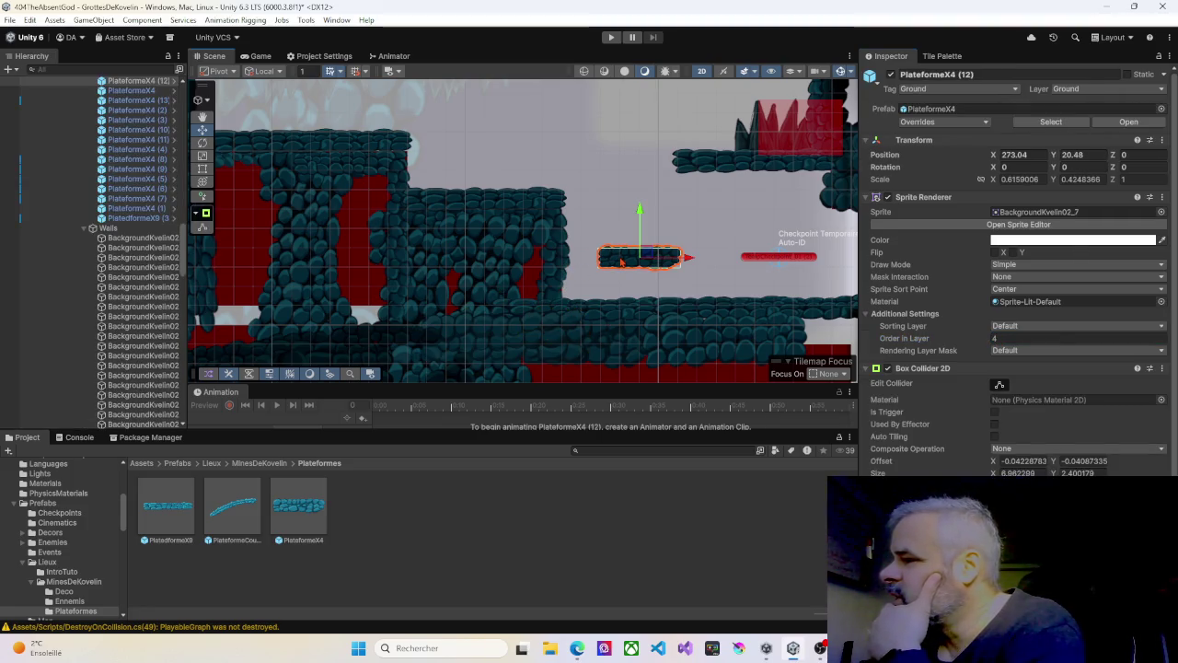
Step: Expand Chemin01 in the Hierarchy to reveal its ground pieces
{"action": "scroll", "coordinate": [621, 262], "scroll_direction": "up", "scroll_amount": 1}
{"action": "scroll", "coordinate": [621, 262], "scroll_direction": "down", "scroll_amount": 2}
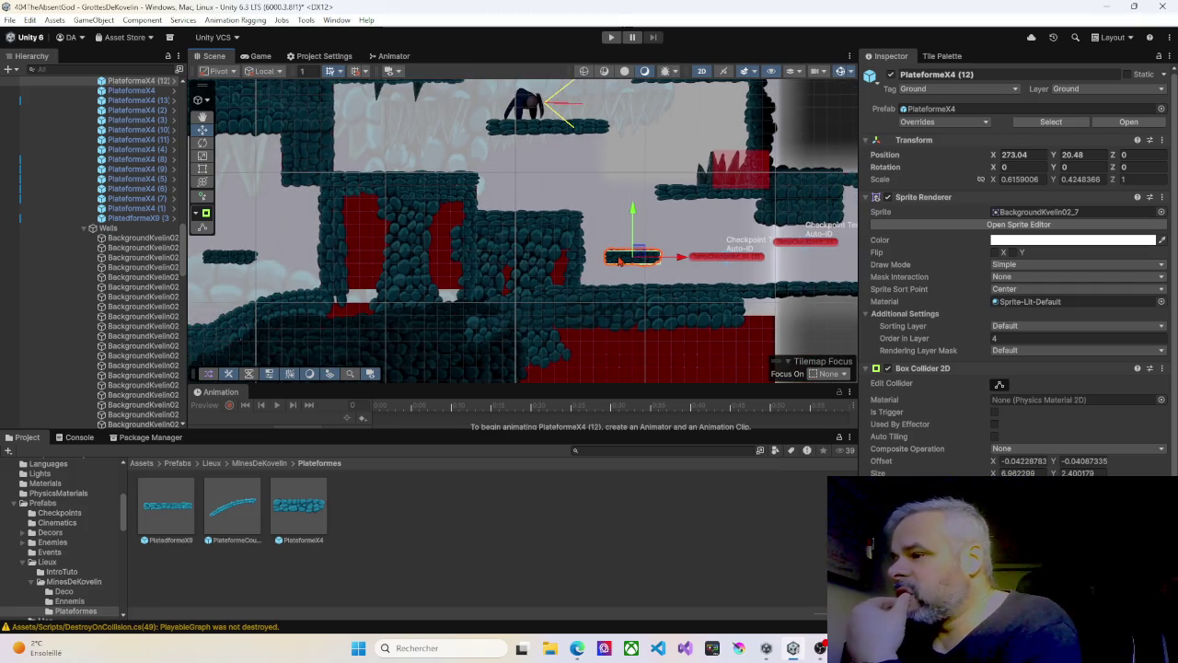
{"action": "scroll", "coordinate": [620, 259], "scroll_direction": "up", "scroll_amount": 4}
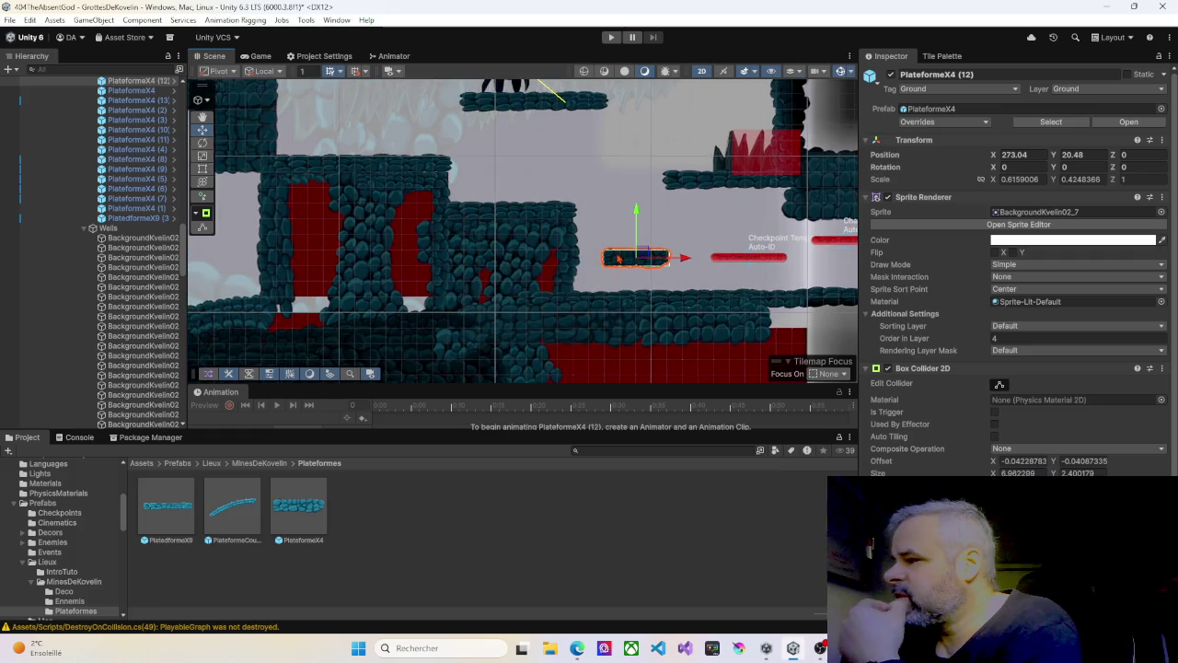
{"action": "scroll", "coordinate": [622, 255], "scroll_direction": "down", "scroll_amount": 3}
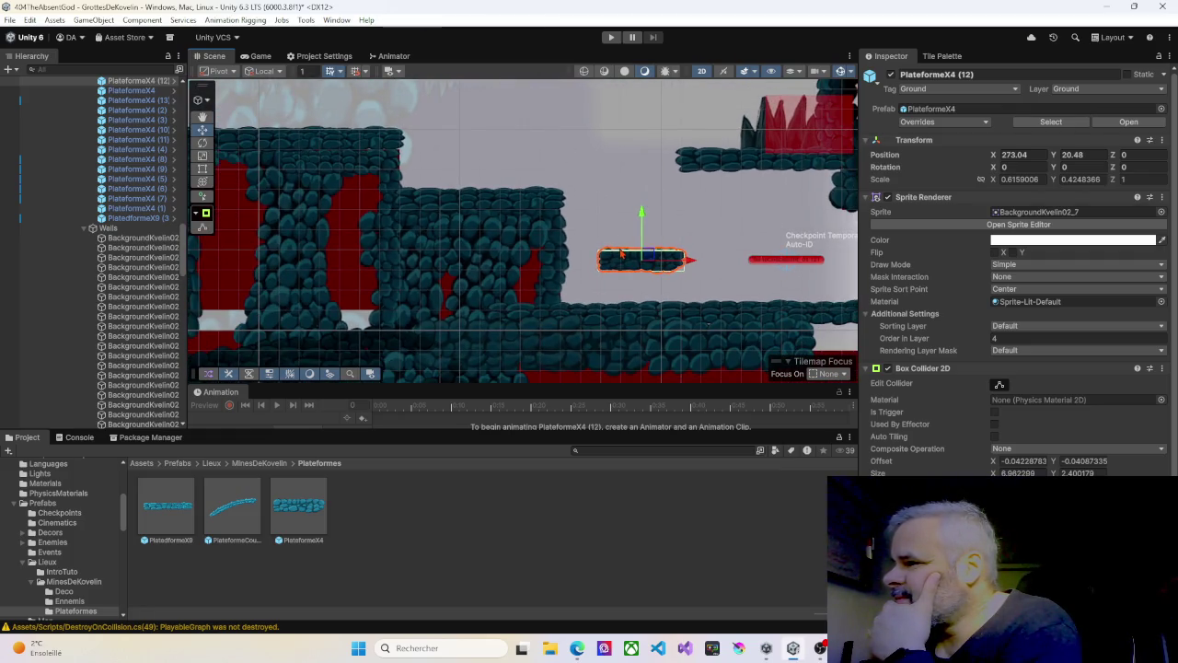
{"action": "scroll", "coordinate": [148, 230], "scroll_direction": "down", "scroll_amount": 10}
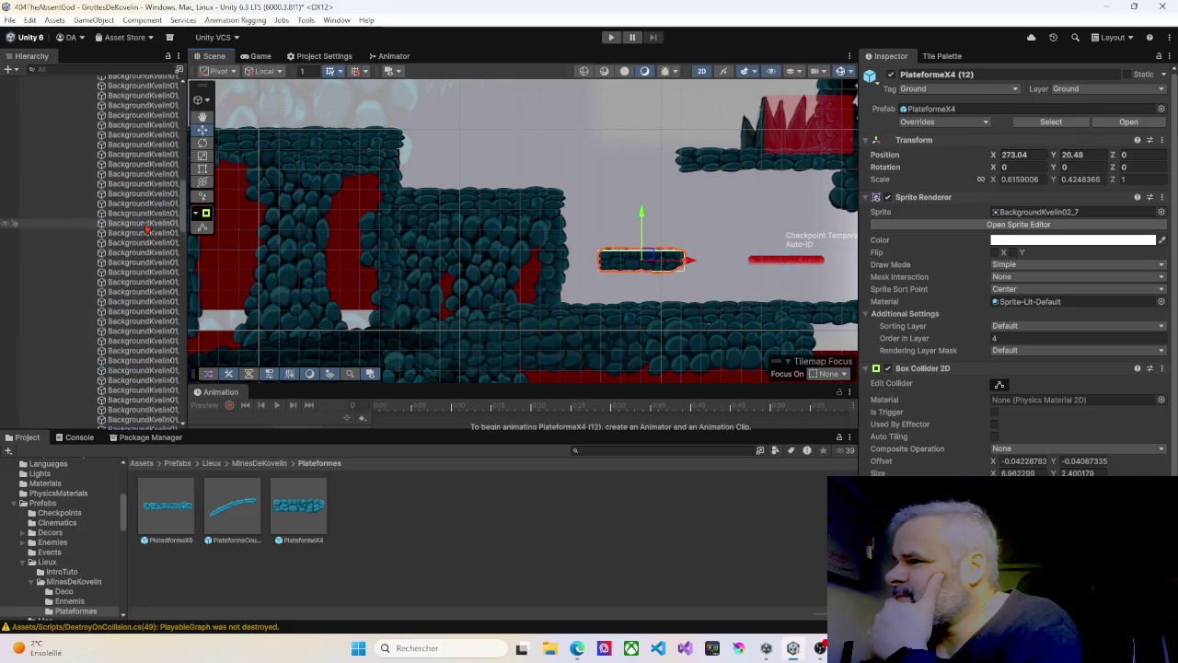
{"action": "scroll", "coordinate": [147, 230], "scroll_direction": "up", "scroll_amount": 10}
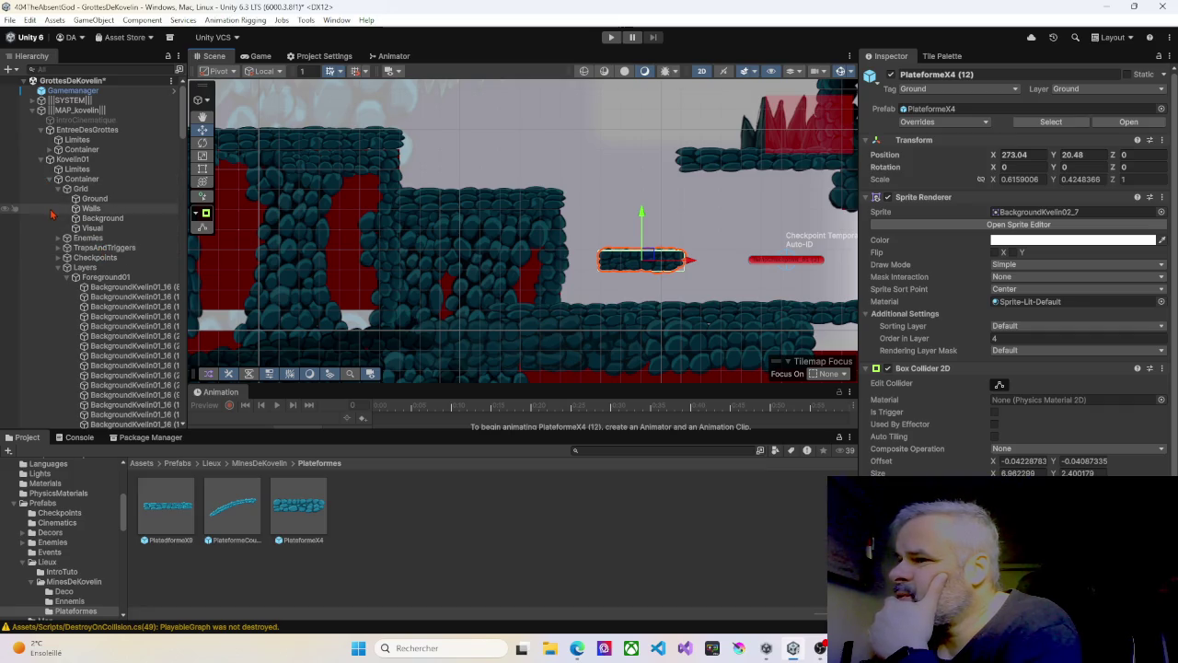
{"action": "left_click", "coordinate": [69, 279]}
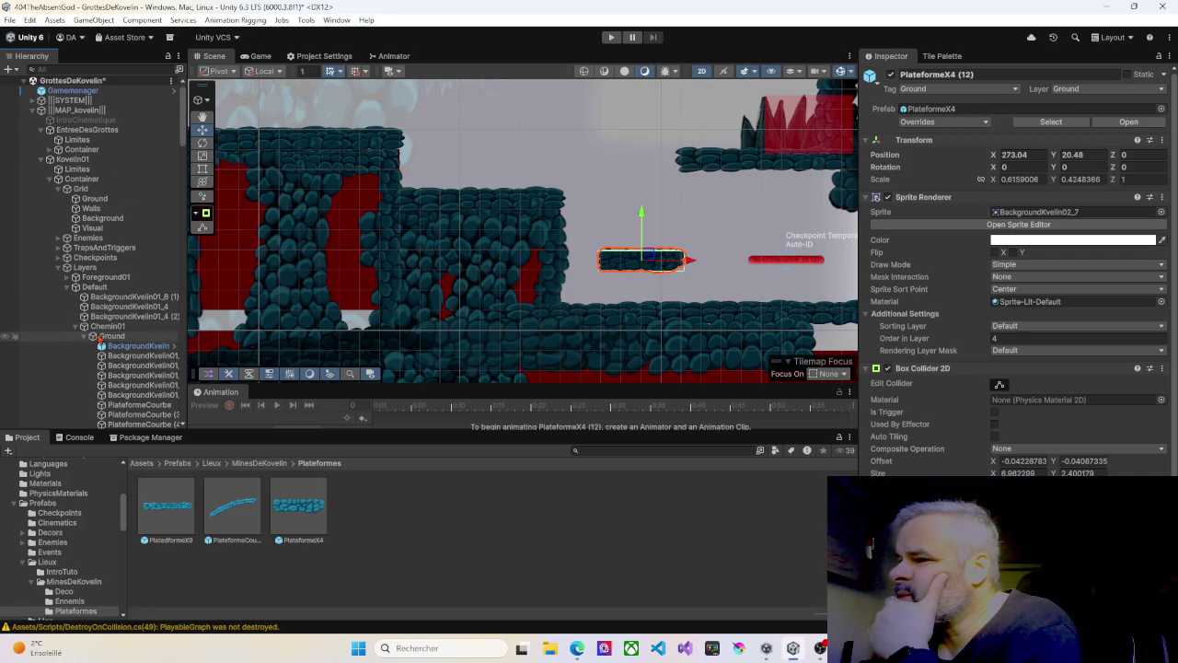
Step: Cancel an accidental rename of PlateformeX4 (12) and select the Walls tilemap
{"action": "scroll", "coordinate": [99, 337], "scroll_direction": "down", "scroll_amount": 3}
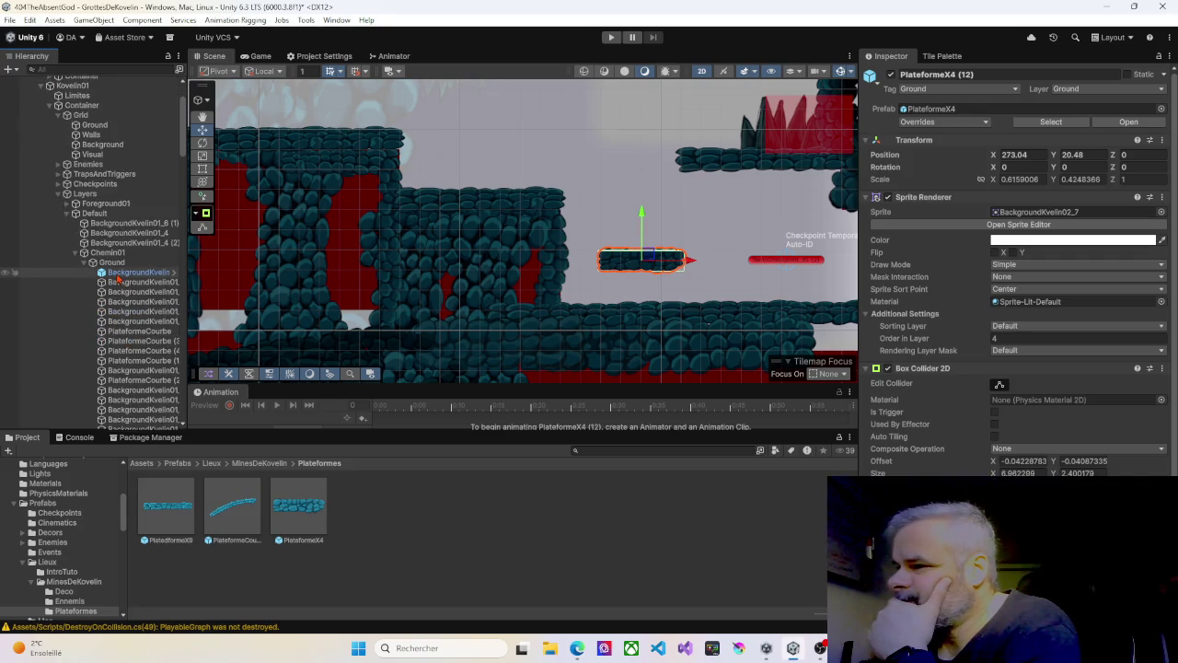
{"action": "scroll", "coordinate": [117, 279], "scroll_direction": "down", "scroll_amount": 2}
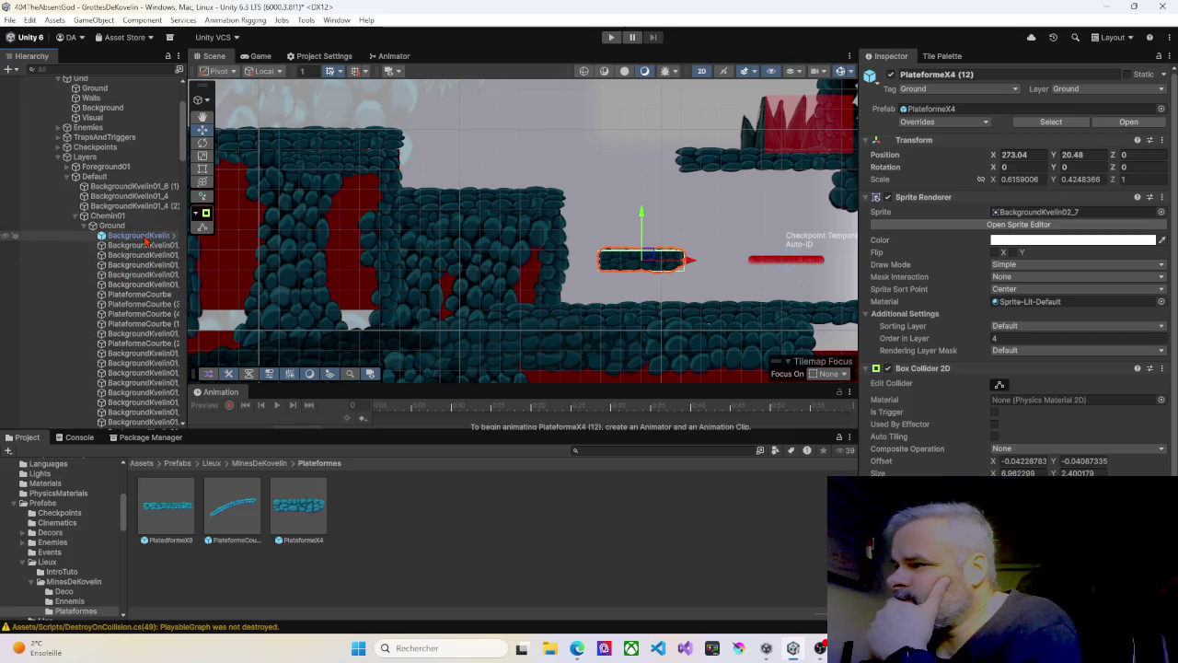
{"action": "scroll", "coordinate": [138, 276], "scroll_direction": "down", "scroll_amount": 10}
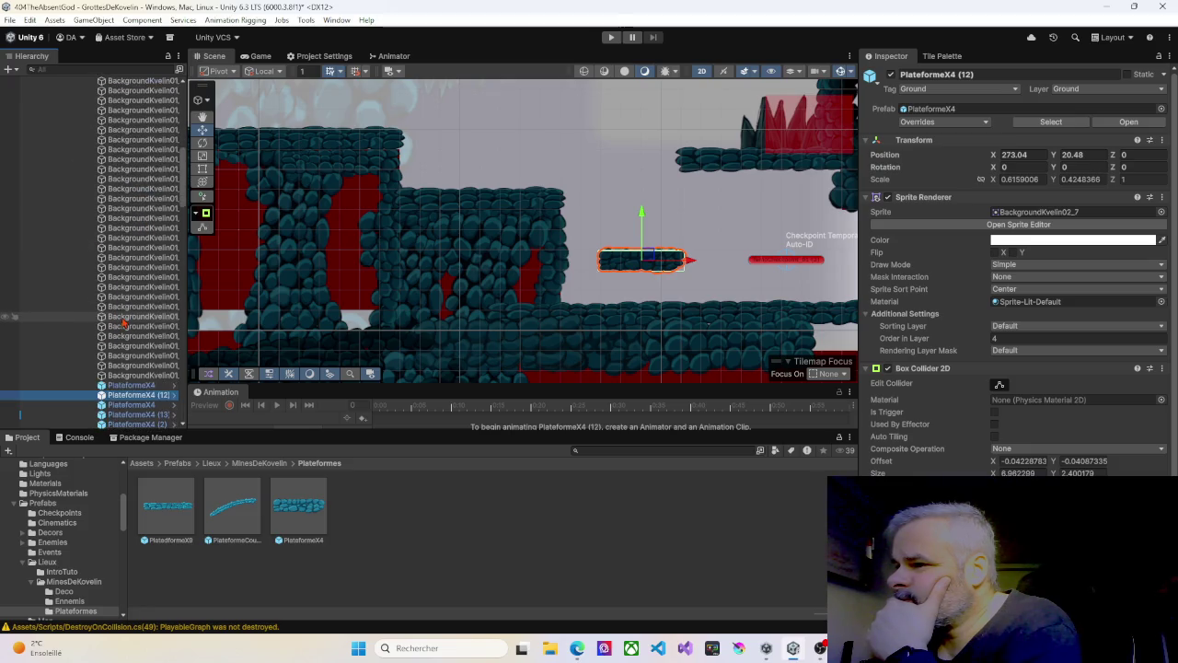
{"action": "scroll", "coordinate": [138, 304], "scroll_direction": "down", "scroll_amount": 2}
{"action": "left_click", "coordinate": [143, 285]}
{"action": "key", "text": "Escape"}
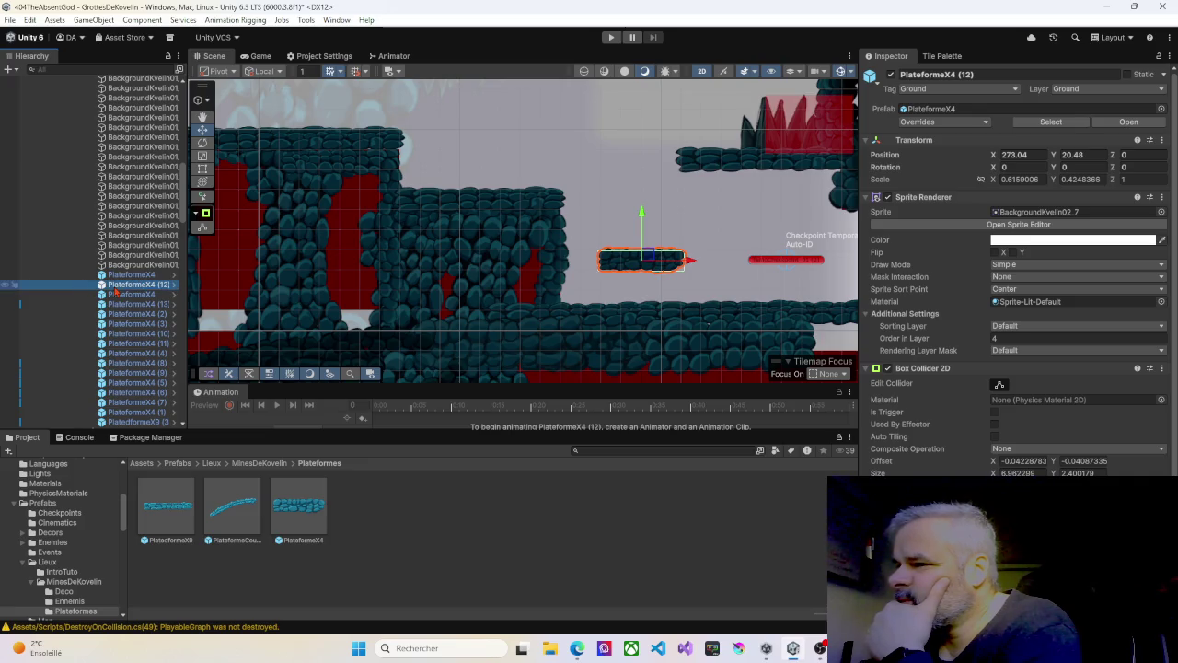
{"action": "scroll", "coordinate": [120, 289], "scroll_direction": "up", "scroll_amount": 10}
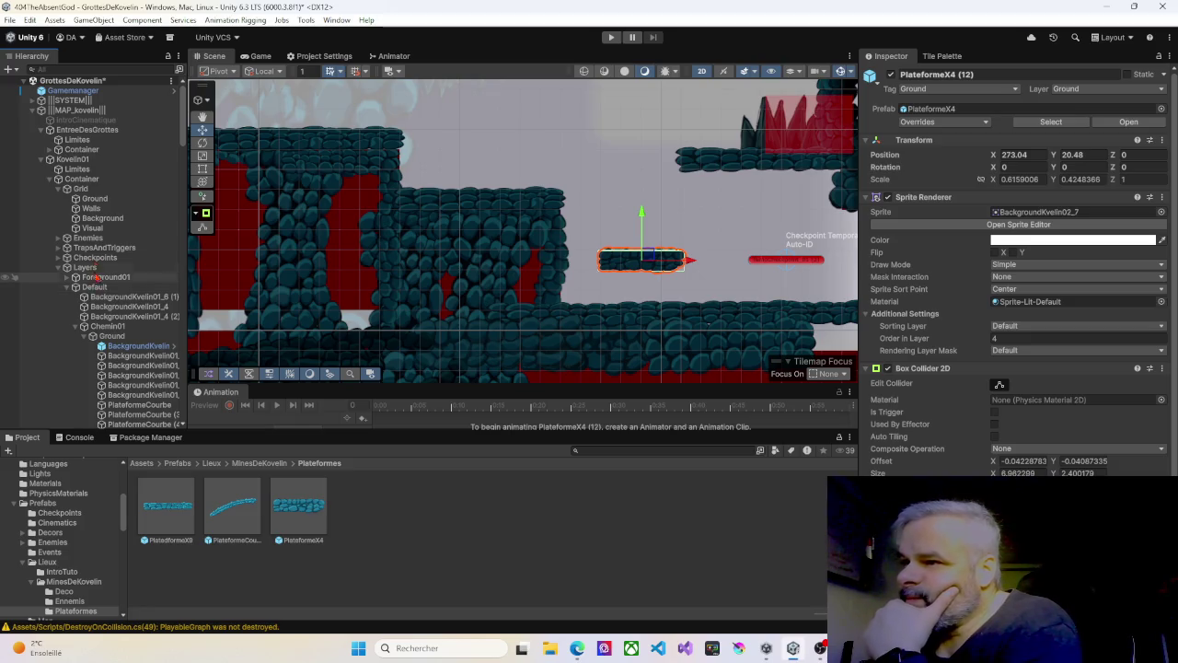
{"action": "left_click", "coordinate": [90, 208]}
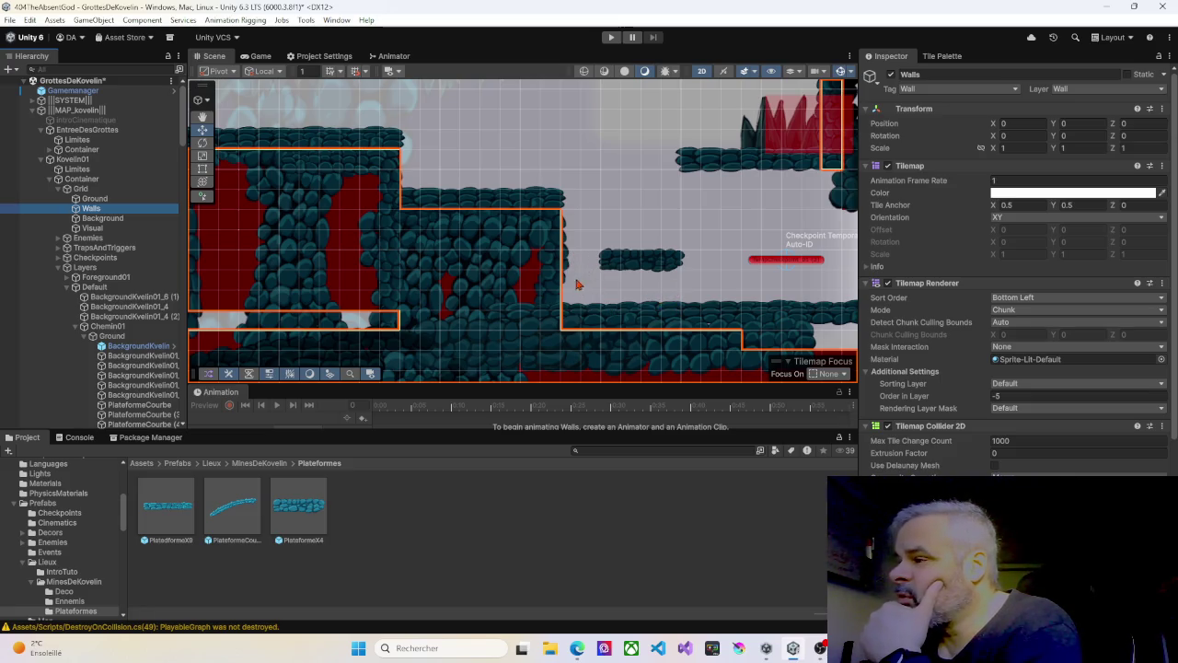
Step: Paint red wall tiles from the Tile Palette into the gap under the small platform
{"action": "left_click", "coordinate": [952, 57]}
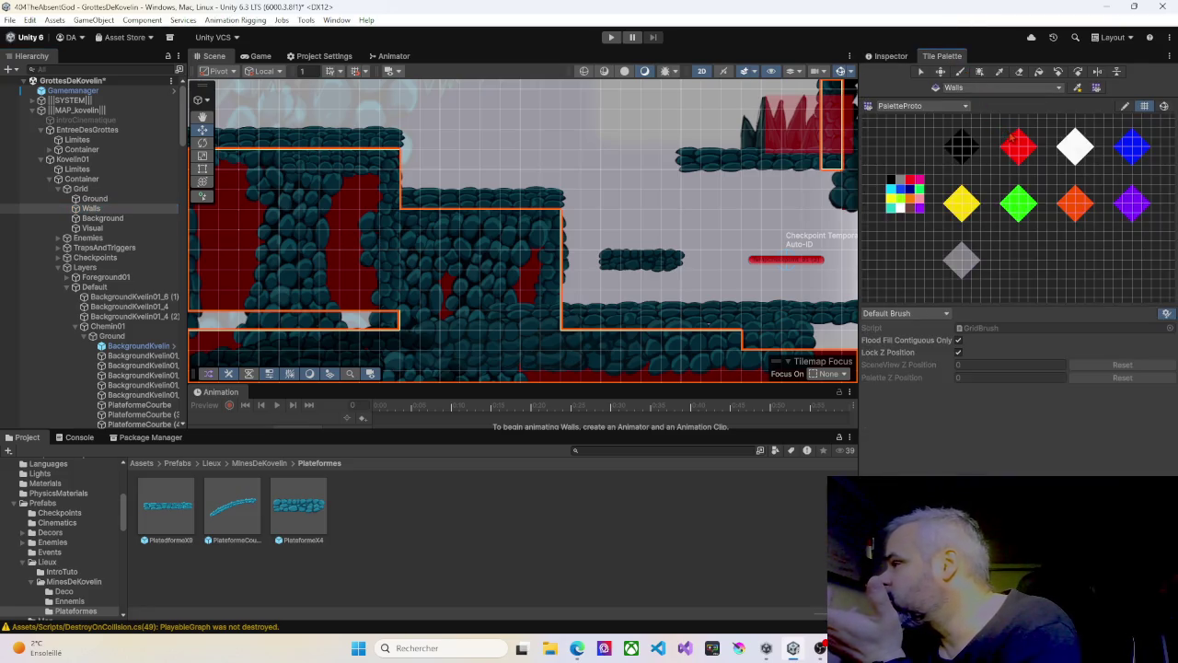
{"action": "left_click", "coordinate": [1018, 149]}
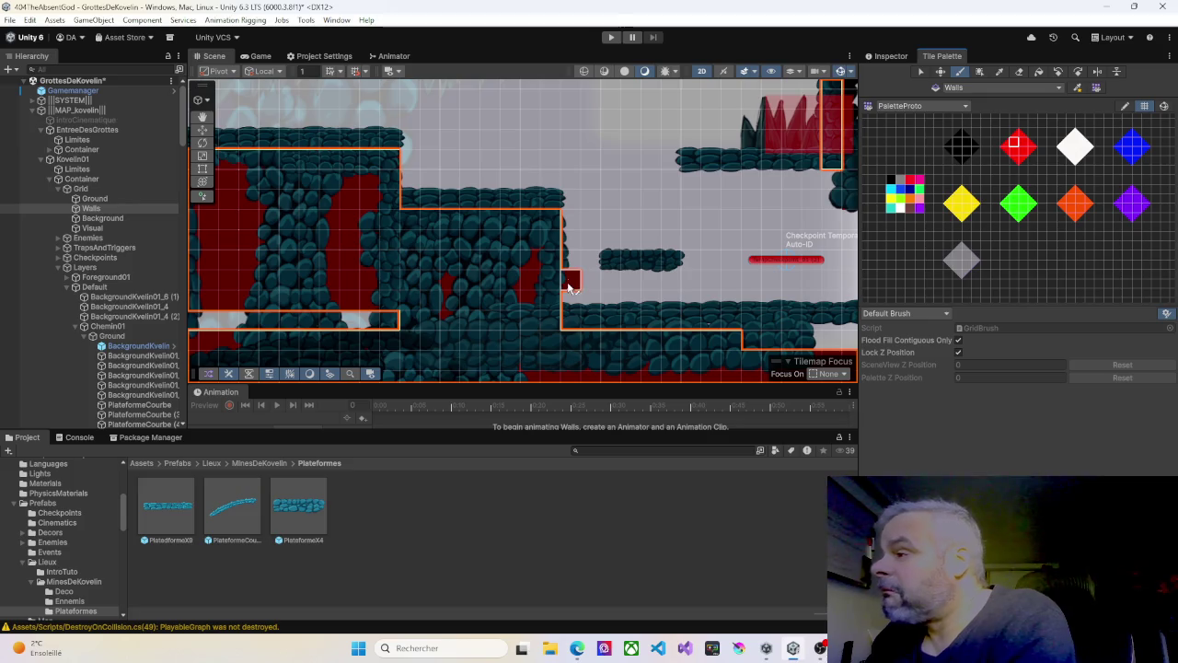
{"action": "mouse_move", "coordinate": [568, 277]}
{"action": "left_mouse_down"}
{"action": "mouse_move", "coordinate": [591, 282]}
{"action": "mouse_move", "coordinate": [581, 293]}
{"action": "mouse_move", "coordinate": [669, 302]}
{"action": "mouse_move", "coordinate": [671, 282]}
{"action": "mouse_move", "coordinate": [611, 283]}
{"action": "left_mouse_up"}
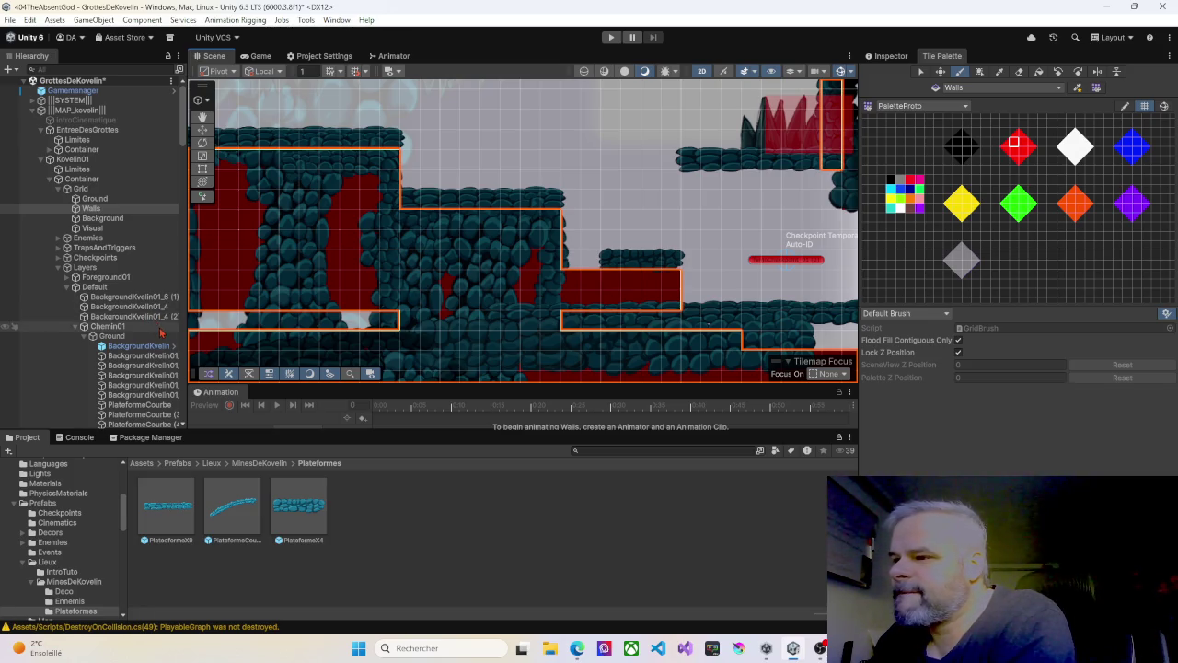
Step: Duplicate PlateformeX4 (12) with Ctrl+D and move the copy slightly left
{"action": "left_click", "coordinate": [201, 129]}
{"action": "left_click", "coordinate": [617, 266]}
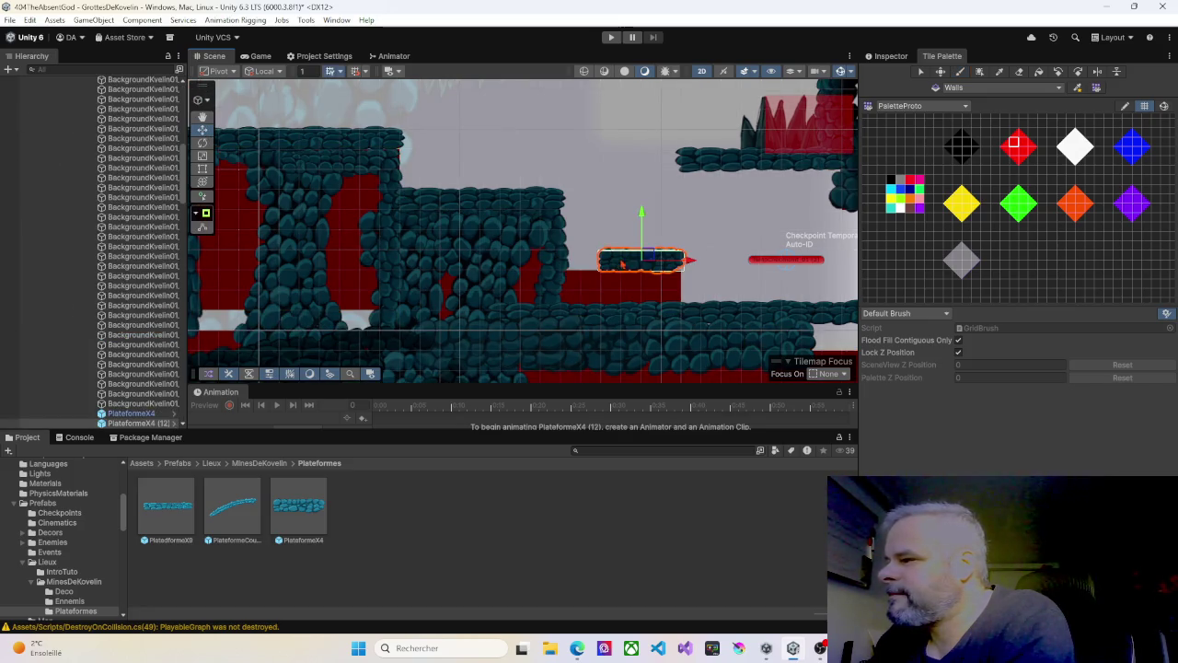
{"action": "key", "text": "ctrl+d"}
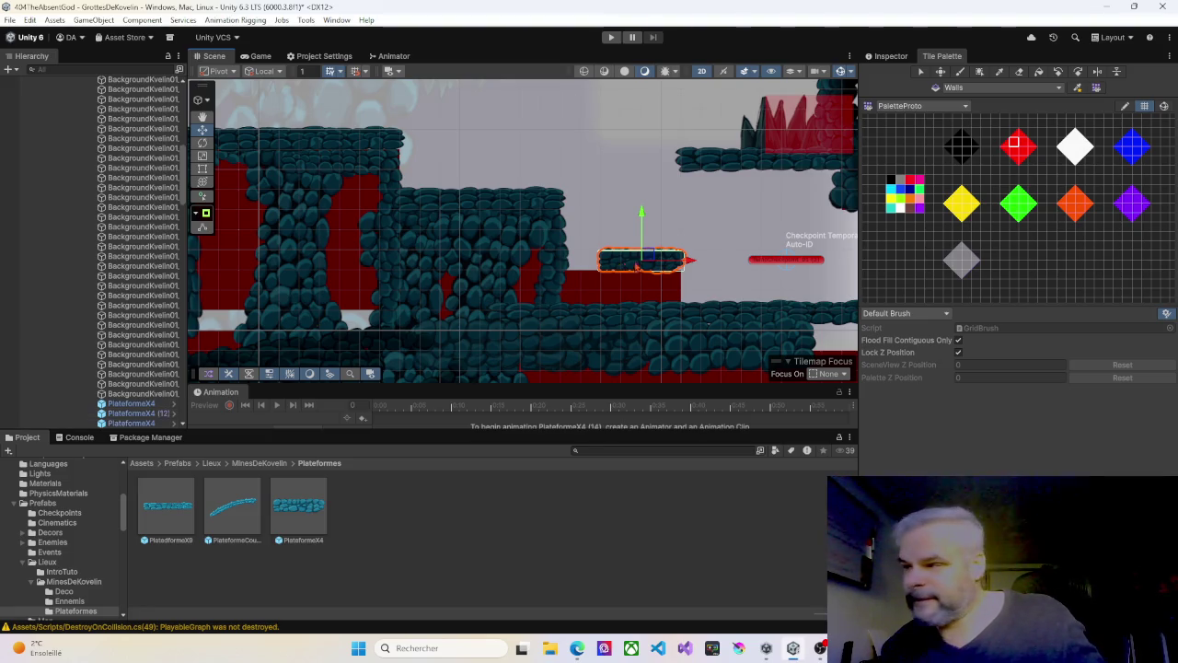
{"action": "mouse_move", "coordinate": [691, 258]}
{"action": "left_mouse_down"}
{"action": "mouse_move", "coordinate": [639, 260]}
{"action": "mouse_move", "coordinate": [649, 261]}
{"action": "left_mouse_up"}
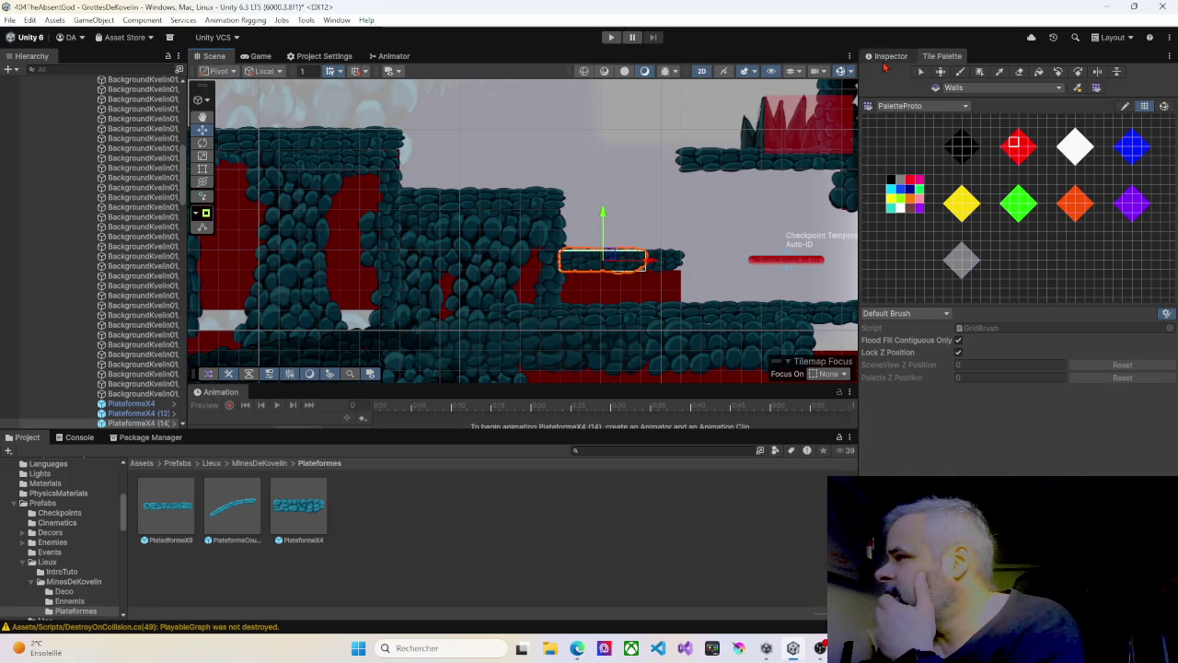
Step: Give PlateformeX4 (14) Order in Layer 5 and start a playtest
{"action": "left_click", "coordinate": [887, 57]}
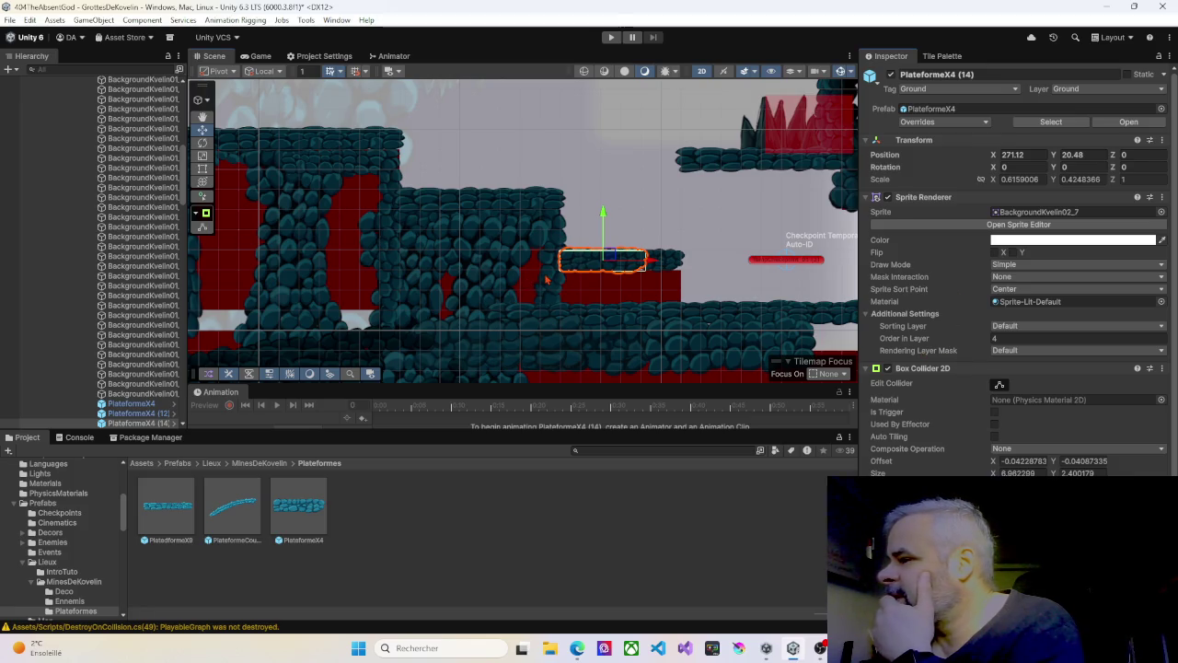
{"action": "left_click", "coordinate": [546, 280]}
{"action": "left_click", "coordinate": [585, 267]}
{"action": "type", "text": "5"}
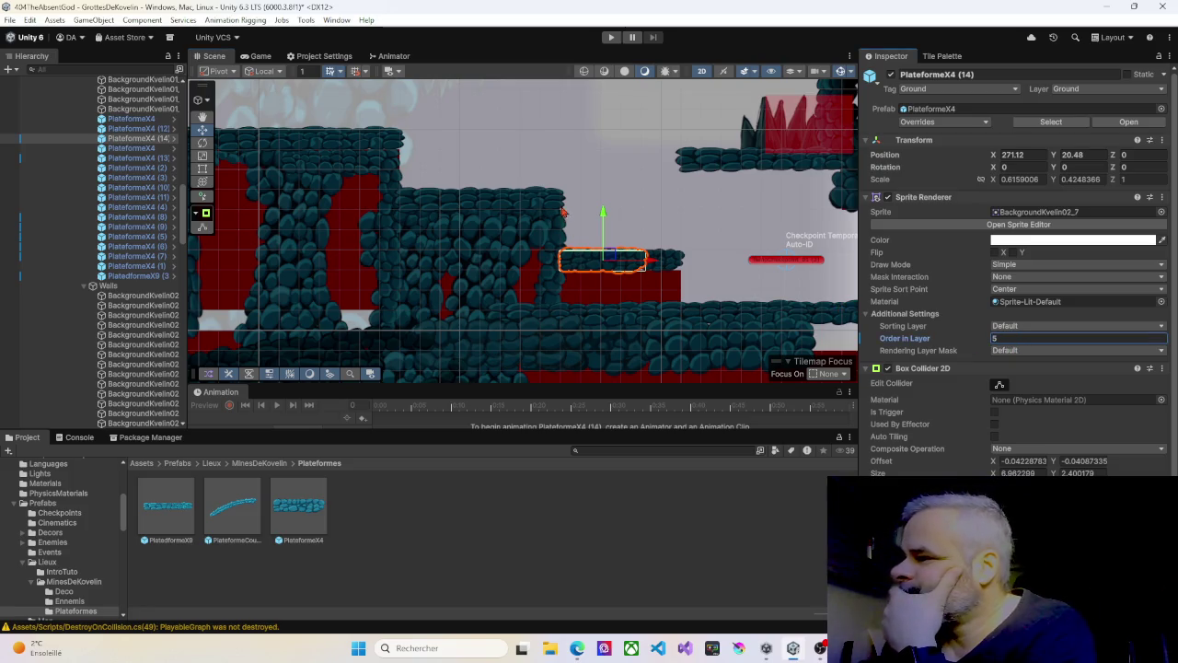
{"action": "left_click", "coordinate": [613, 38]}
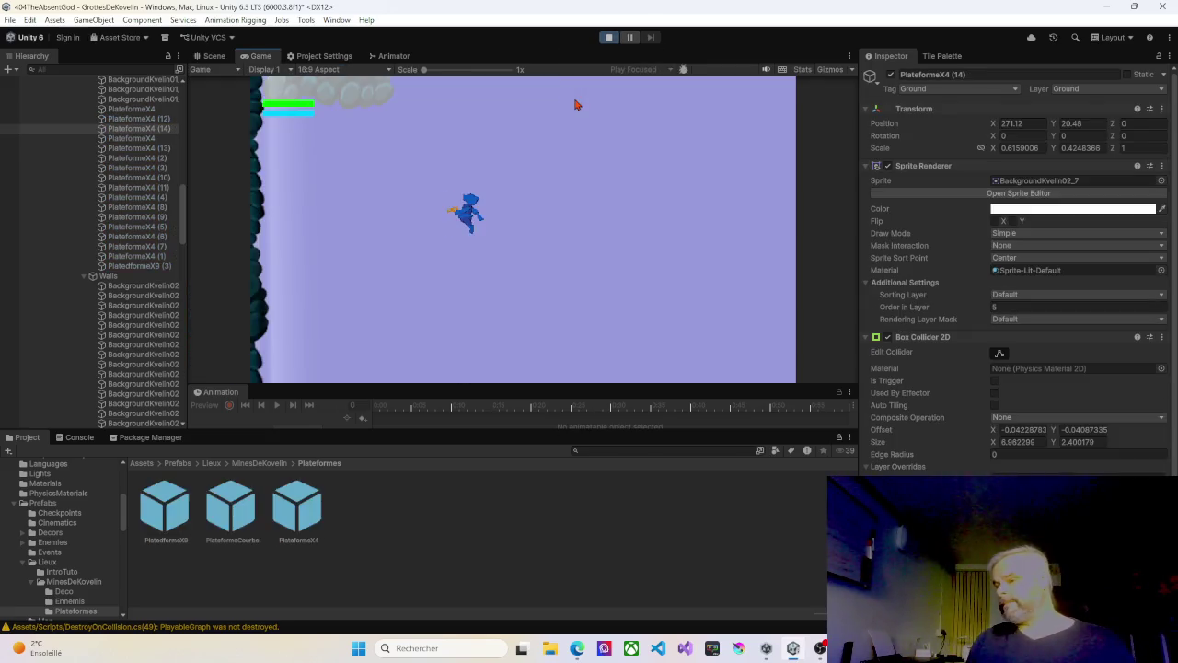
Step: Climb from the ground via the middle platforms onto the large platform and higher area
{"action": "key", "text": "Left"}
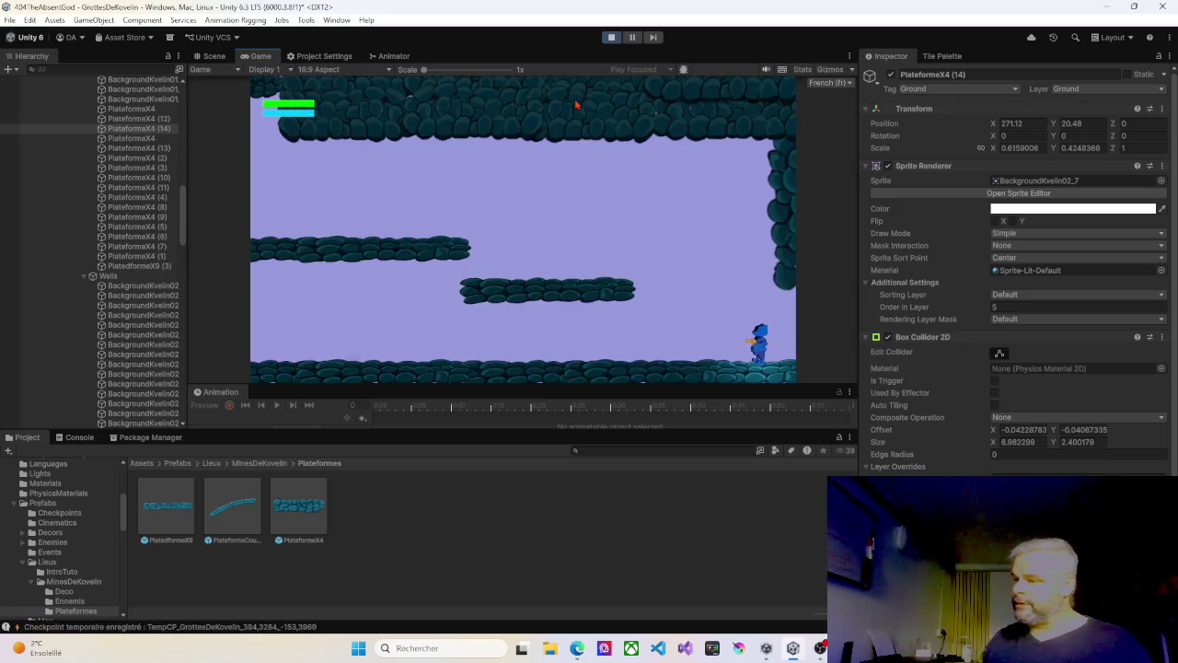
{"action": "key", "text": "Left"}
{"action": "key", "text": "space"}
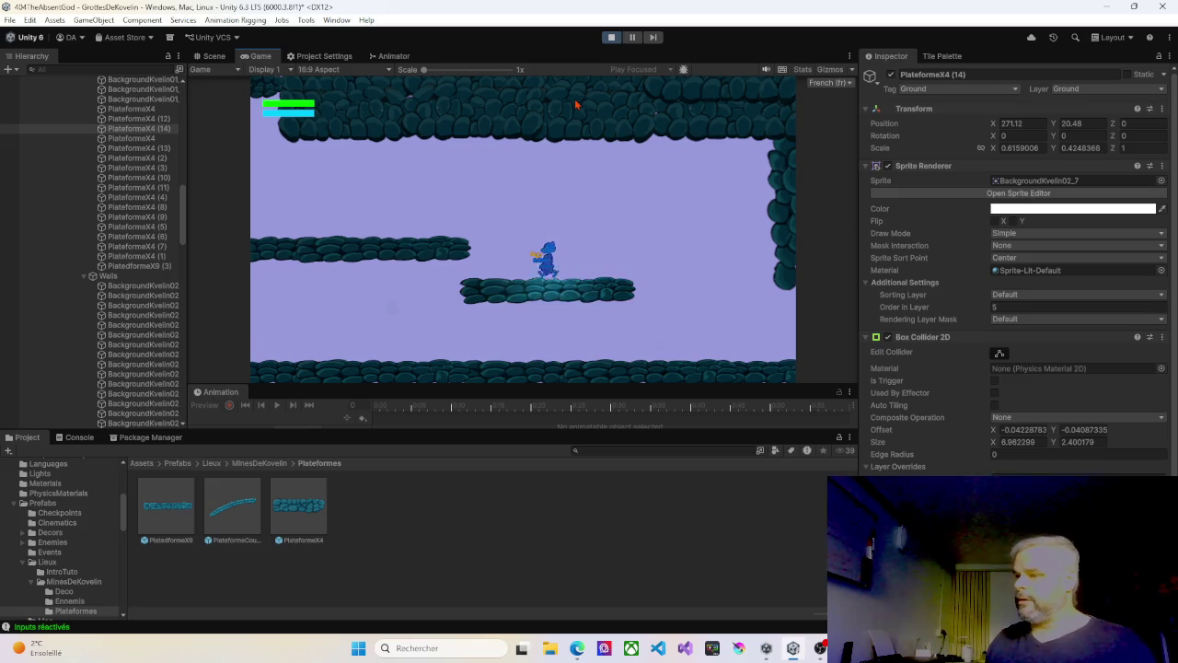
{"action": "key", "text": "space"}
{"action": "key", "text": "Left"}
{"action": "key", "text": "space"}
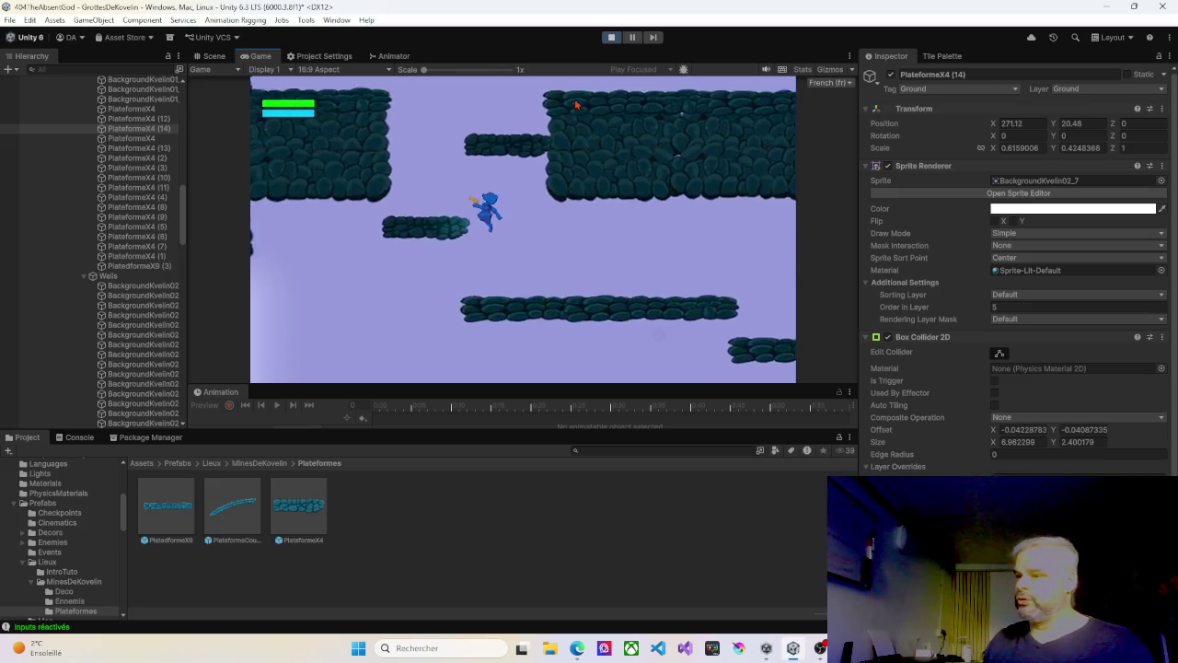
{"action": "key", "text": "space"}
{"action": "key", "text": "Right"}
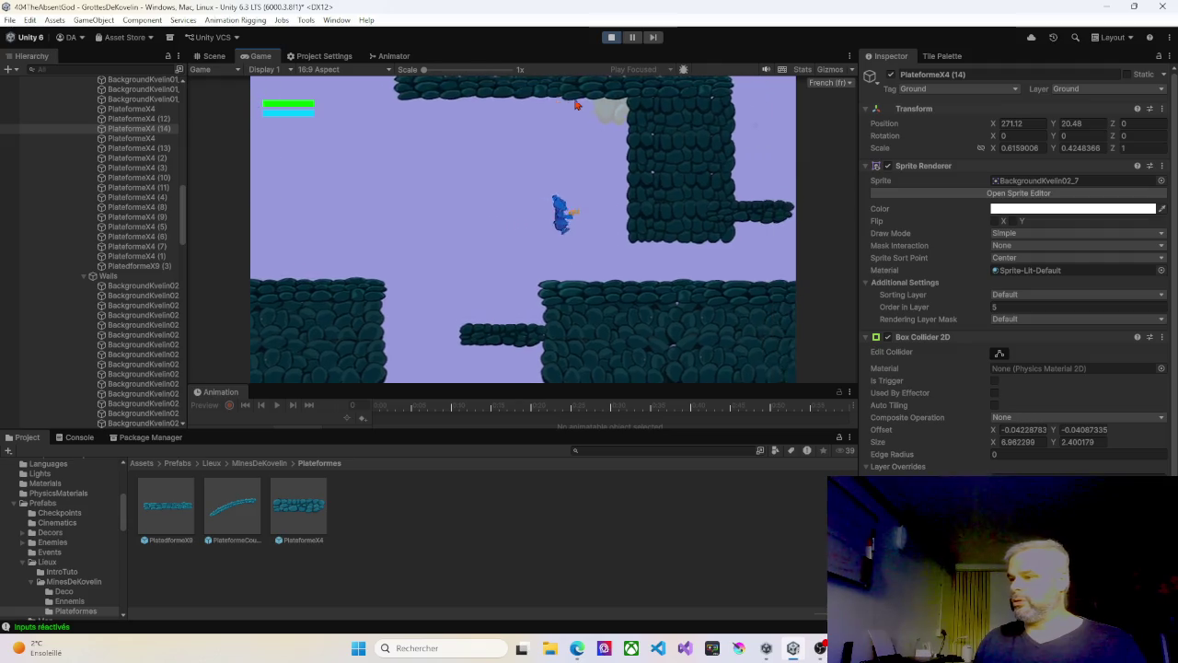
{"action": "key", "text": "Right"}
{"action": "key", "text": "space"}
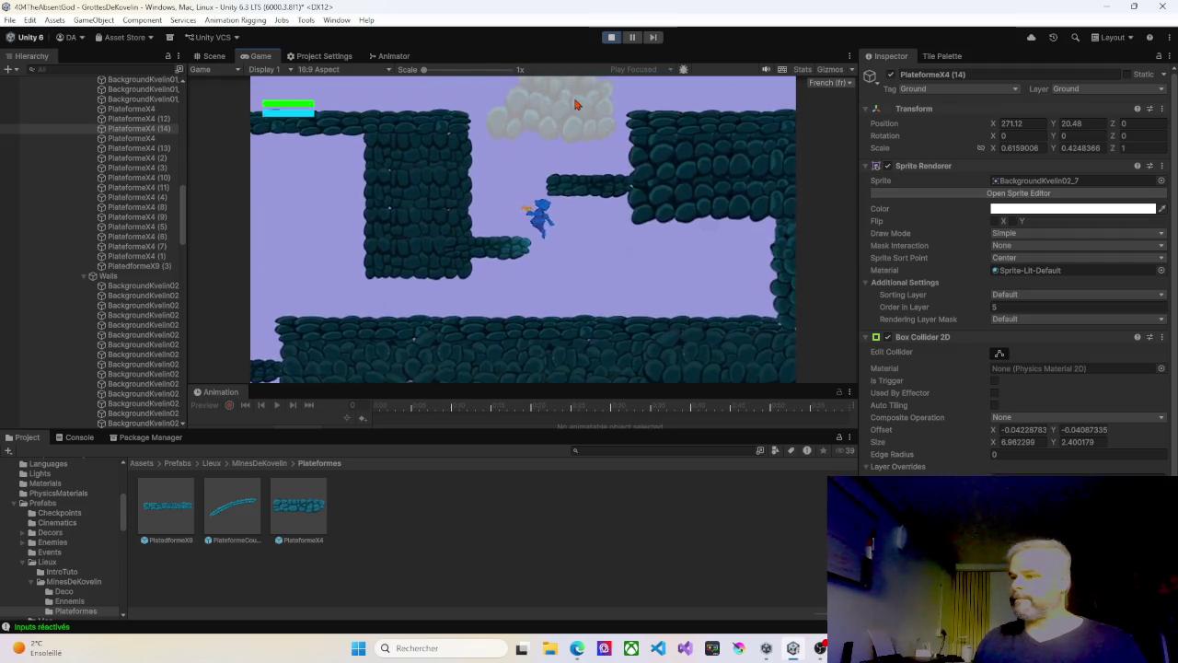
Step: Climb to the top and cross into the next room, landing on the upper-right stone ledge
{"action": "key", "text": "space"}
{"action": "key", "text": "Left"}
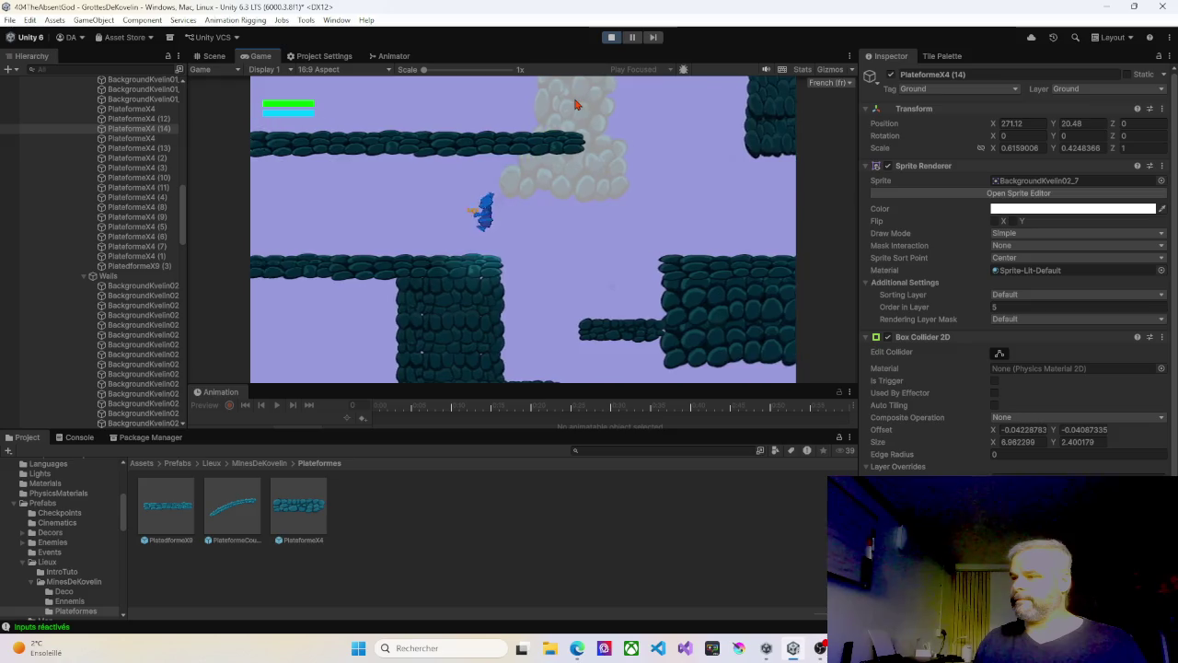
{"action": "key", "text": "Left"}
{"action": "key", "text": "space"}
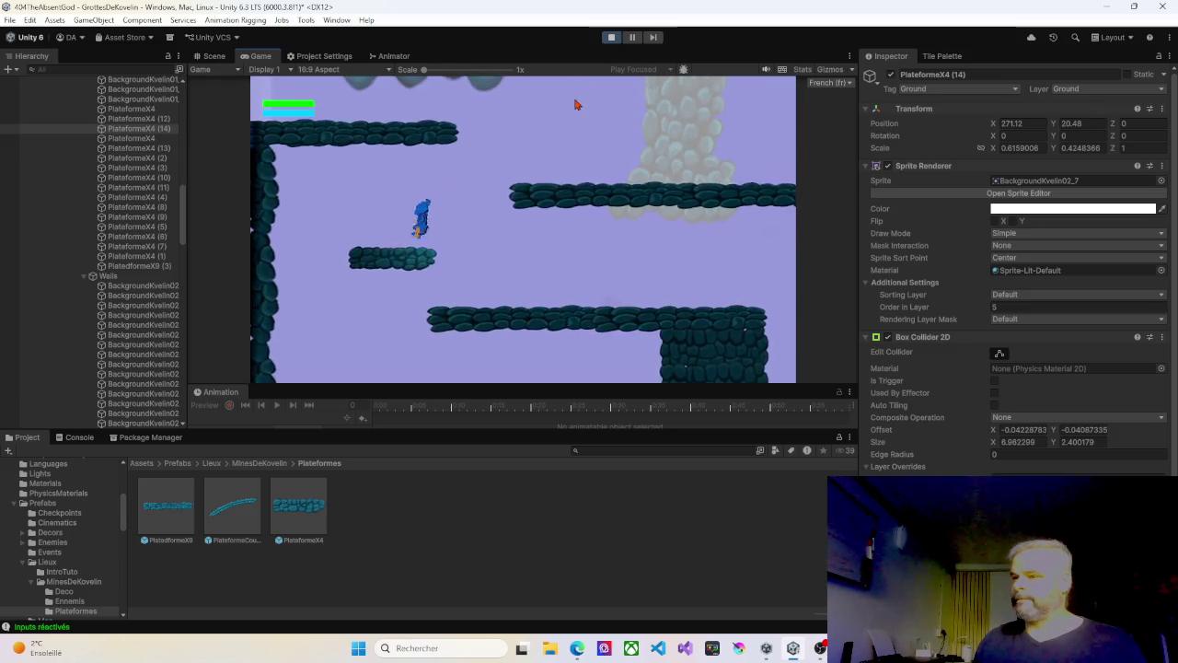
{"action": "key", "text": "space"}
{"action": "key", "text": "Left"}
{"action": "key", "text": "Left"}
{"action": "key", "text": "Left"}
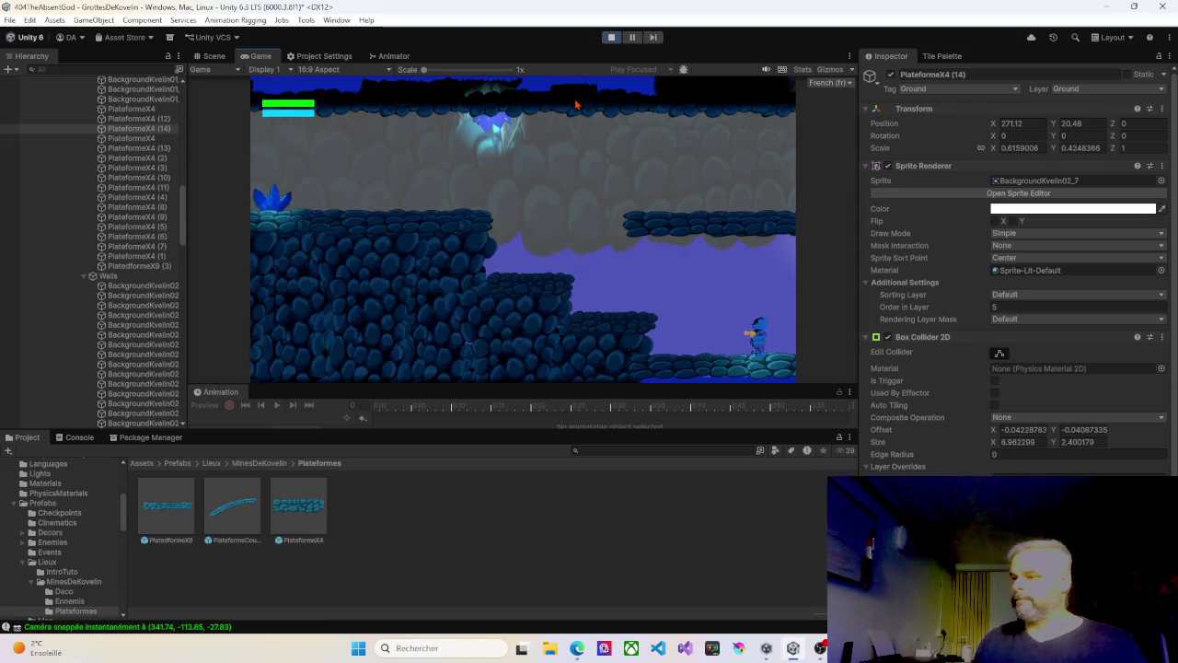
{"action": "key", "text": "Left"}
{"action": "key", "text": "space"}
{"action": "key", "text": "Right"}
{"action": "key", "text": "space"}
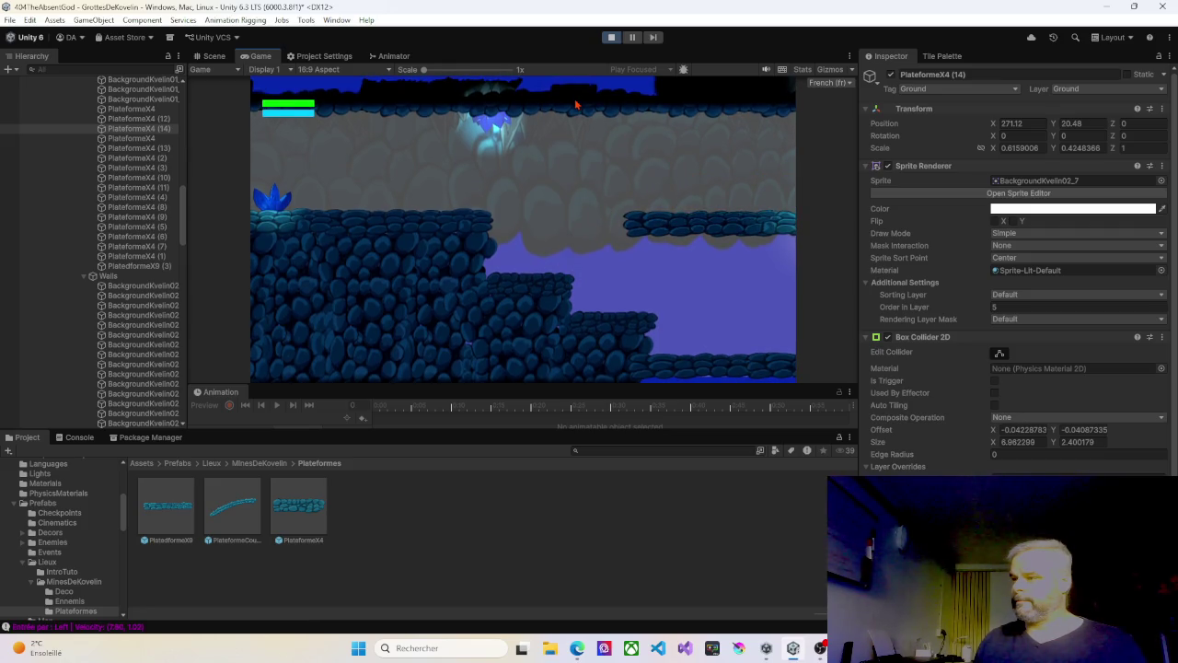
Step: Pass a checkpoint, run up the right slope and reach the blue save-platform room
{"action": "key", "text": "Left"}
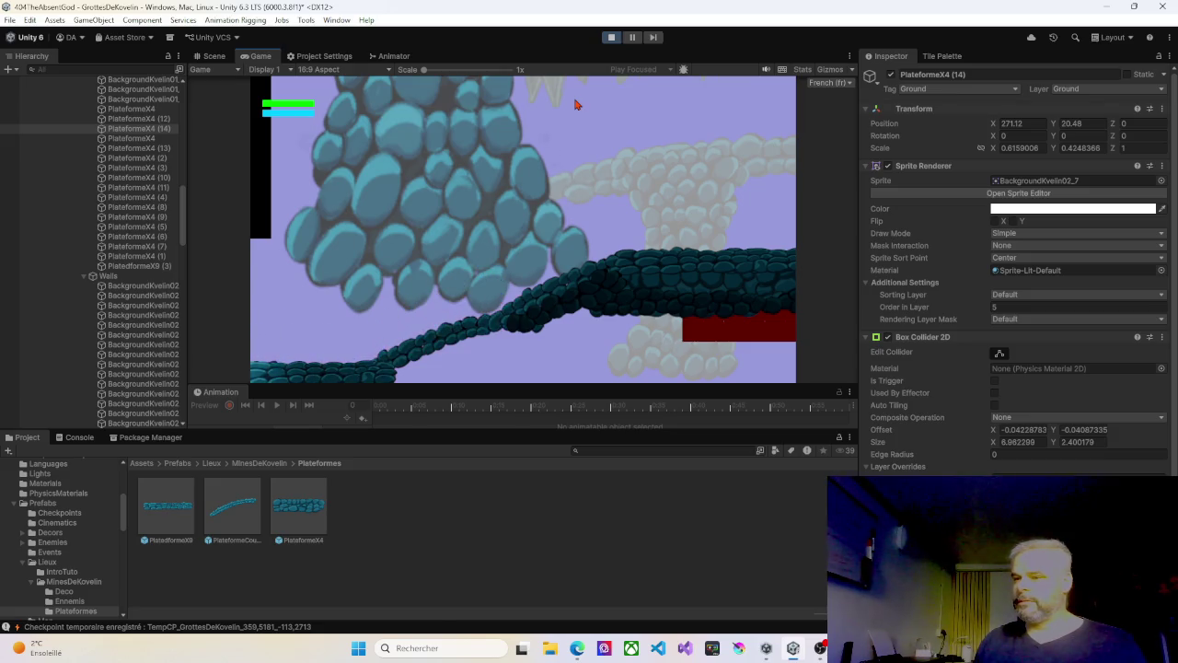
{"action": "key", "text": "Left"}
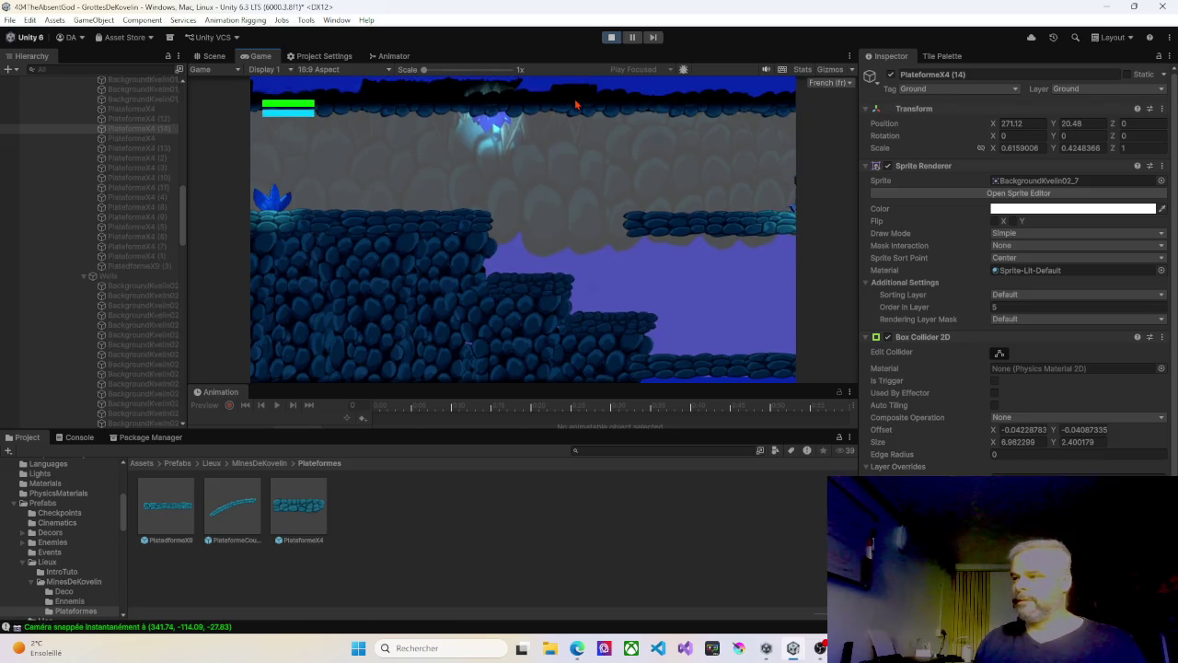
{"action": "key", "text": "Right"}
{"action": "key", "text": "Right"}
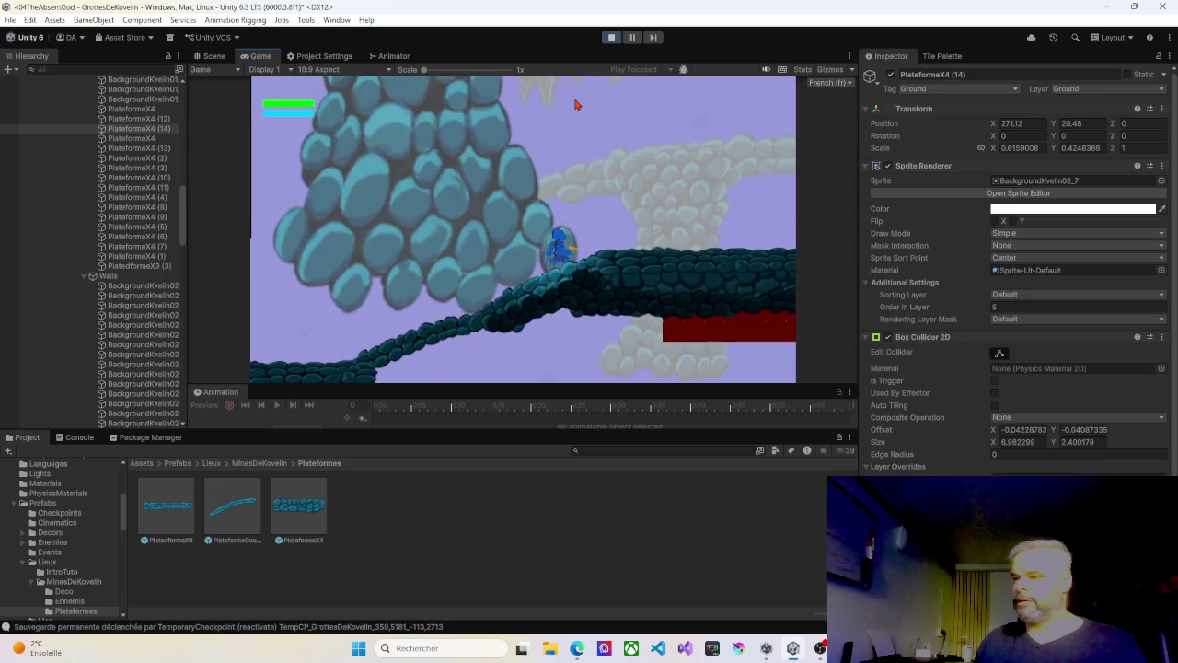
{"action": "key", "text": "Right"}
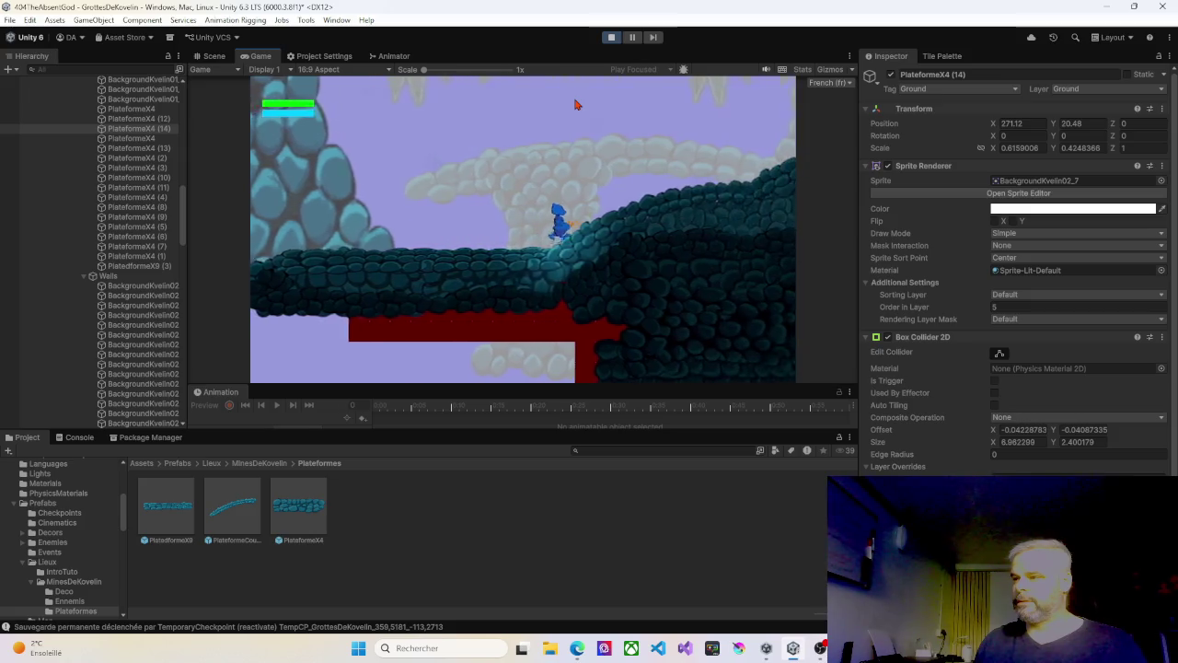
{"action": "key", "text": "Right"}
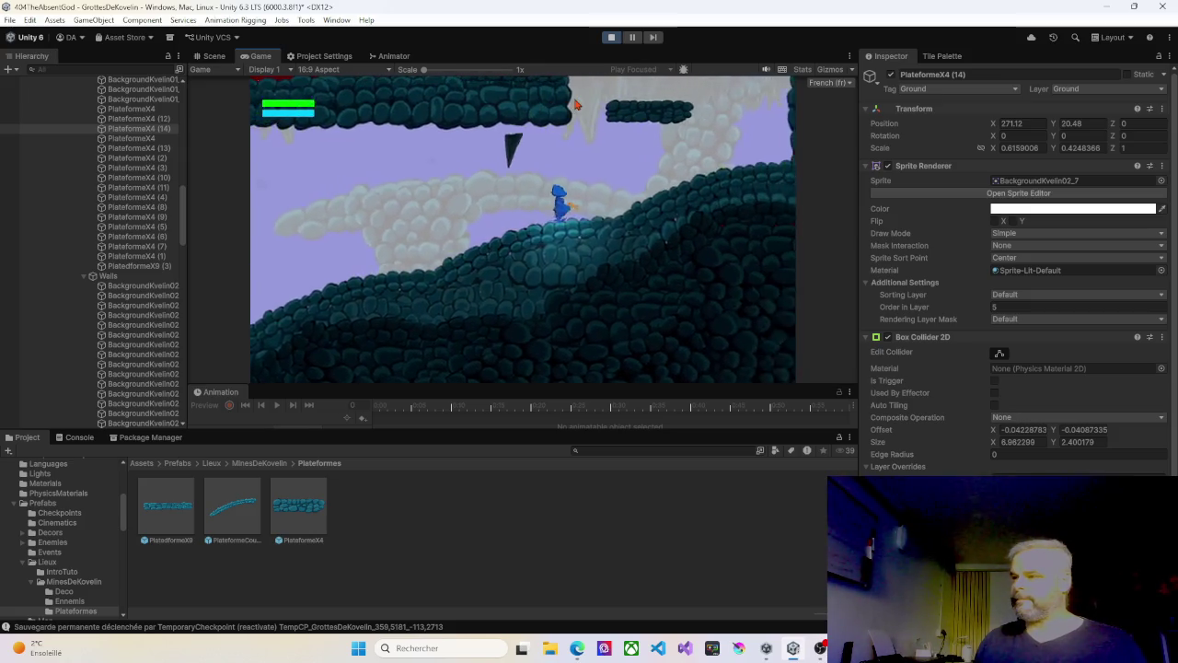
{"action": "key", "text": "Right"}
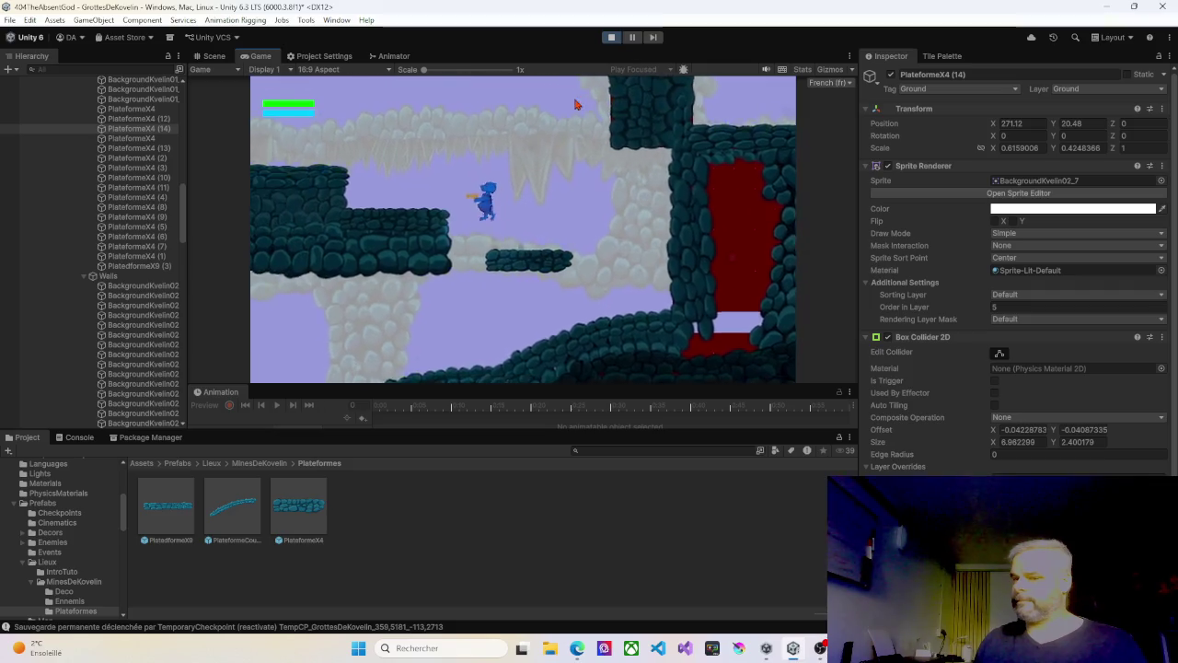
{"action": "key", "text": "Right"}
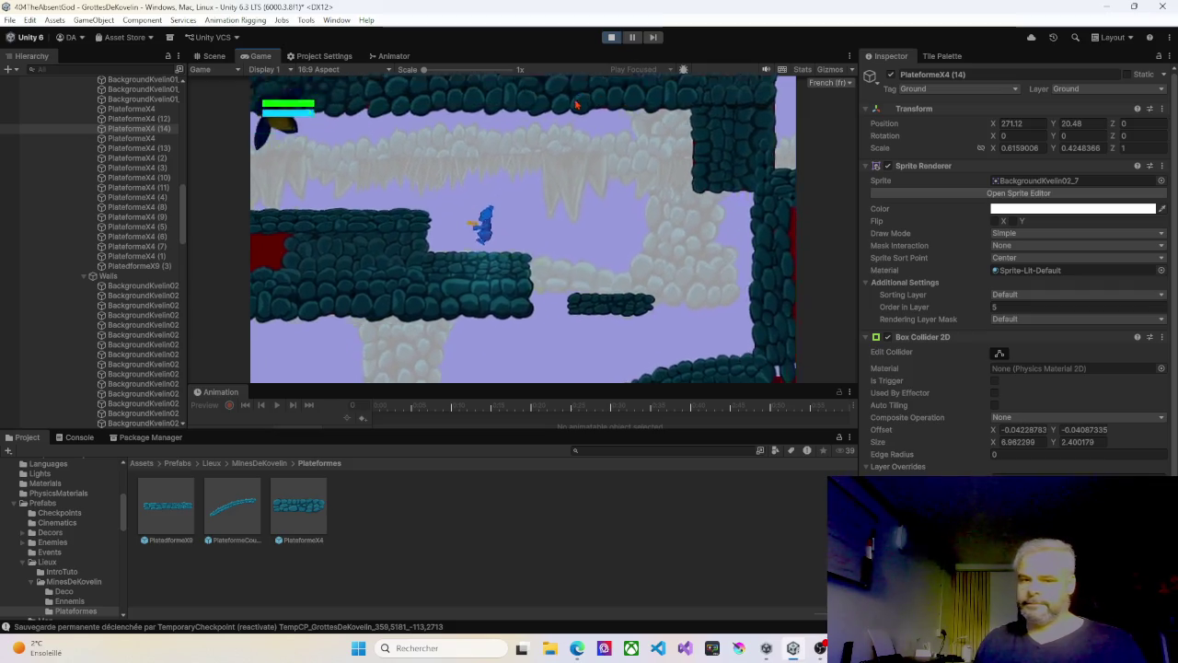
{"action": "key", "text": "Left"}
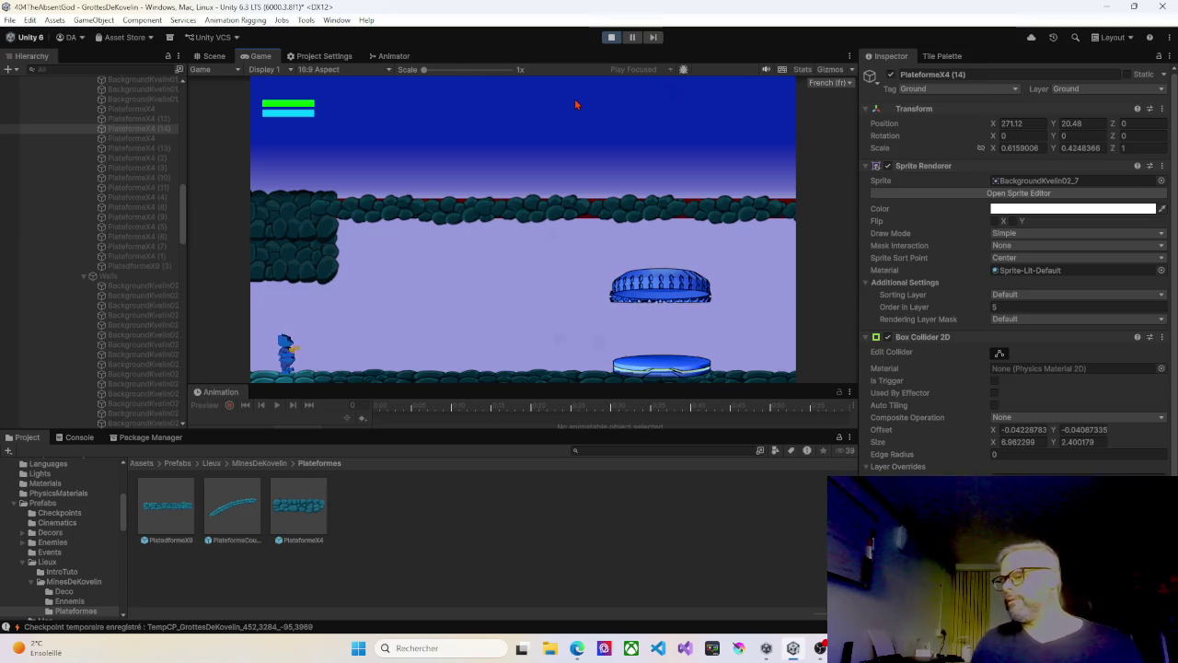
Step: Run the character right across the blue save platform to a checkpoint and jump up the platforms
{"action": "key", "text": "Right"}
{"action": "key", "text": "Right"}
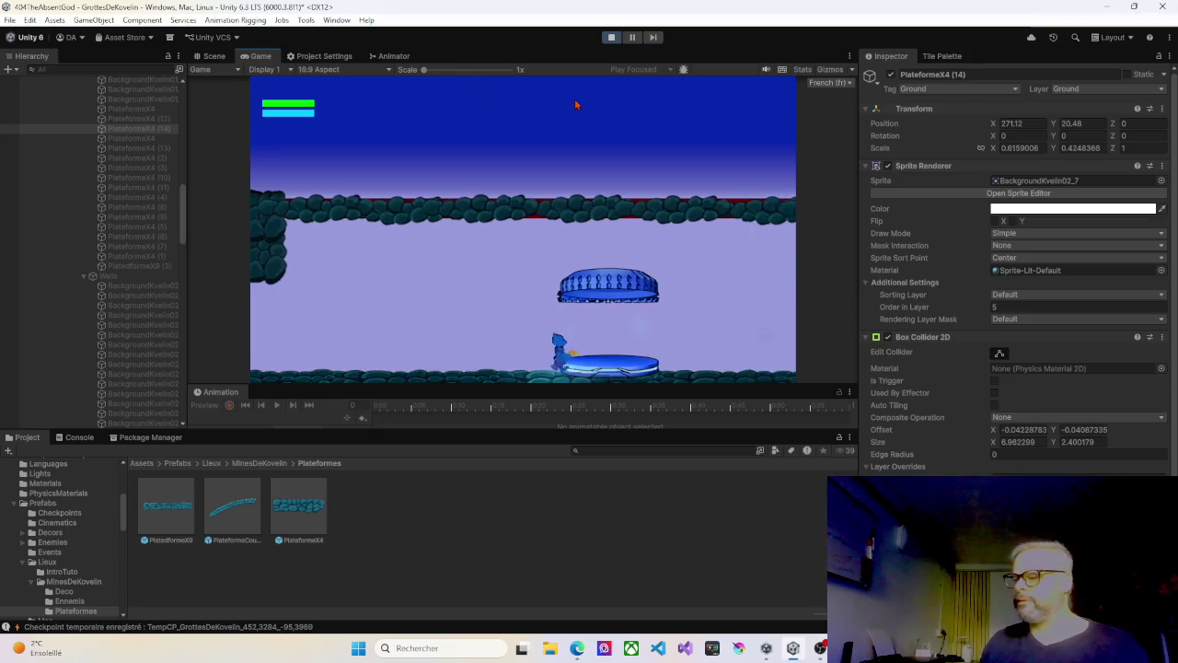
{"action": "key", "text": "Right"}
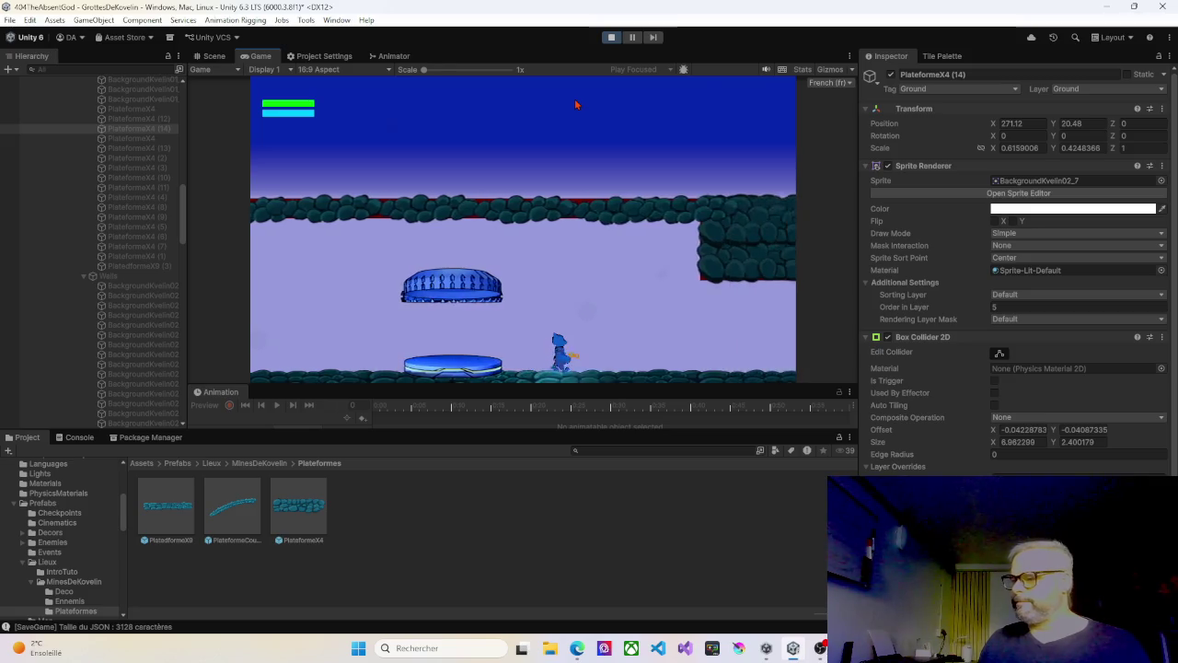
{"action": "key", "text": "Right"}
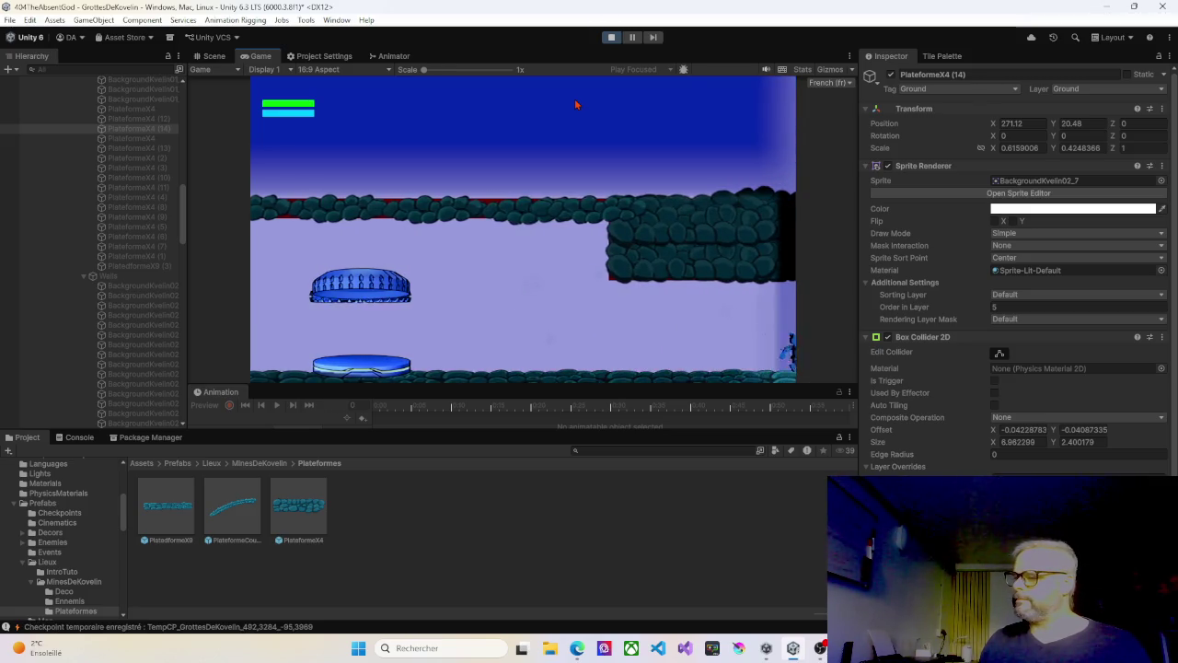
{"action": "key", "text": "Right"}
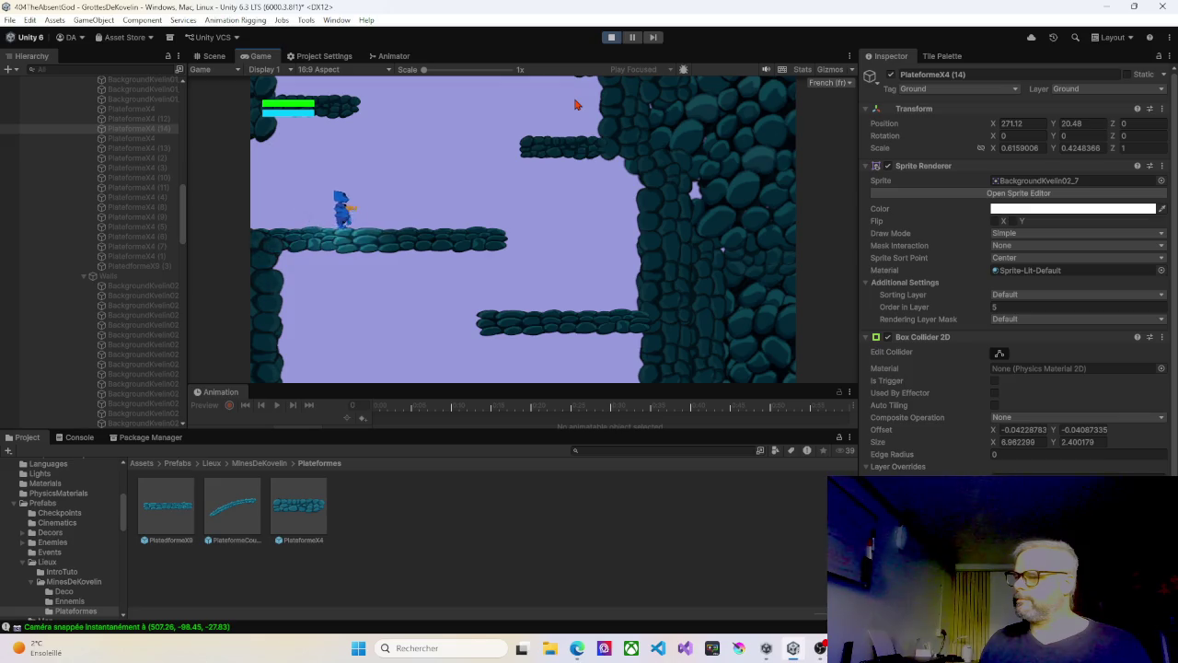
{"action": "key", "text": "space"}
{"action": "key", "text": "space"}
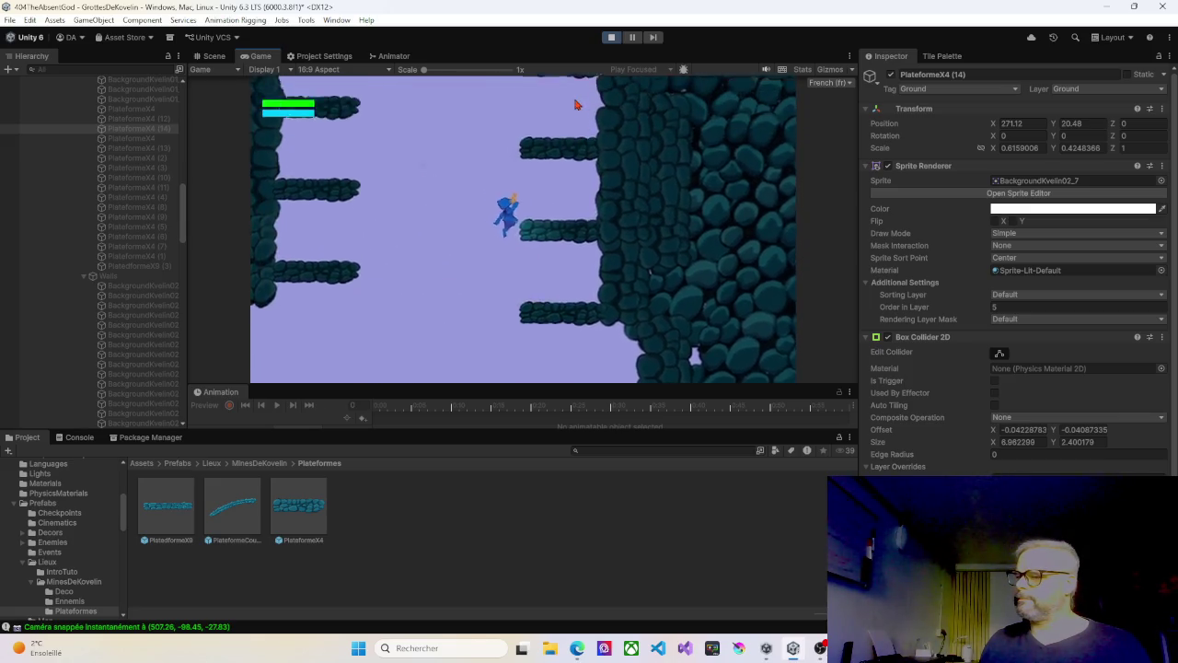
{"action": "key", "text": "space"}
Step: Climb the cave ledges, saving a checkpoint, up to the upper platform beside the elevator
{"action": "key", "text": "Right"}
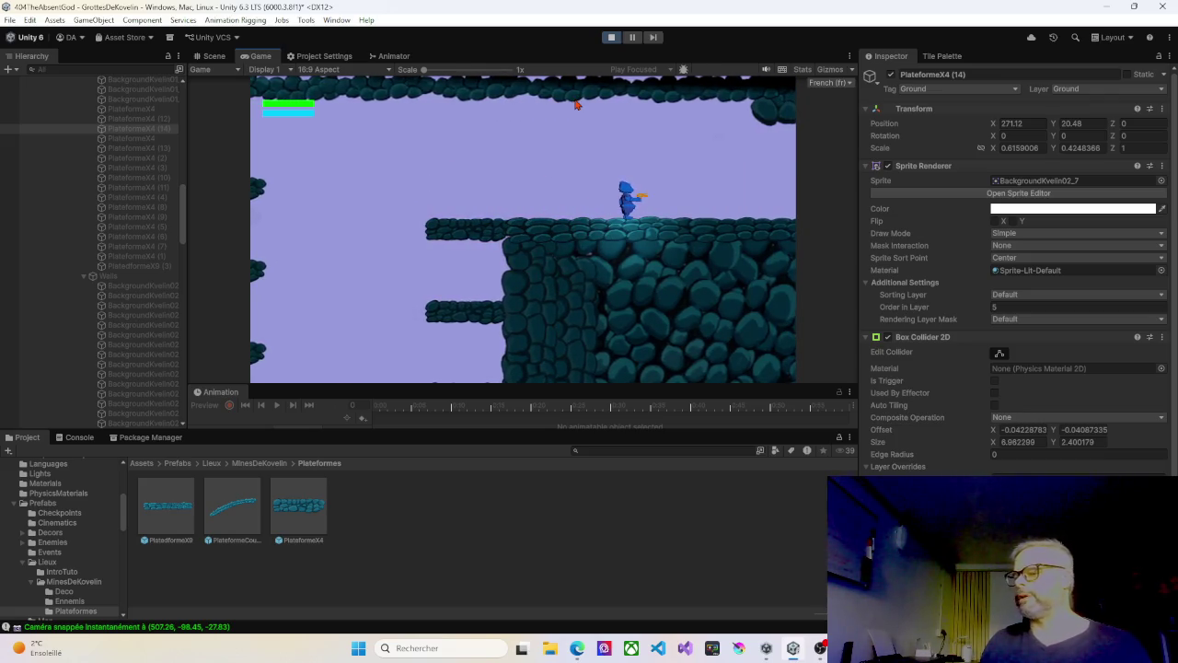
{"action": "key", "text": "Right"}
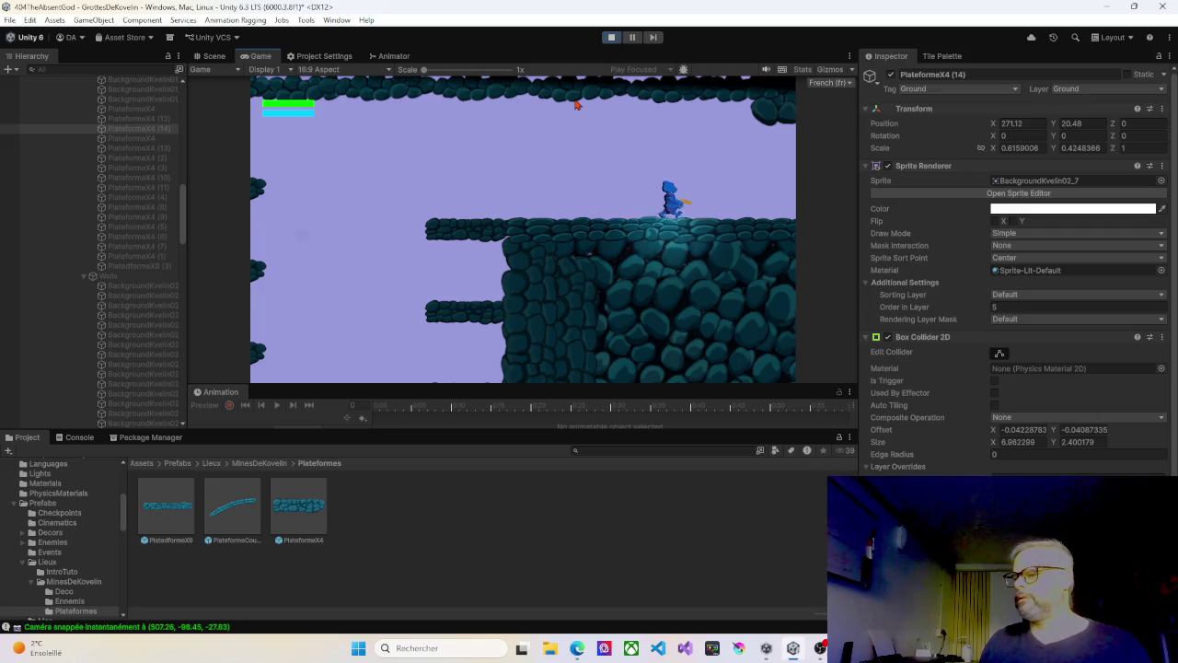
{"action": "key", "text": "Left"}
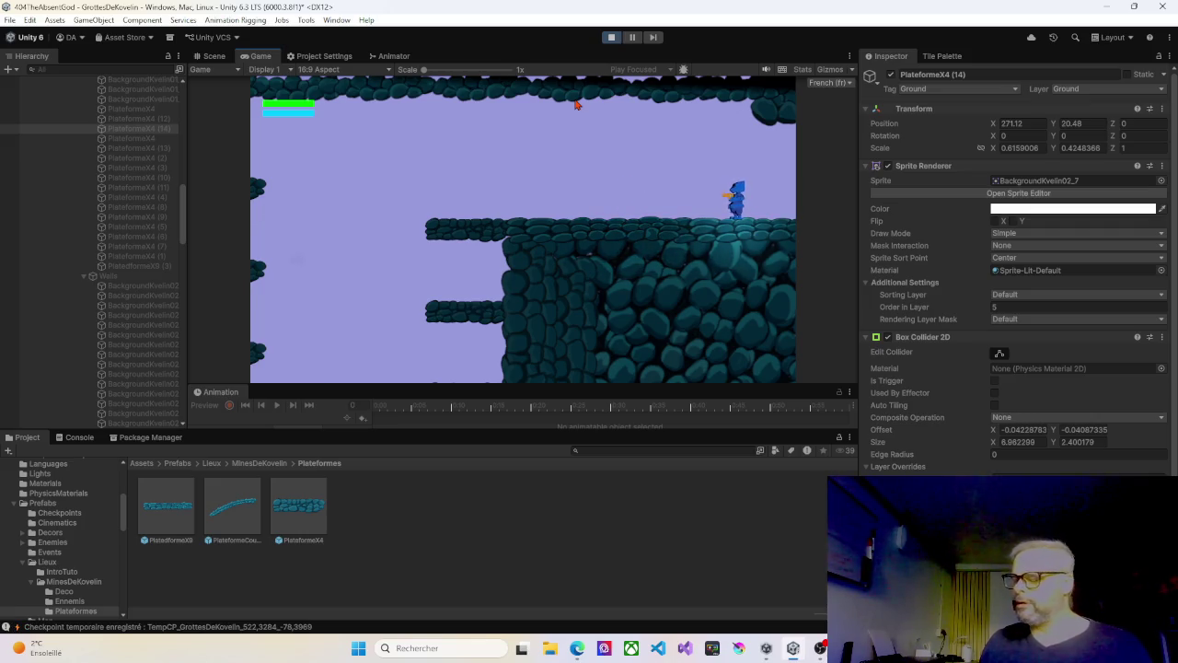
{"action": "key", "text": "Left"}
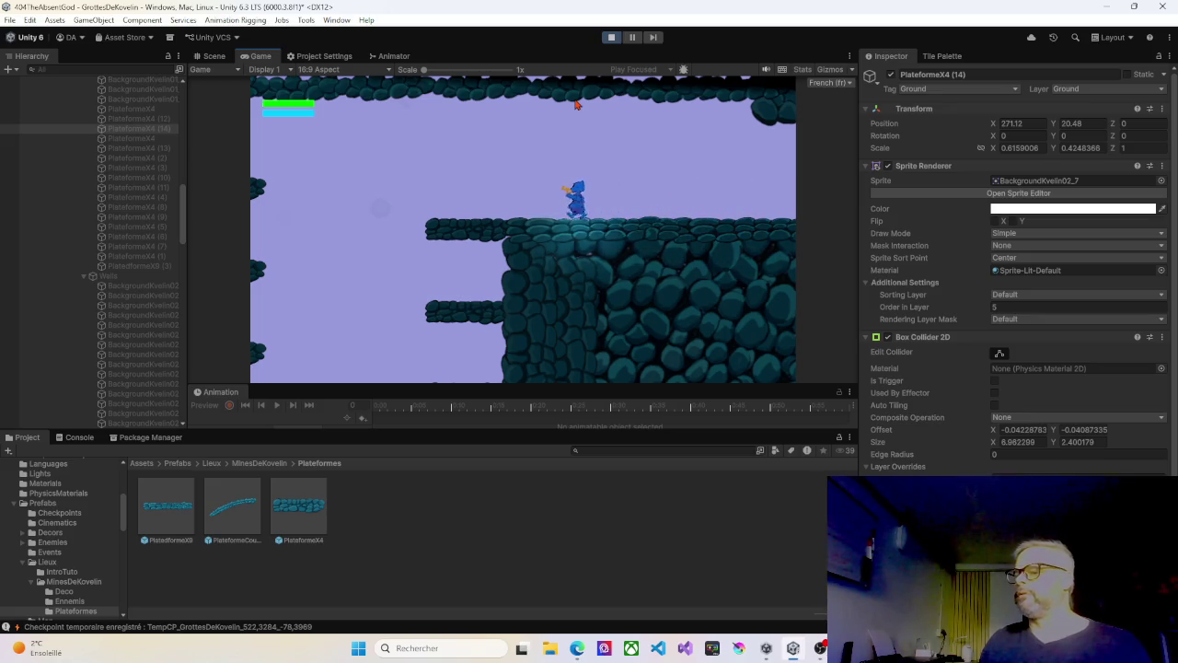
{"action": "key", "text": "Right"}
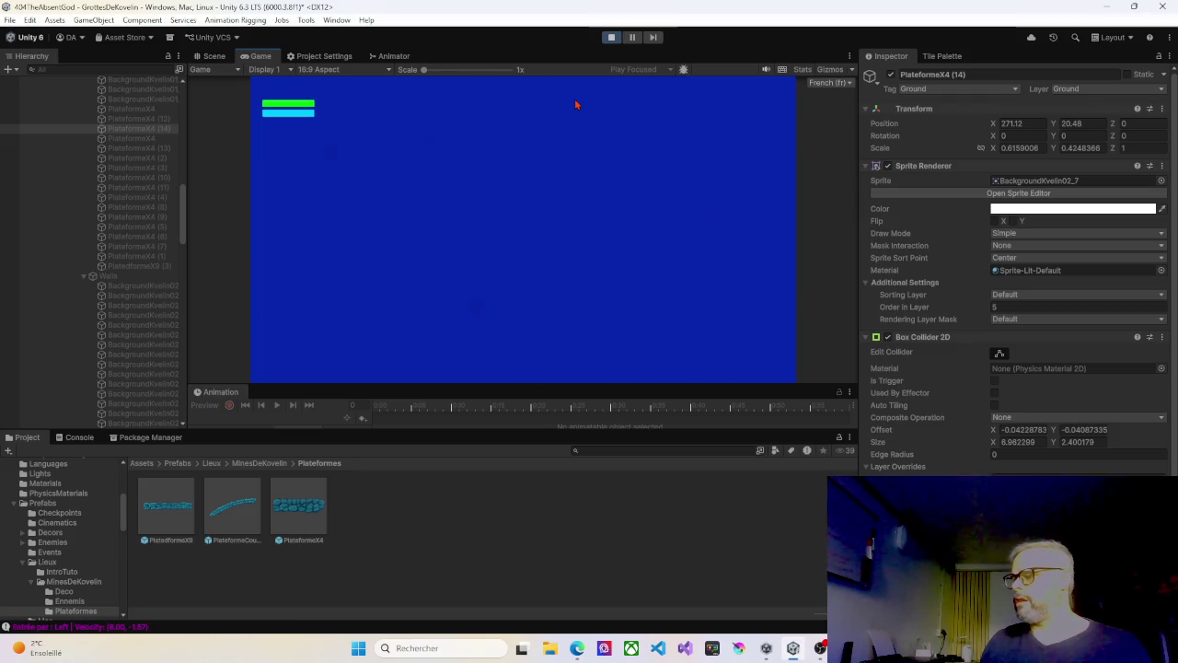
{"action": "key", "text": "Right"}
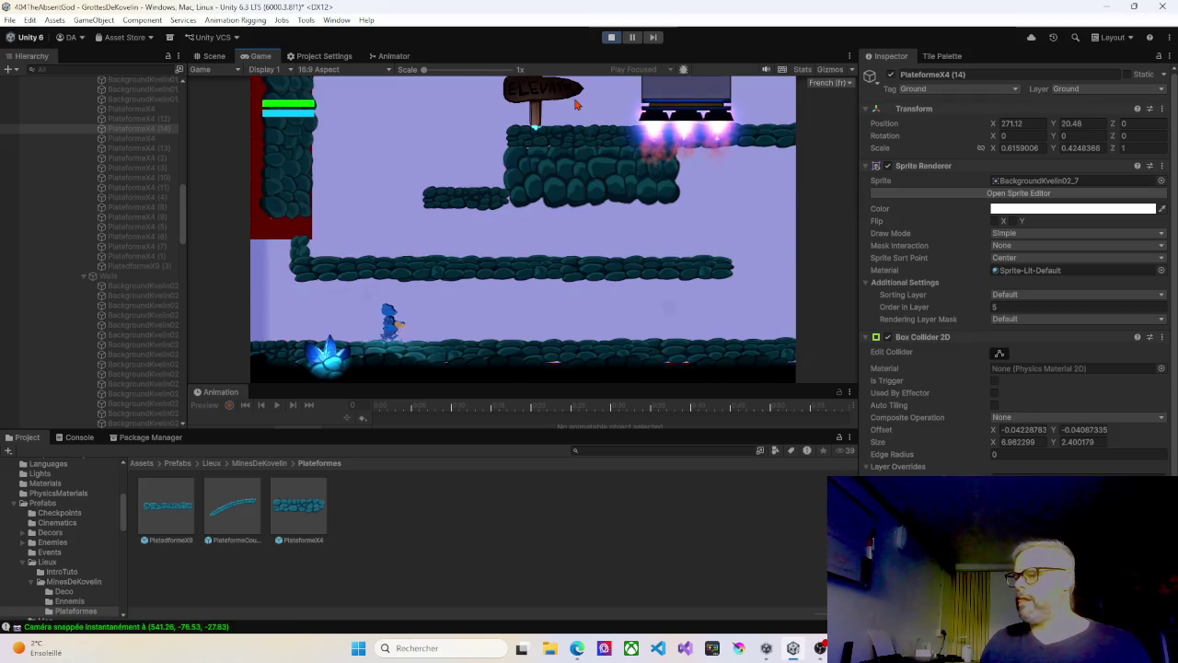
{"action": "key", "text": "space"}
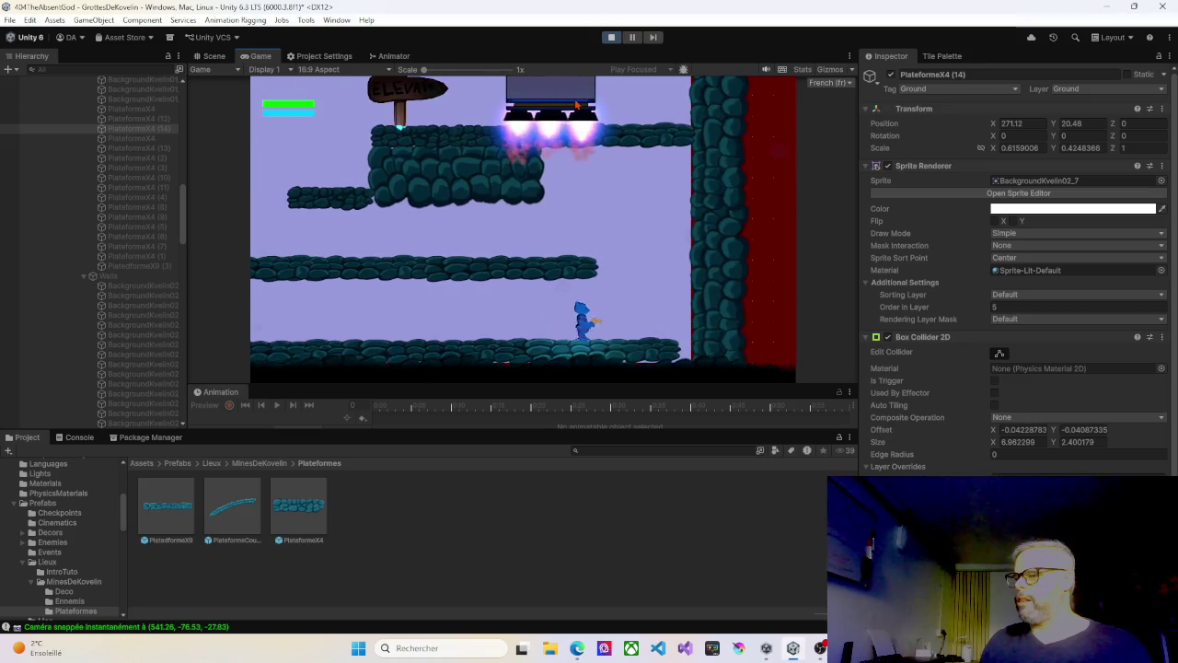
{"action": "key", "text": "Left"}
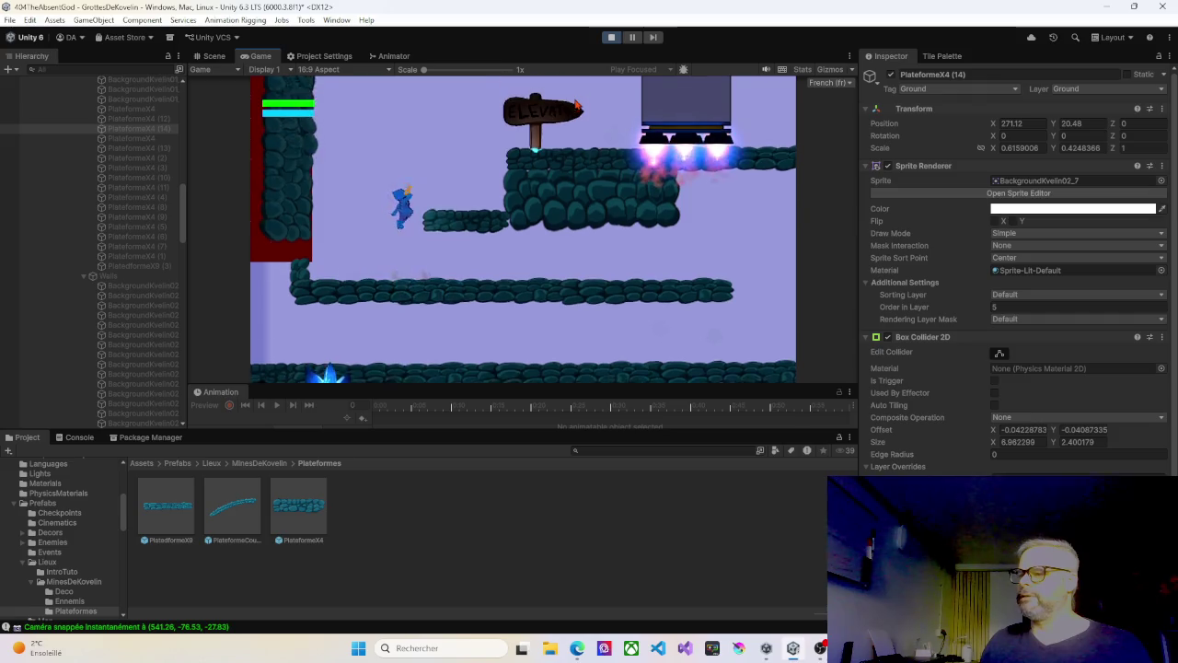
{"action": "key", "text": "Right"}
{"action": "key", "text": "space"}
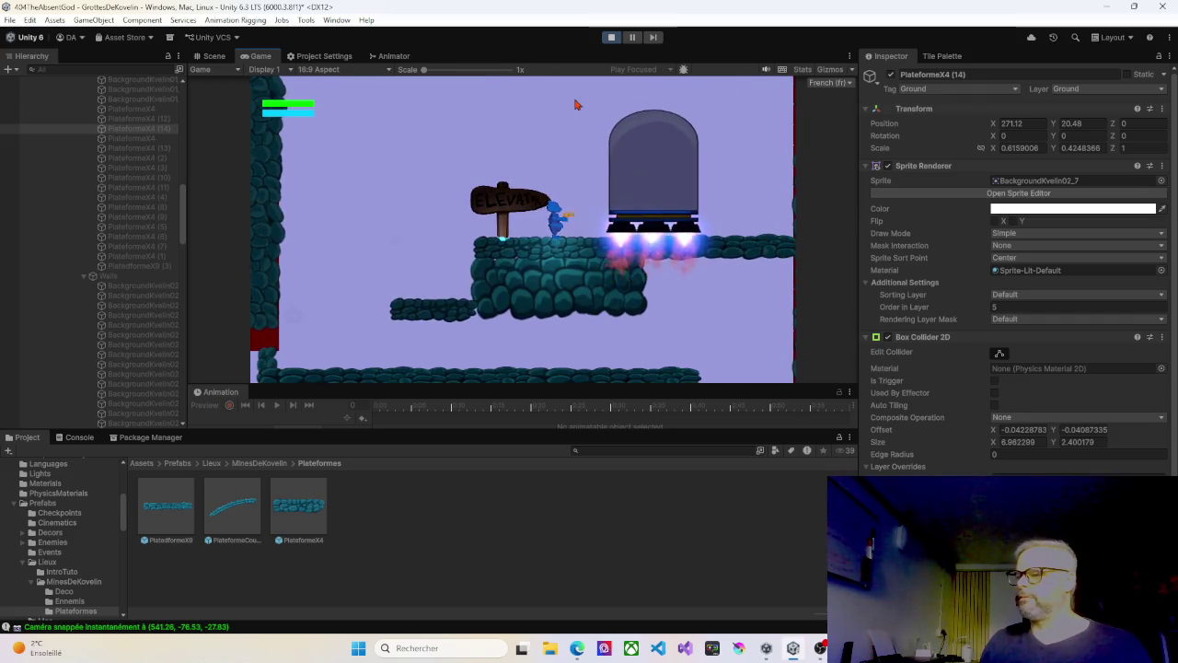
{"action": "key", "text": "Left"}
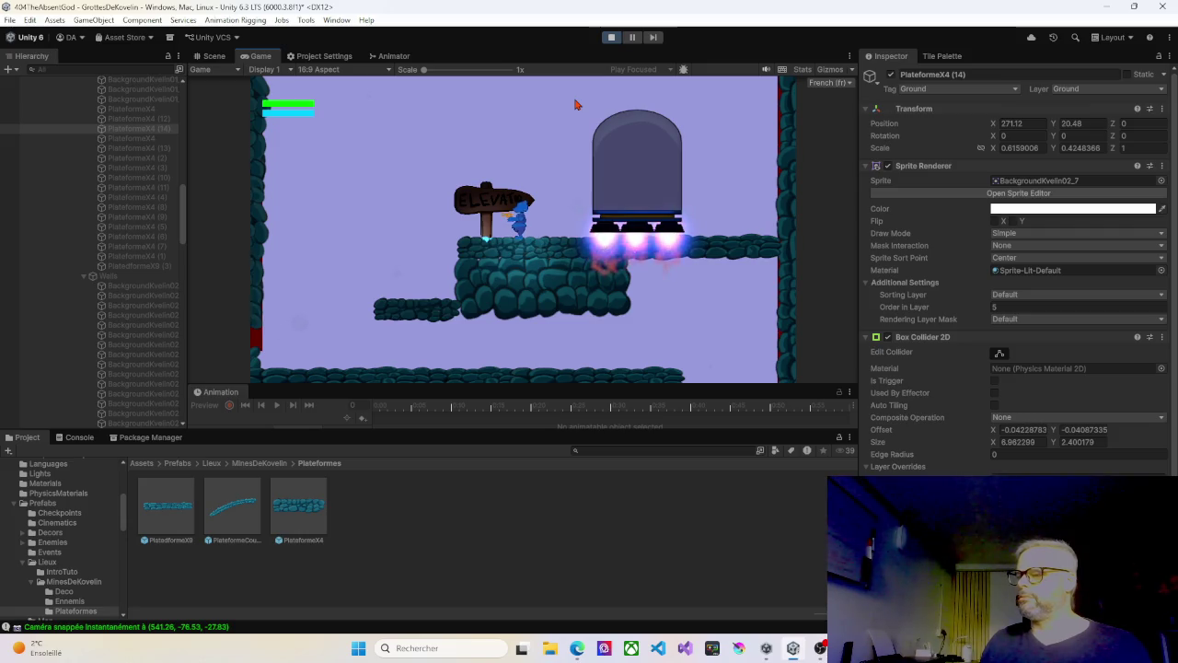
Step: Ride the elevator, walk on past it to another checkpoint, then stop the playtest
{"action": "key", "text": "Right"}
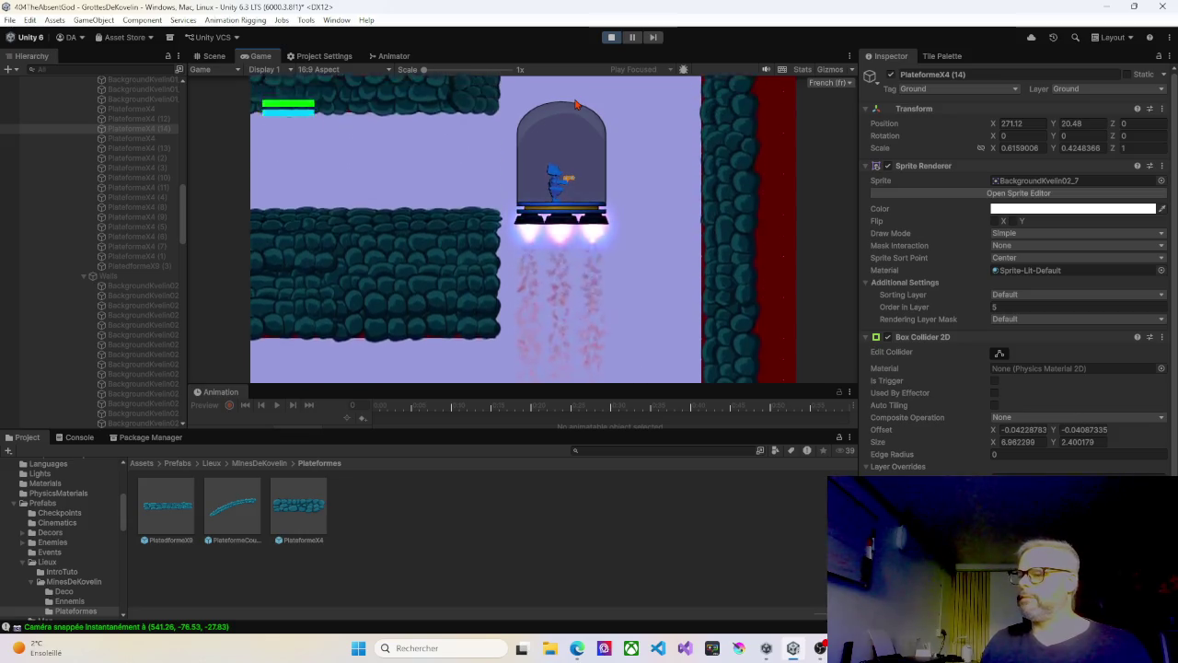
{"action": "key", "text": "Left"}
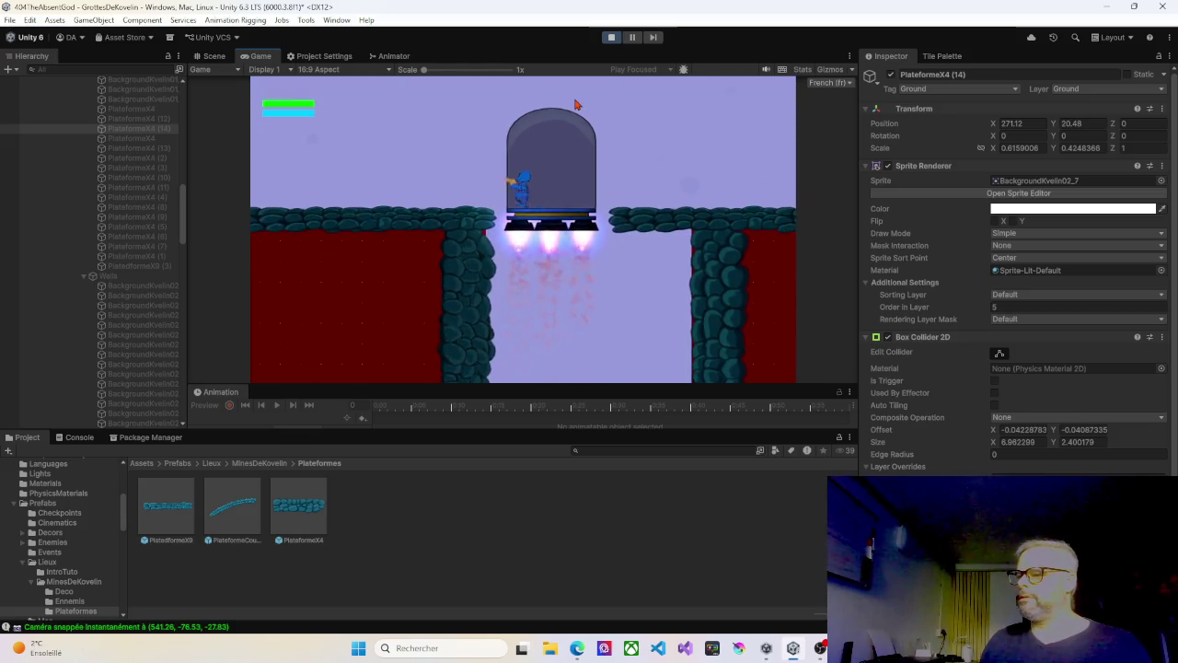
{"action": "key", "text": "Left"}
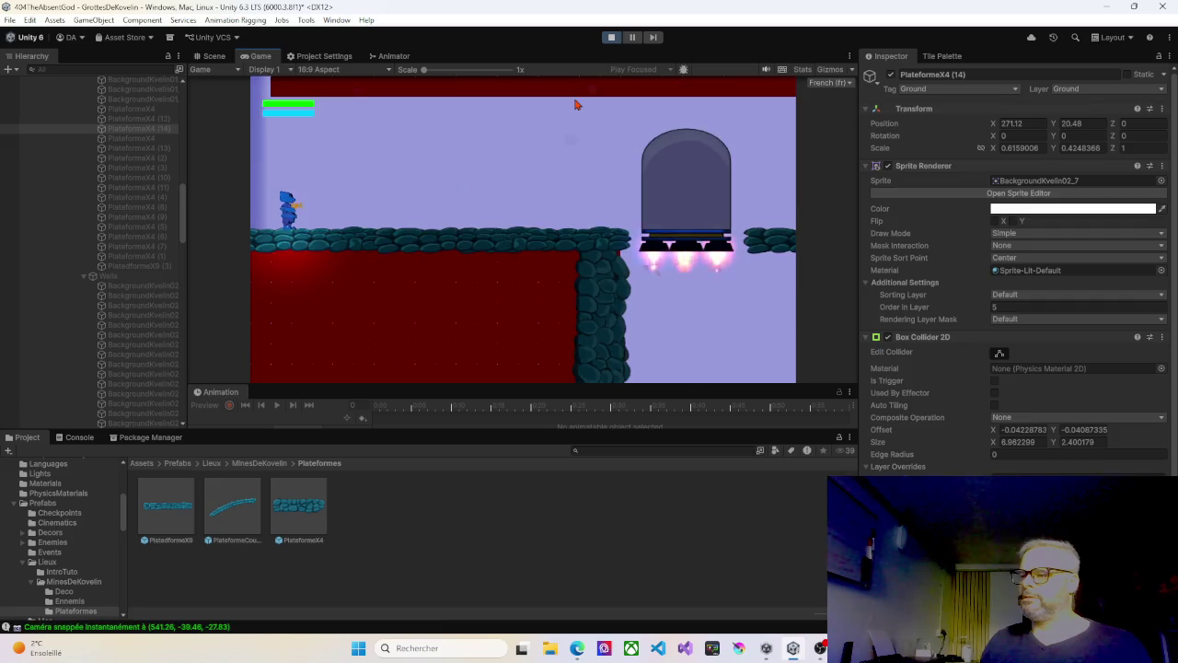
{"action": "key", "text": "Right"}
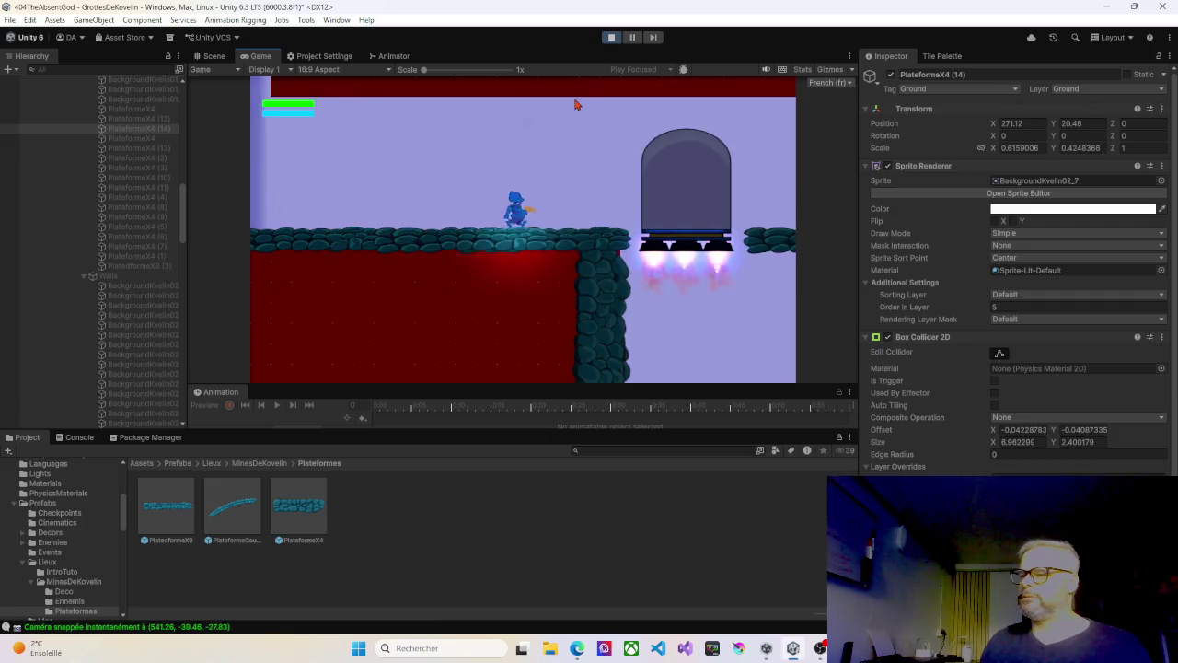
{"action": "key", "text": "Right"}
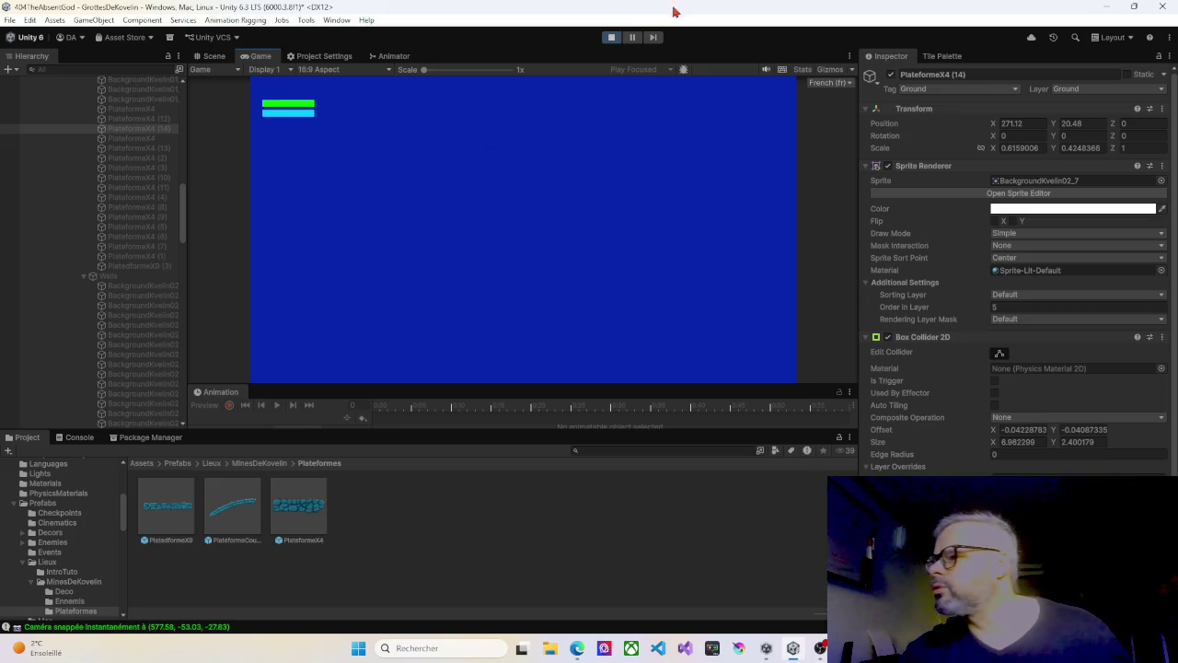
{"action": "left_click", "coordinate": [612, 37]}
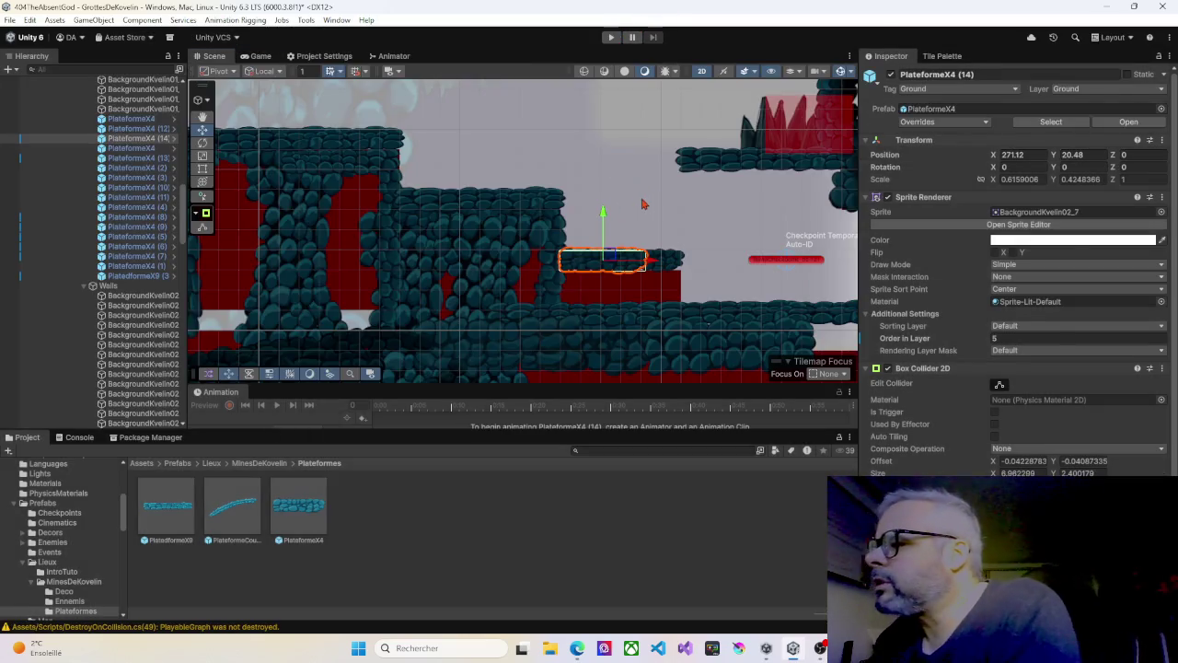
Step: Look around the level and select the Map404_0 background map
{"action": "scroll", "coordinate": [377, 270], "scroll_direction": "down", "scroll_amount": 5}
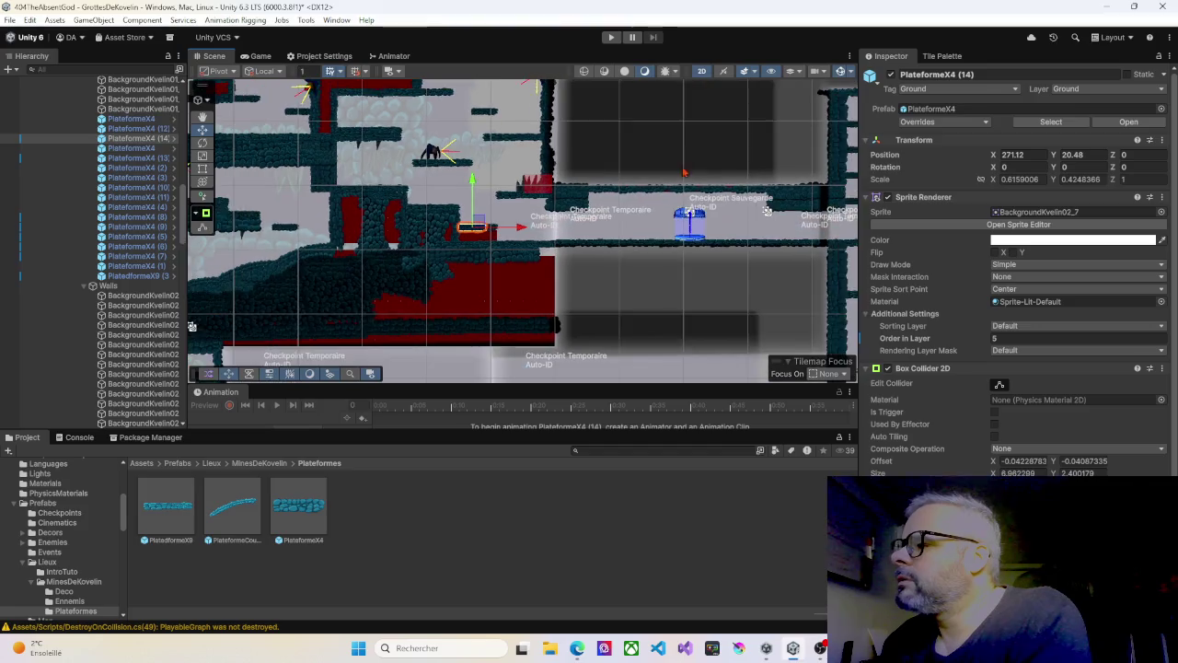
{"action": "scroll", "coordinate": [493, 203], "scroll_direction": "up", "scroll_amount": 5}
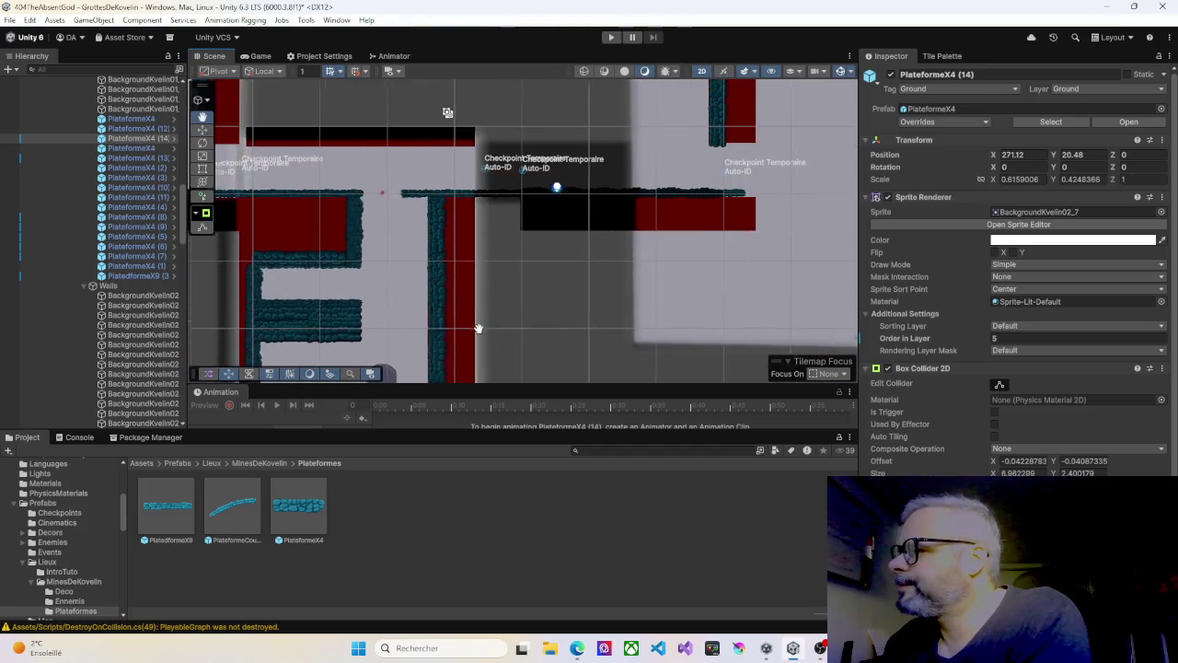
{"action": "mouse_move", "coordinate": [469, 238]}
{"action": "left_mouse_down"}
{"action": "mouse_move", "coordinate": [341, 226]}
{"action": "mouse_move", "coordinate": [328, 258]}
{"action": "left_mouse_up"}
{"action": "scroll", "coordinate": [323, 221], "scroll_direction": "down", "scroll_amount": 3}
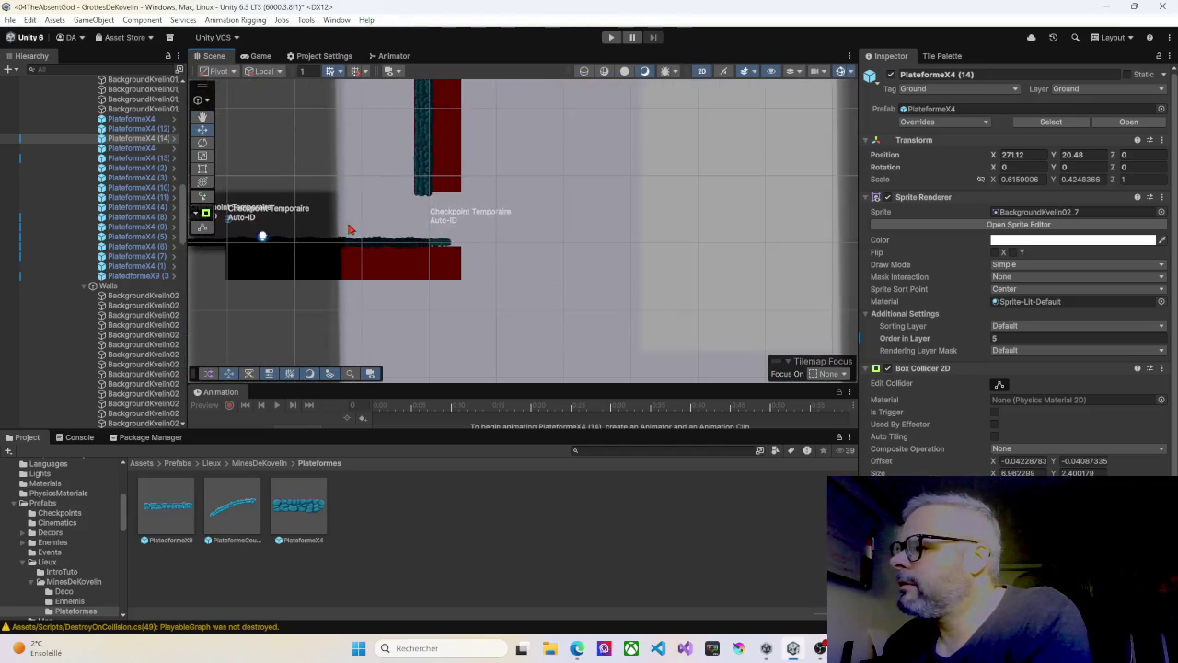
{"action": "scroll", "coordinate": [391, 219], "scroll_direction": "down", "scroll_amount": 5}
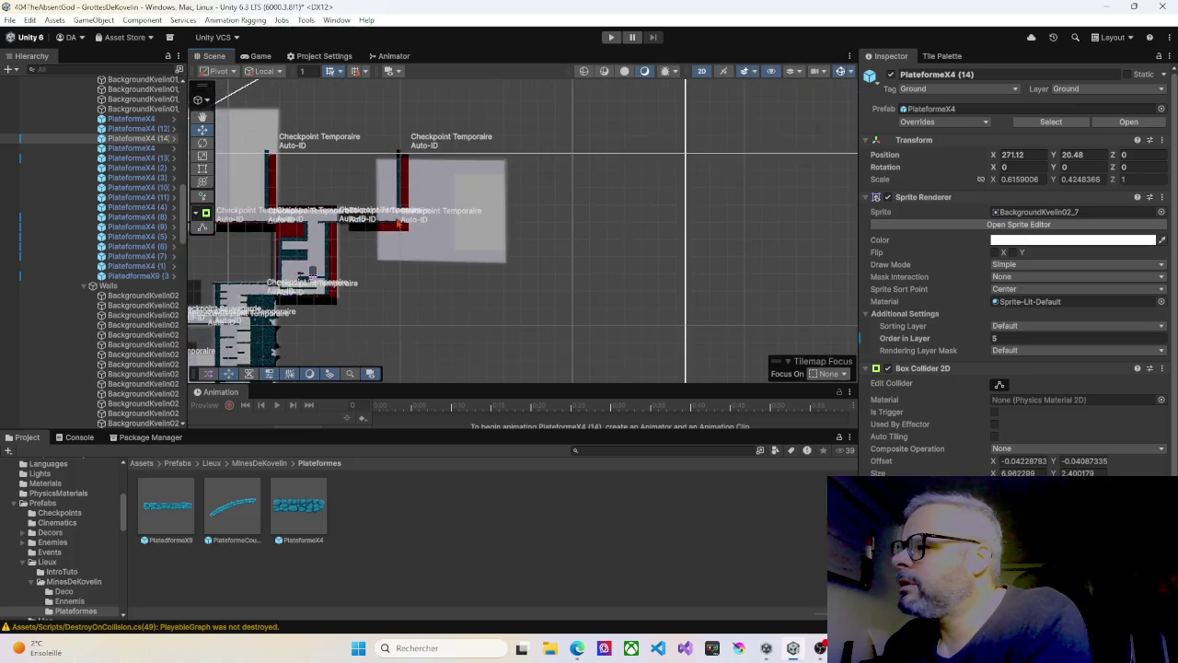
{"action": "scroll", "coordinate": [403, 224], "scroll_direction": "up", "scroll_amount": 5}
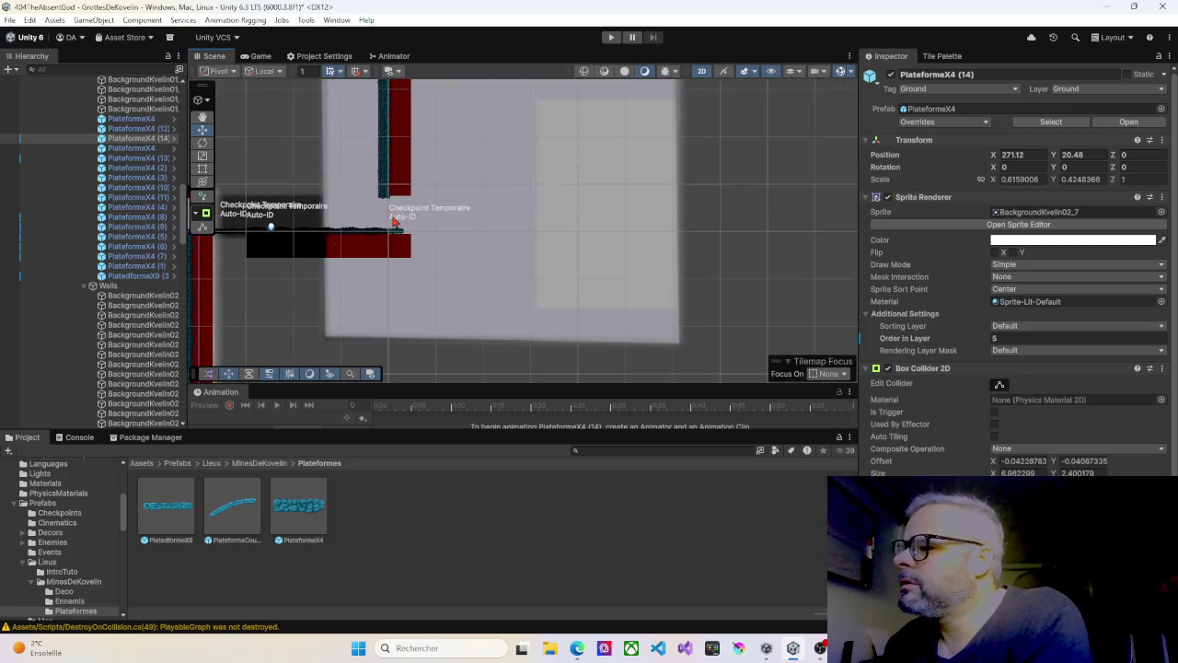
{"action": "mouse_move", "coordinate": [444, 211]}
{"action": "left_mouse_down"}
{"action": "mouse_move", "coordinate": [465, 208]}
{"action": "mouse_move", "coordinate": [440, 197]}
{"action": "mouse_move", "coordinate": [456, 186]}
{"action": "left_mouse_up"}
{"action": "left_click", "coordinate": [566, 181]}
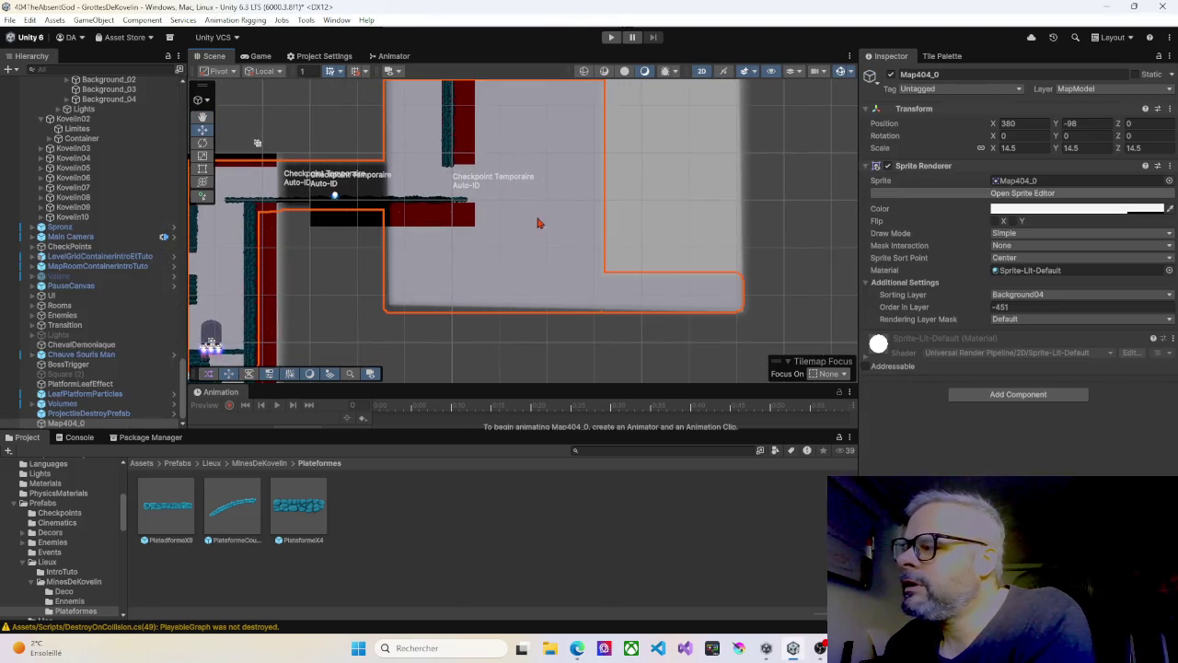
{"action": "scroll", "coordinate": [540, 223], "scroll_direction": "down", "scroll_amount": 2}
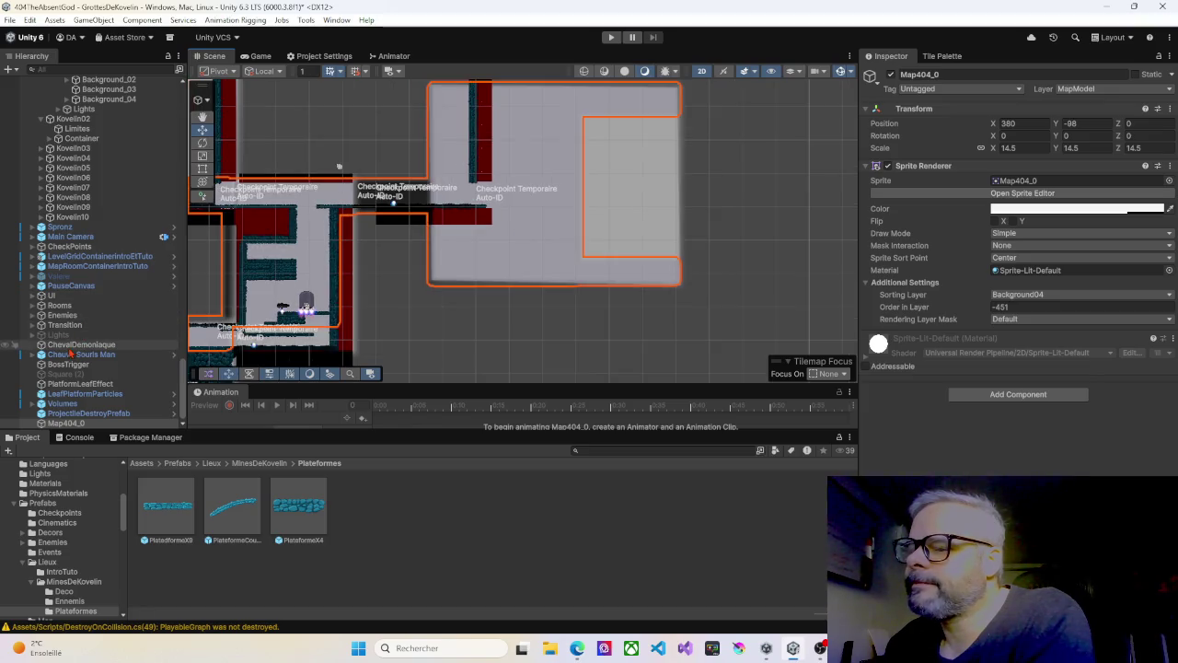
{"action": "scroll", "coordinate": [69, 350], "scroll_direction": "up", "scroll_amount": 15}
{"action": "scroll", "coordinate": [69, 339], "scroll_direction": "down", "scroll_amount": 8}
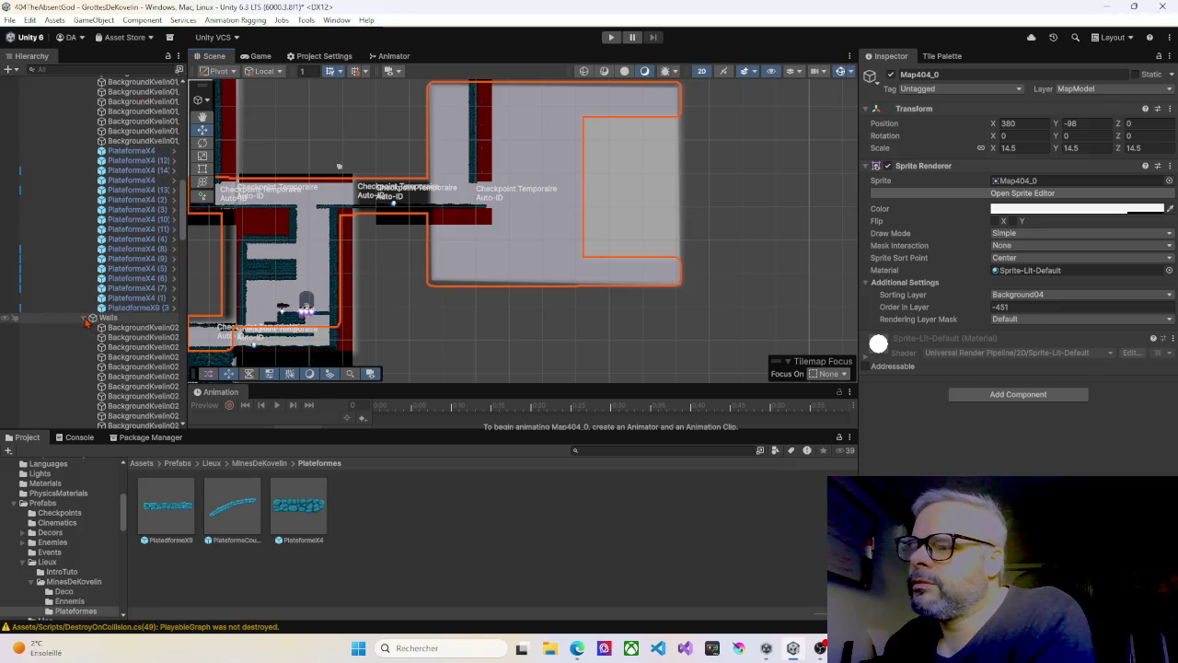
Step: Collapse the Walls, Layers, Container, EntreeDesGrottes and Kovelin02 groups in the Hierarchy
{"action": "left_click", "coordinate": [86, 318]}
{"action": "scroll", "coordinate": [92, 276], "scroll_direction": "up", "scroll_amount": 10}
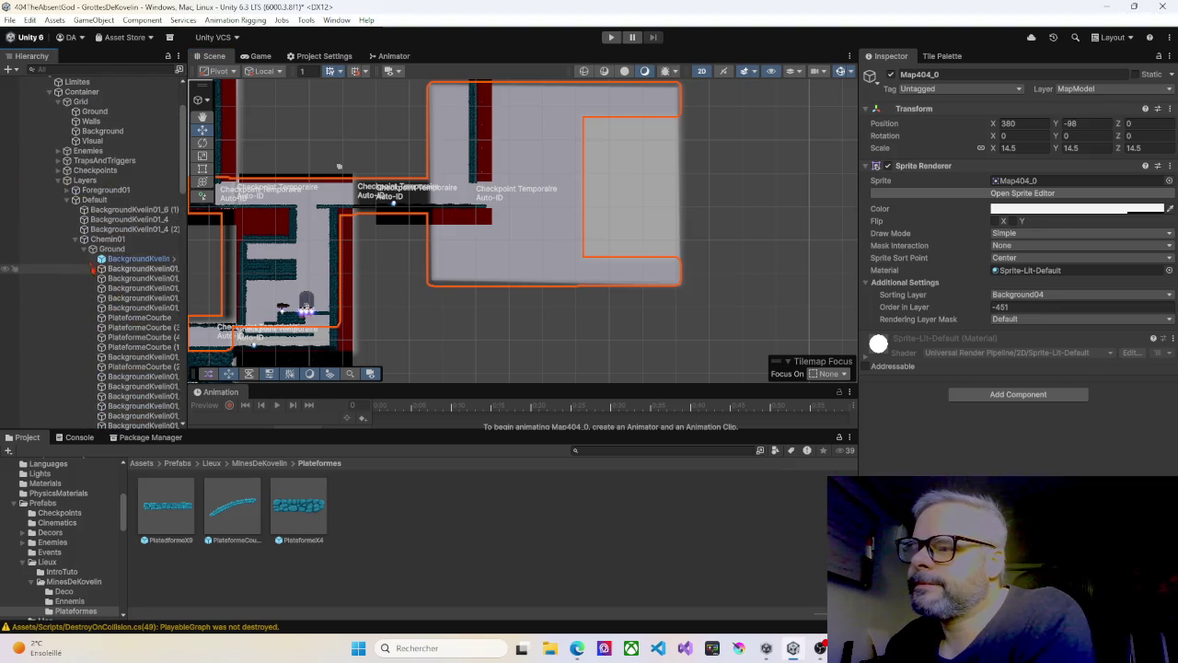
{"action": "left_click", "coordinate": [61, 181]}
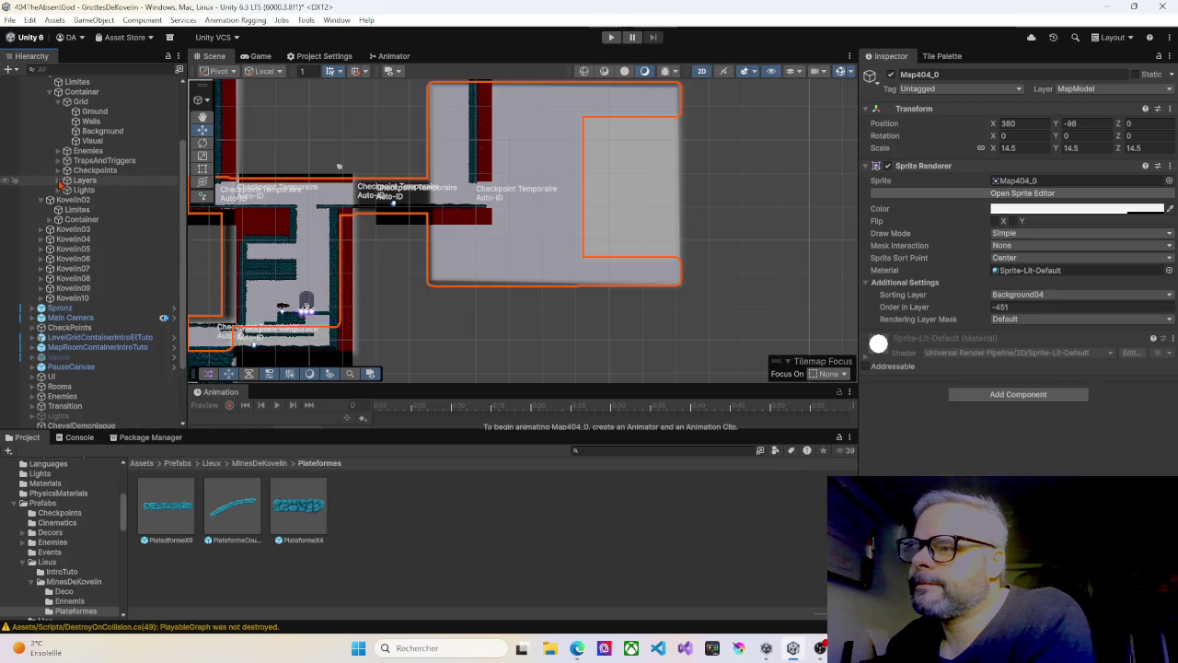
{"action": "left_click", "coordinate": [50, 92]}
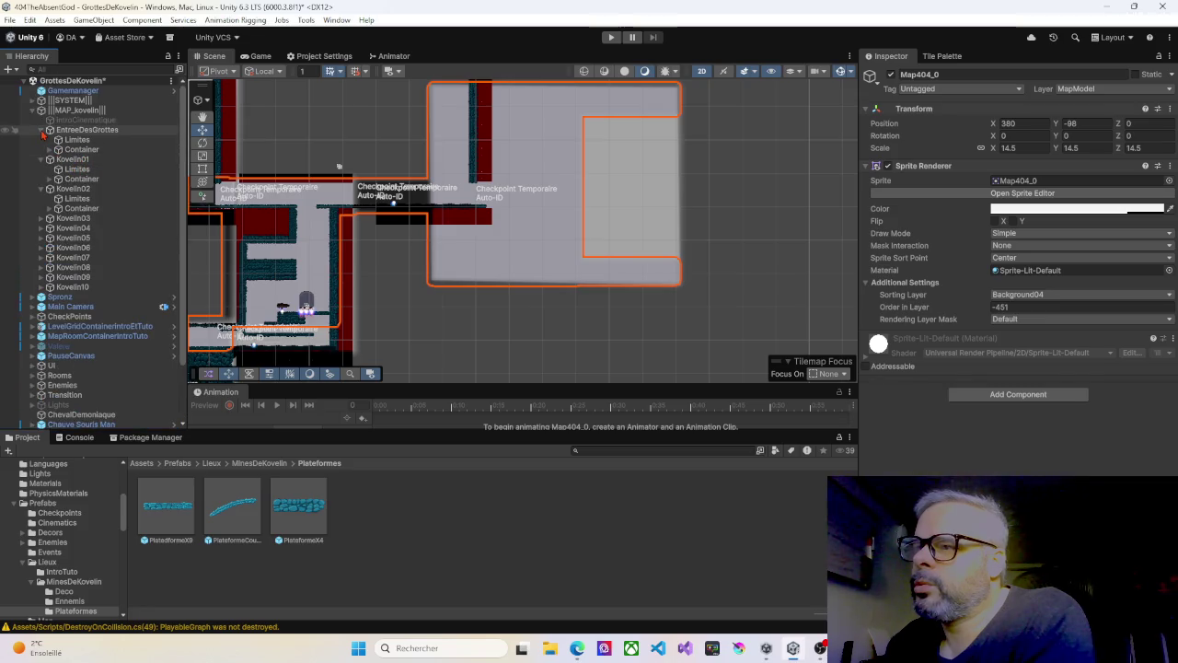
{"action": "left_click", "coordinate": [40, 129]}
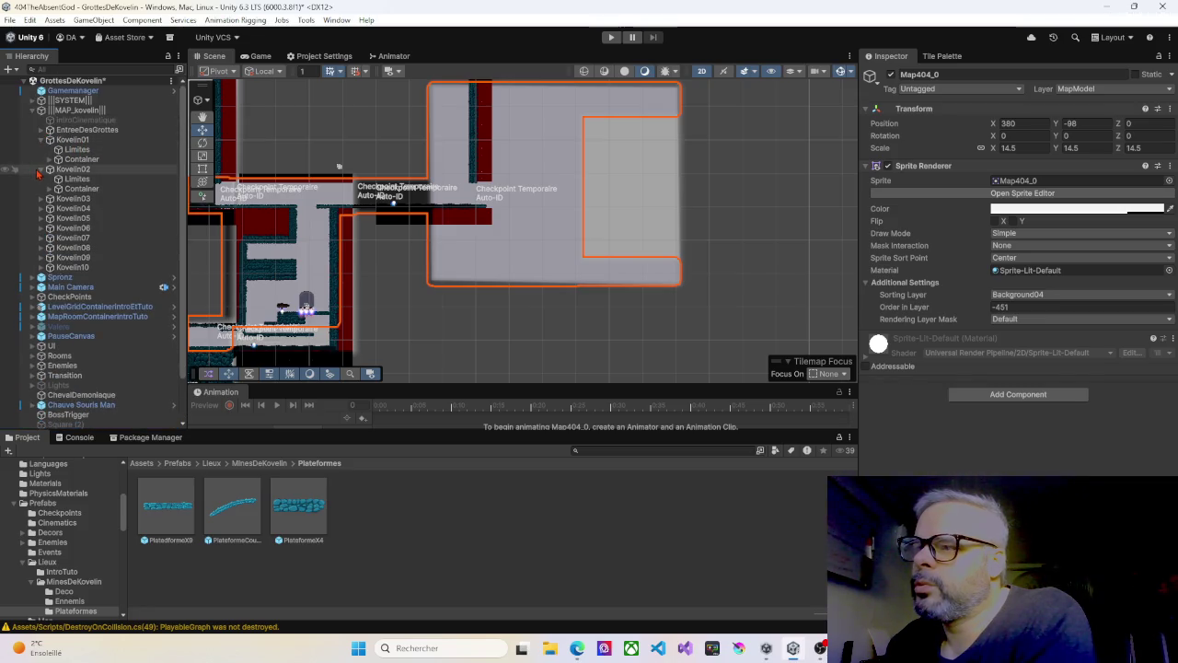
{"action": "left_click", "coordinate": [40, 169]}
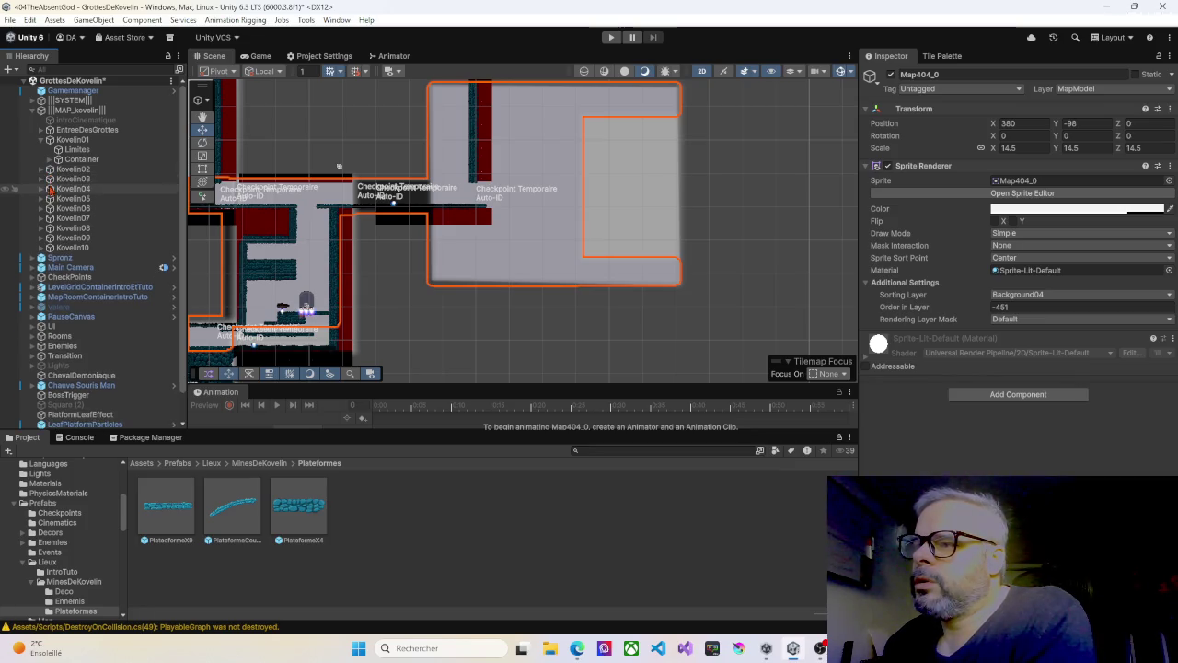
Step: Expand Kovelin07 and Kovelin06 and select each room's Limites camera bounds
{"action": "left_click", "coordinate": [71, 228]}
{"action": "left_click", "coordinate": [73, 218]}
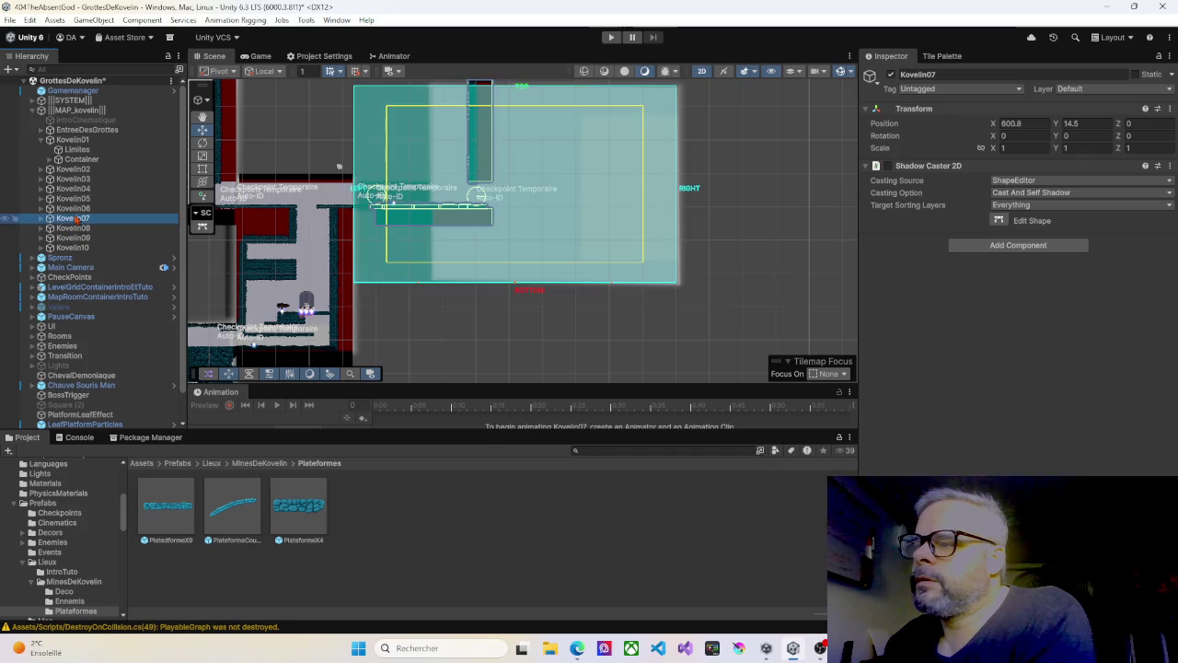
{"action": "left_click", "coordinate": [50, 218]}
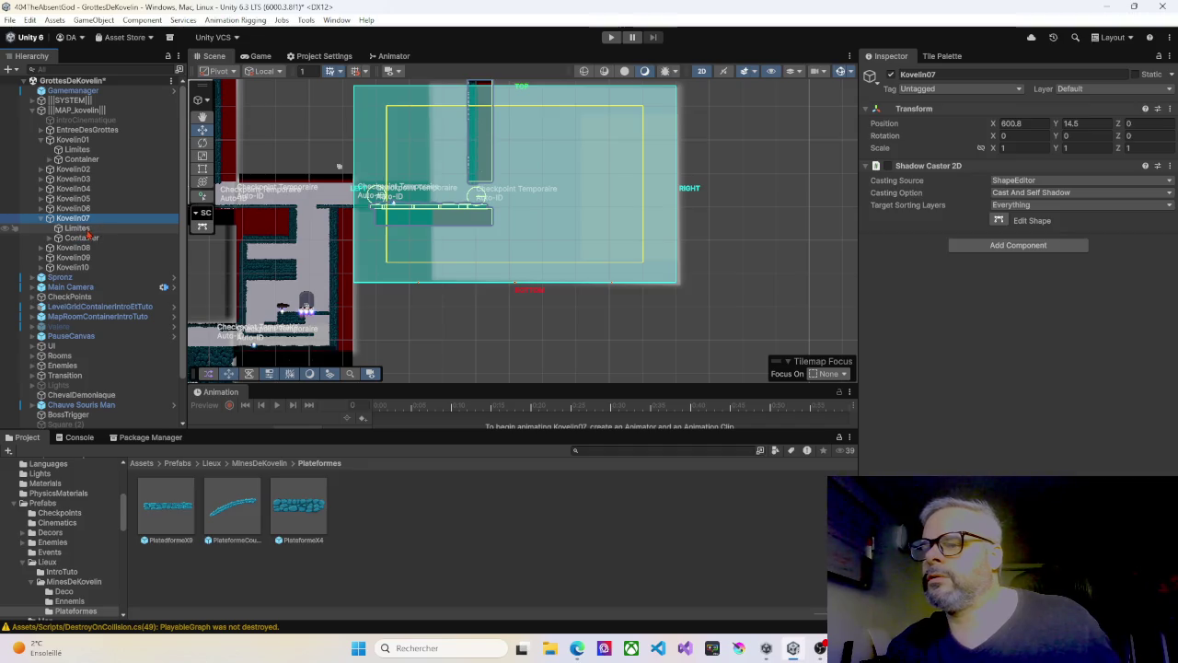
{"action": "left_click", "coordinate": [81, 229]}
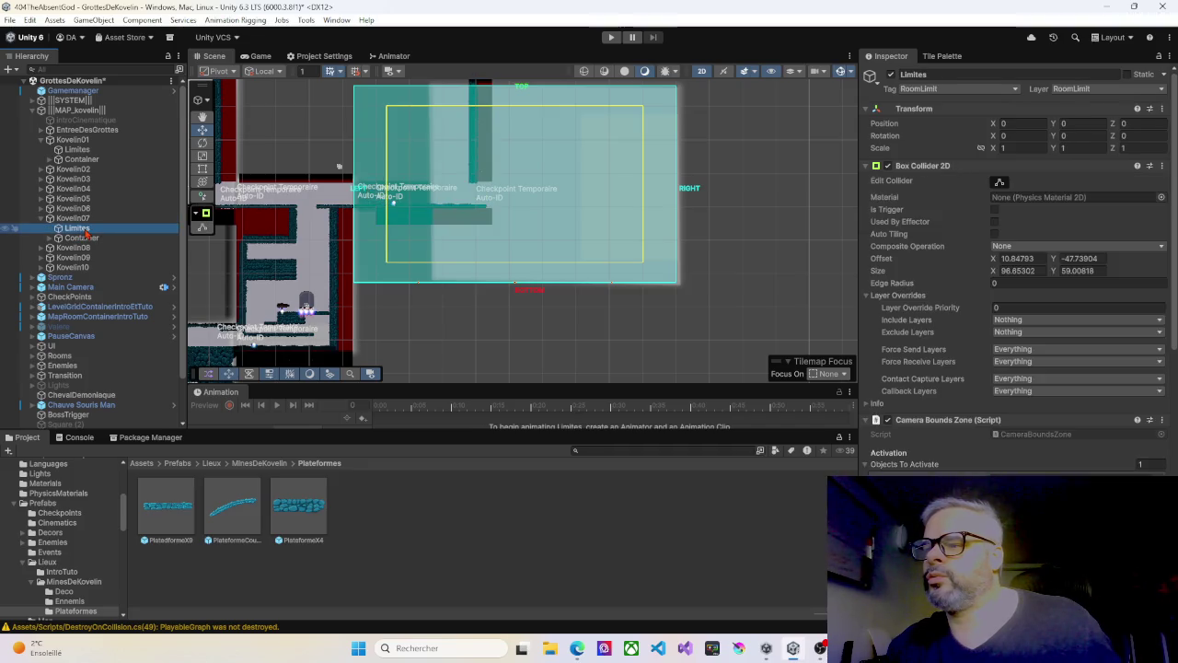
{"action": "left_click", "coordinate": [50, 209]}
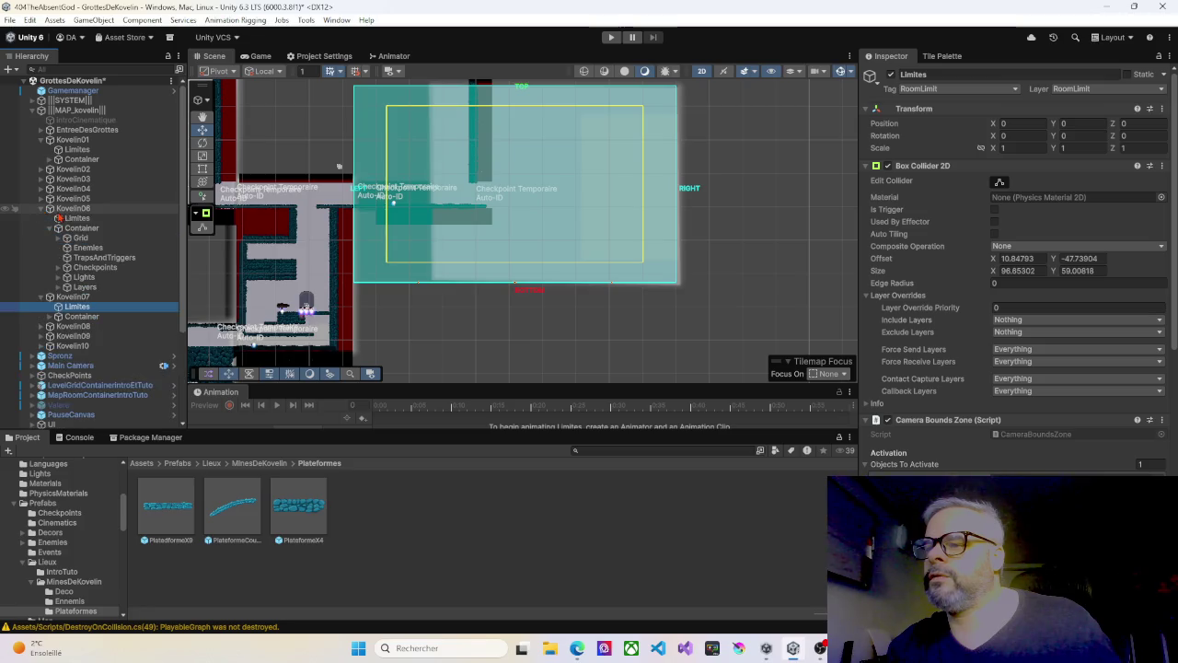
{"action": "left_click", "coordinate": [77, 219]}
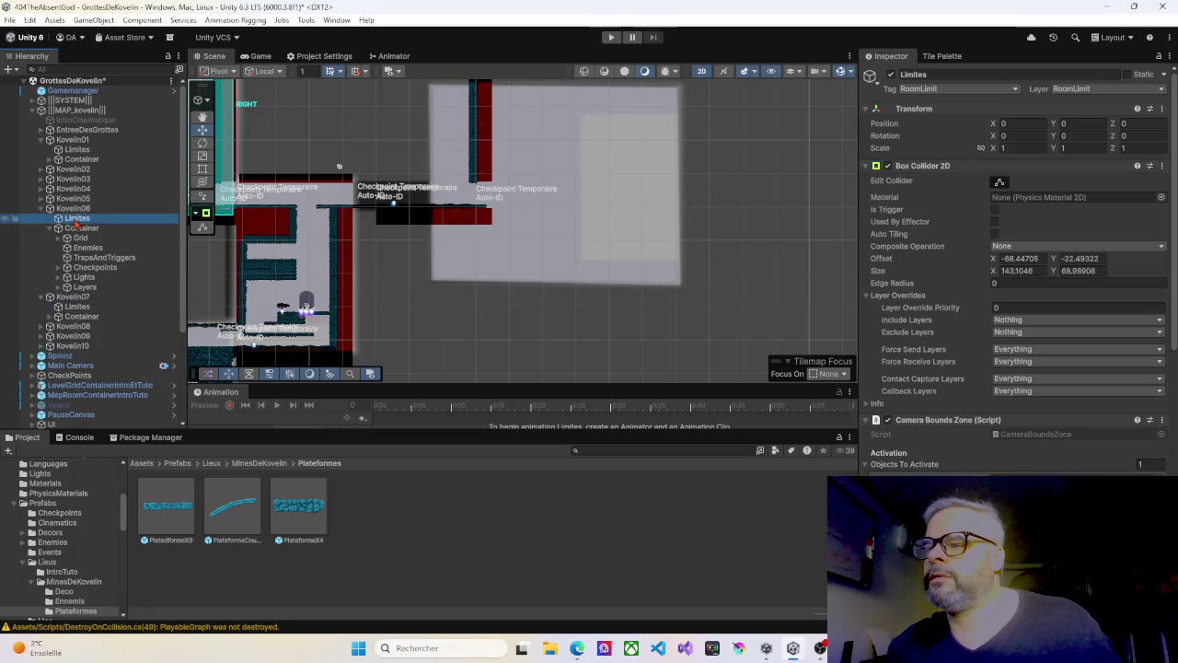
{"action": "left_click_drag", "start_coordinate": [257, 241], "coordinate": [325, 235]}
Step: Select Kovelin05's Limites (35.10455 × 53.98908), then add Kovelin07's Limites to the selection
{"action": "left_click", "coordinate": [78, 199]}
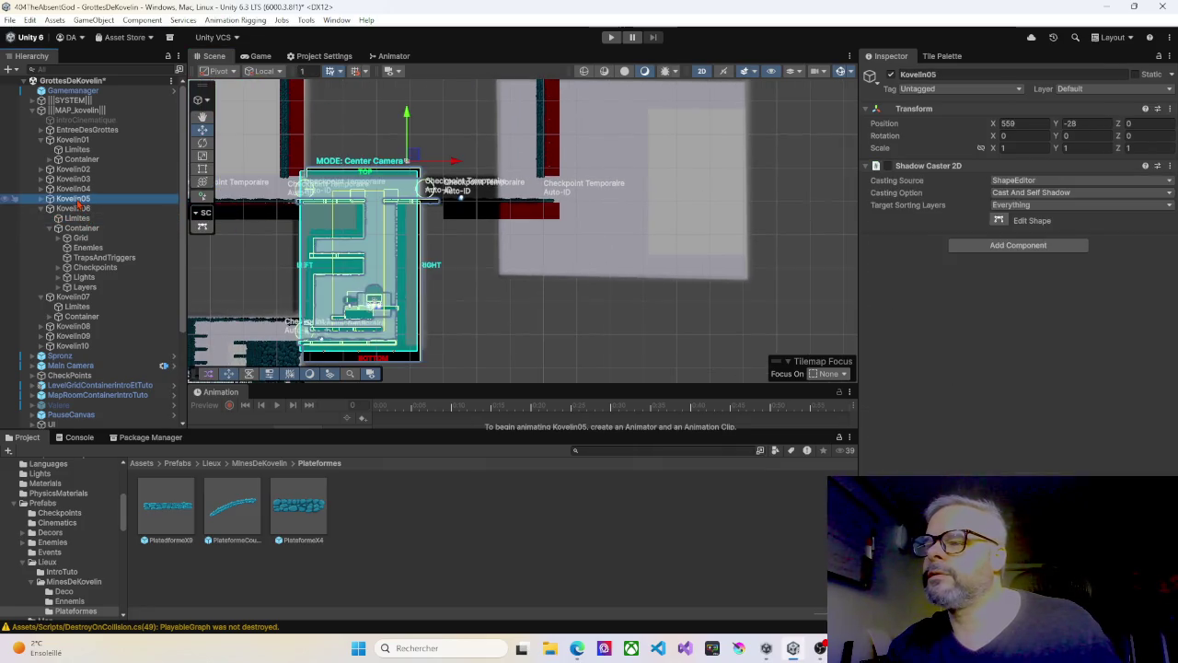
{"action": "left_click", "coordinate": [42, 209]}
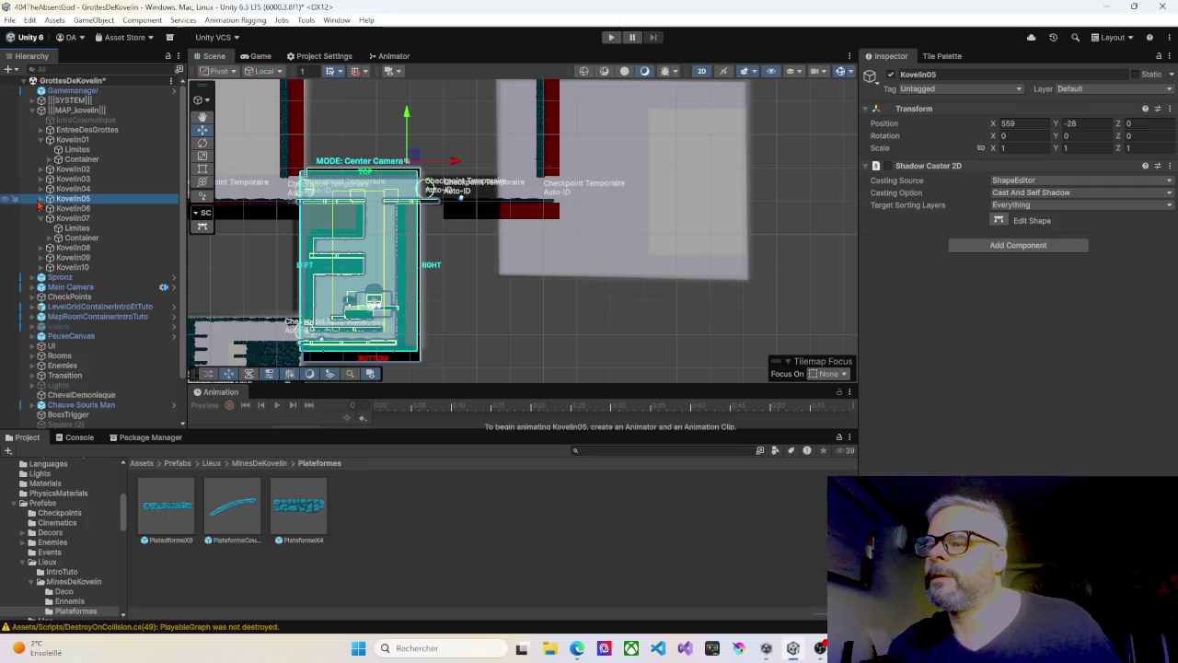
{"action": "left_click", "coordinate": [42, 199]}
{"action": "left_click", "coordinate": [76, 209]}
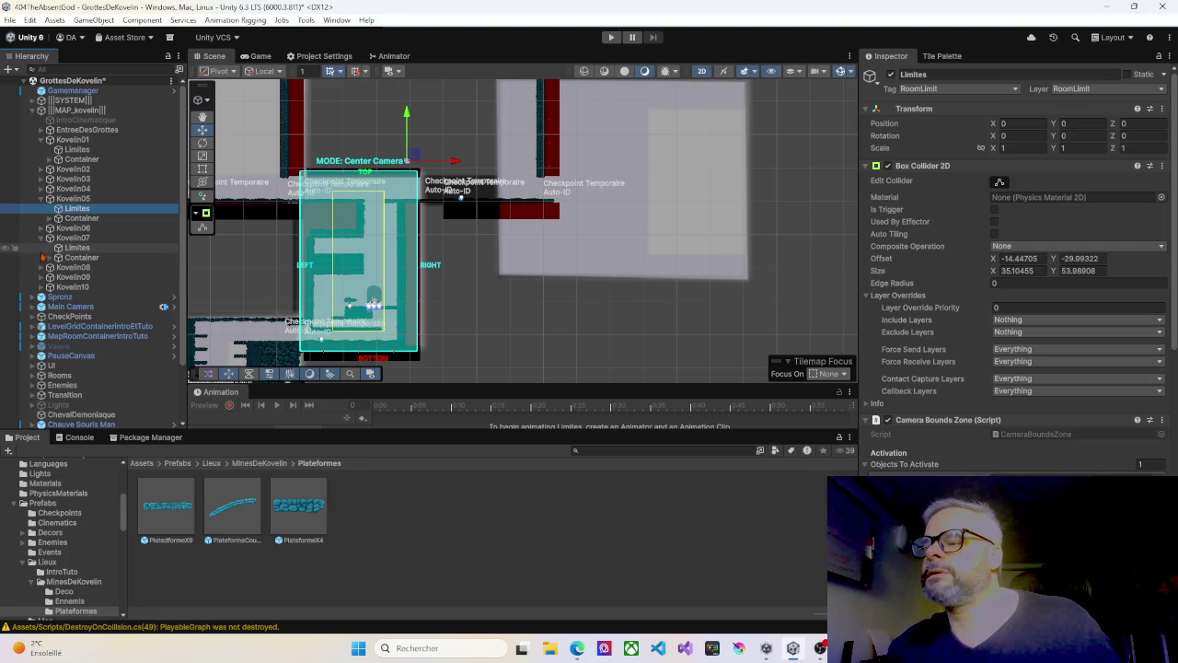
{"action": "left_click", "coordinate": [80, 248], "text": "ctrl"}
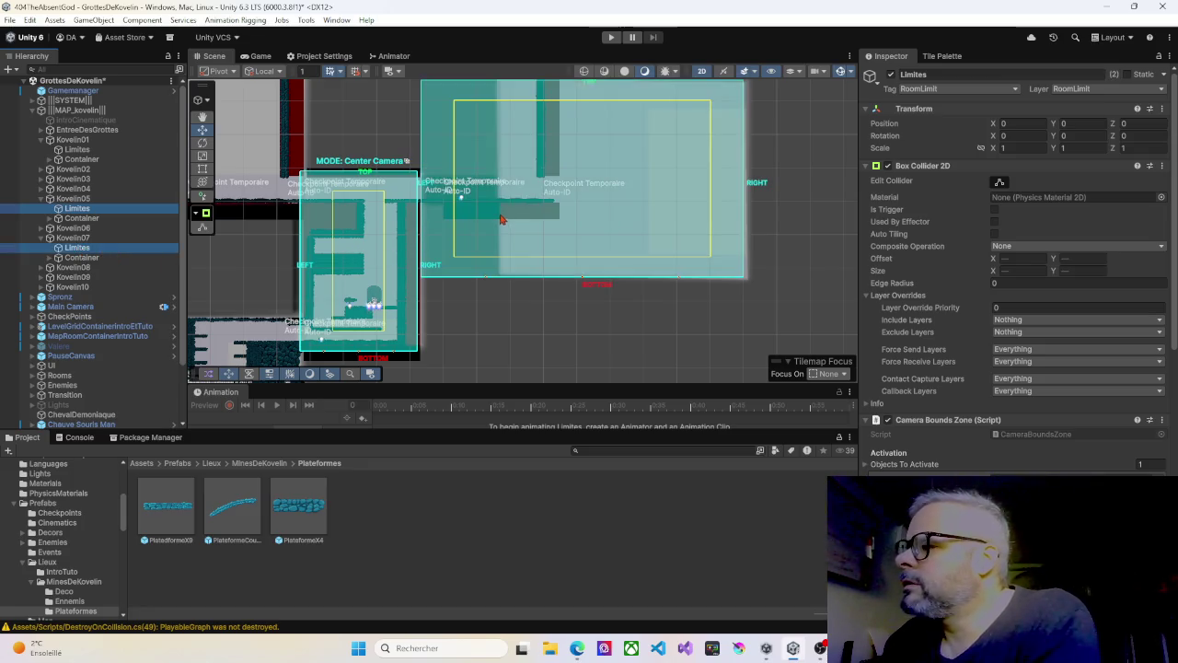
Step: Edit the Limites Box Collider 2D shape, nudging its right edge so the rooms' bounds meet
{"action": "scroll", "coordinate": [438, 221], "scroll_direction": "up", "scroll_amount": 3}
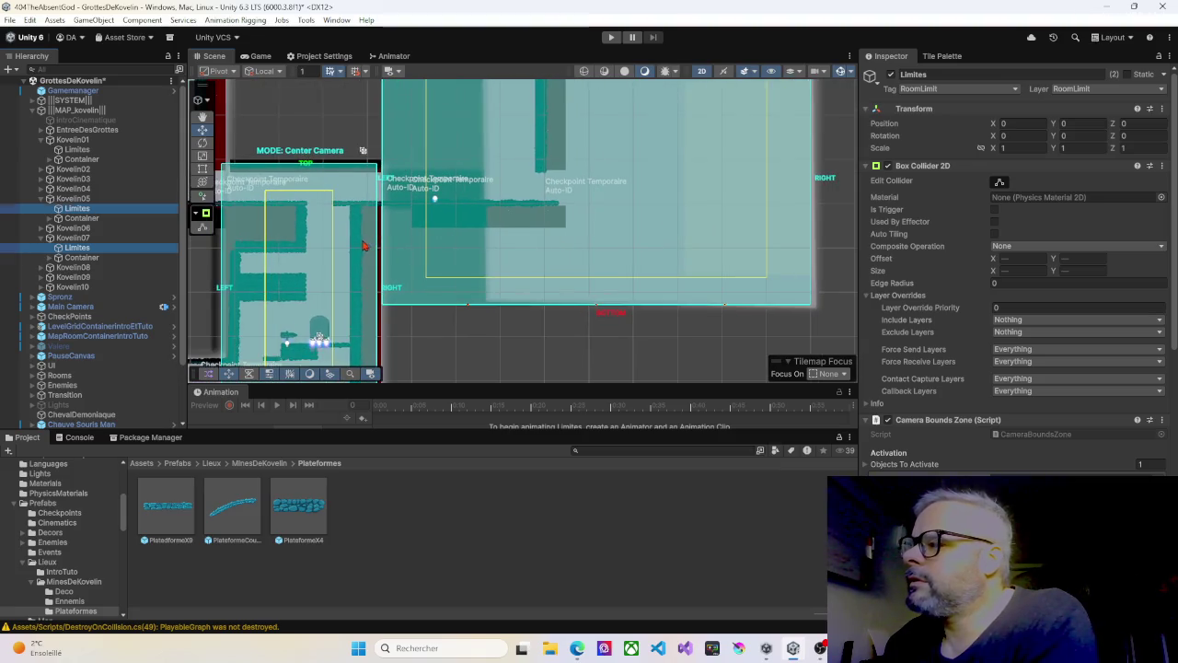
{"action": "left_click_drag", "start_coordinate": [368, 242], "coordinate": [404, 230]}
{"action": "left_click", "coordinate": [1001, 183]}
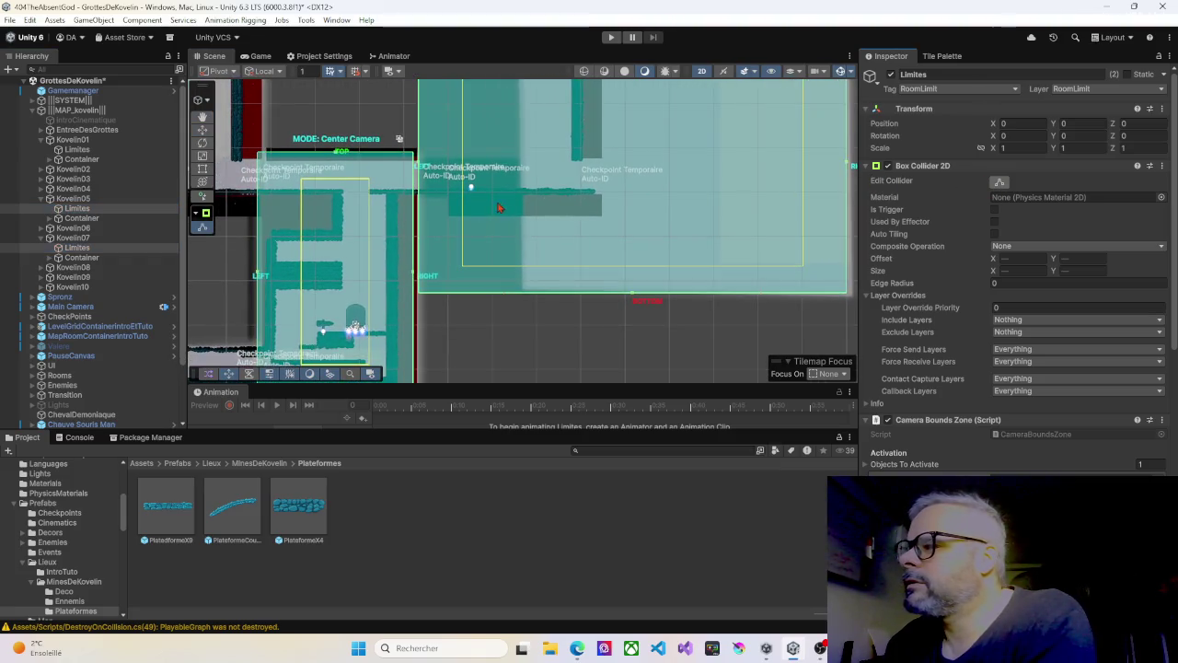
{"action": "scroll", "coordinate": [470, 207], "scroll_direction": "up", "scroll_amount": 2}
{"action": "left_click_drag", "start_coordinate": [398, 294], "coordinate": [403, 295]}
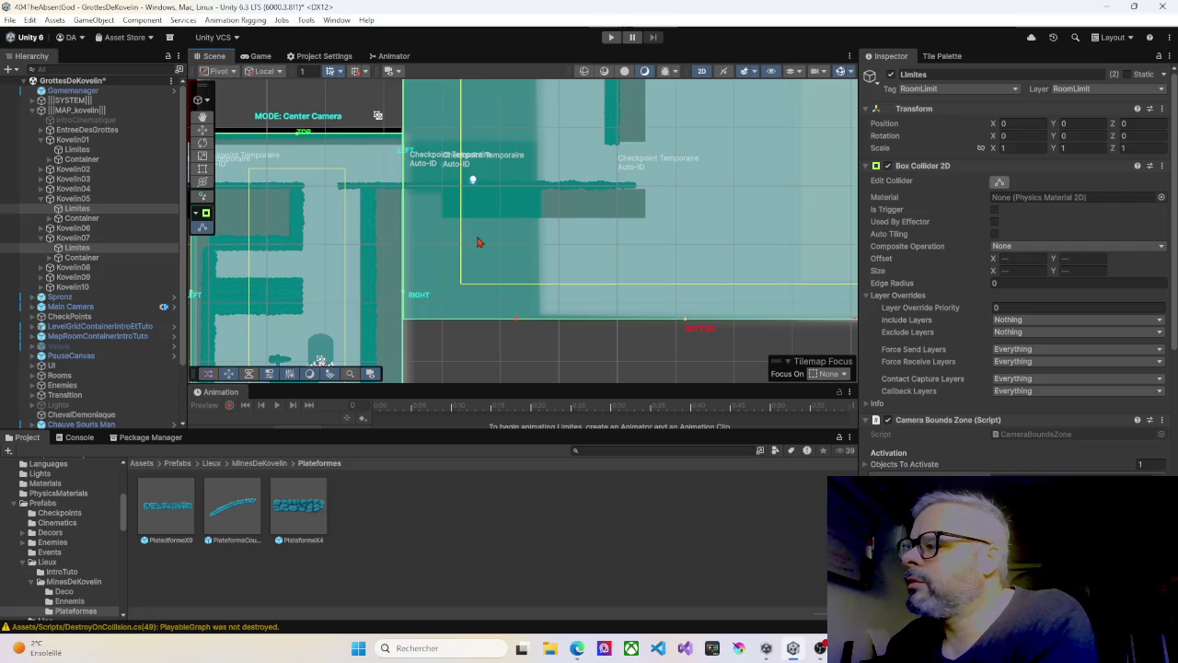
{"action": "scroll", "coordinate": [478, 243], "scroll_direction": "down", "scroll_amount": 8}
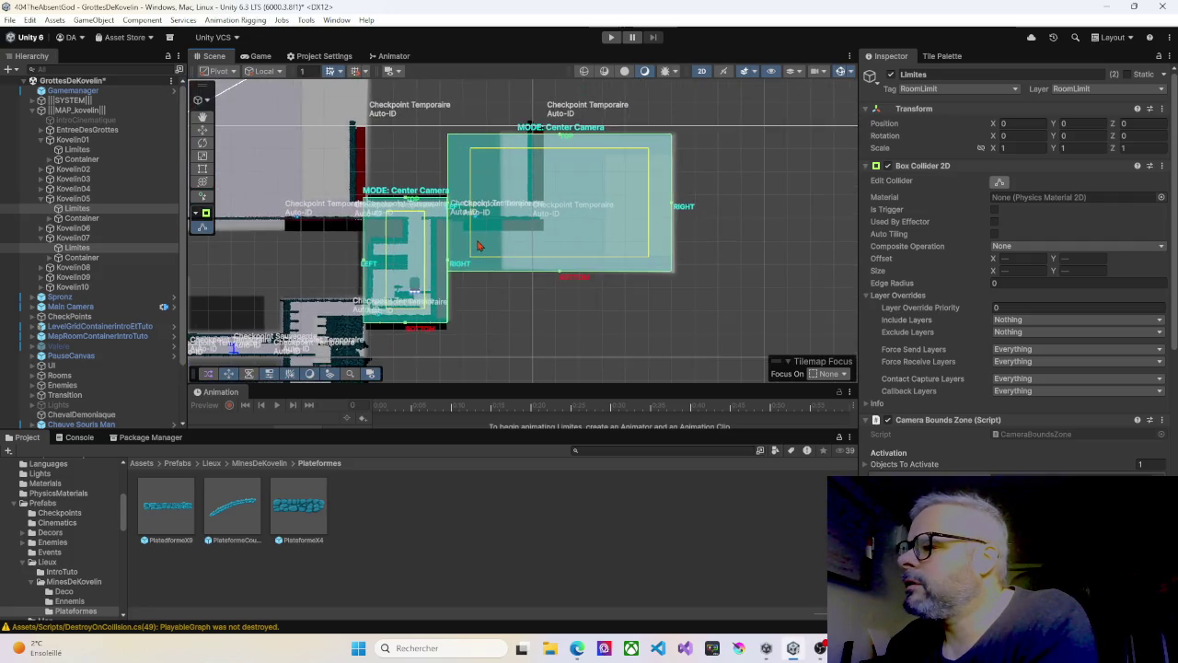
Step: Zoom around to check both rooms' bounds, then select Kovelin07's camera limits
{"action": "left_click_drag", "start_coordinate": [545, 240], "coordinate": [496, 232]}
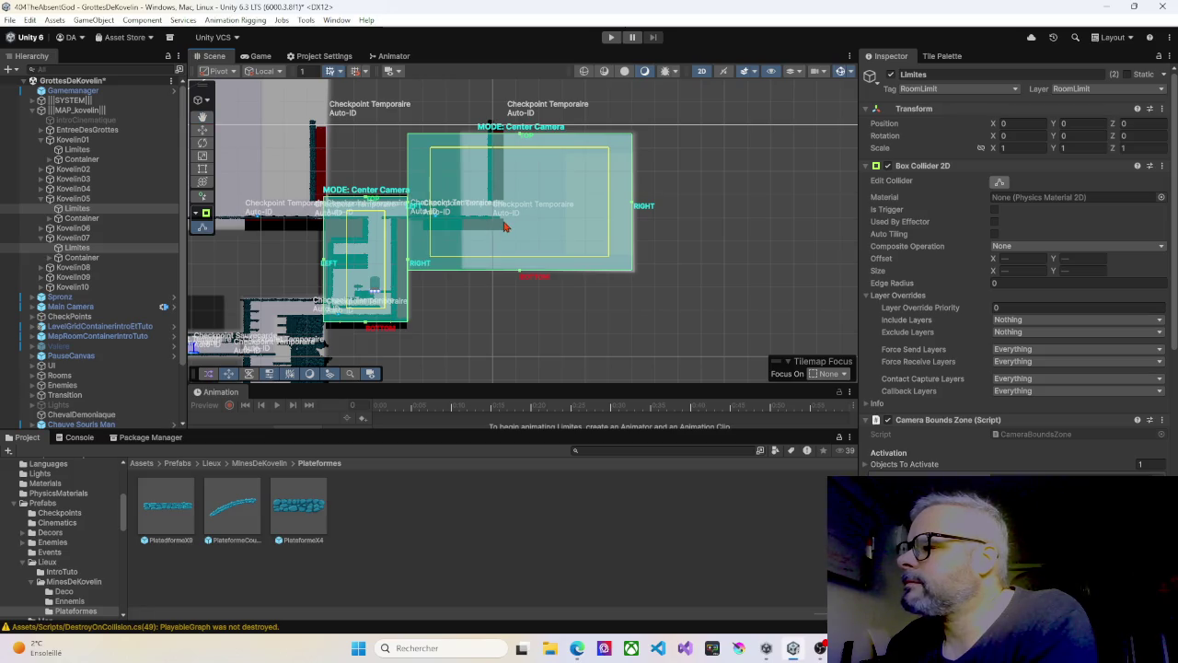
{"action": "scroll", "coordinate": [504, 227], "scroll_direction": "up", "scroll_amount": 5}
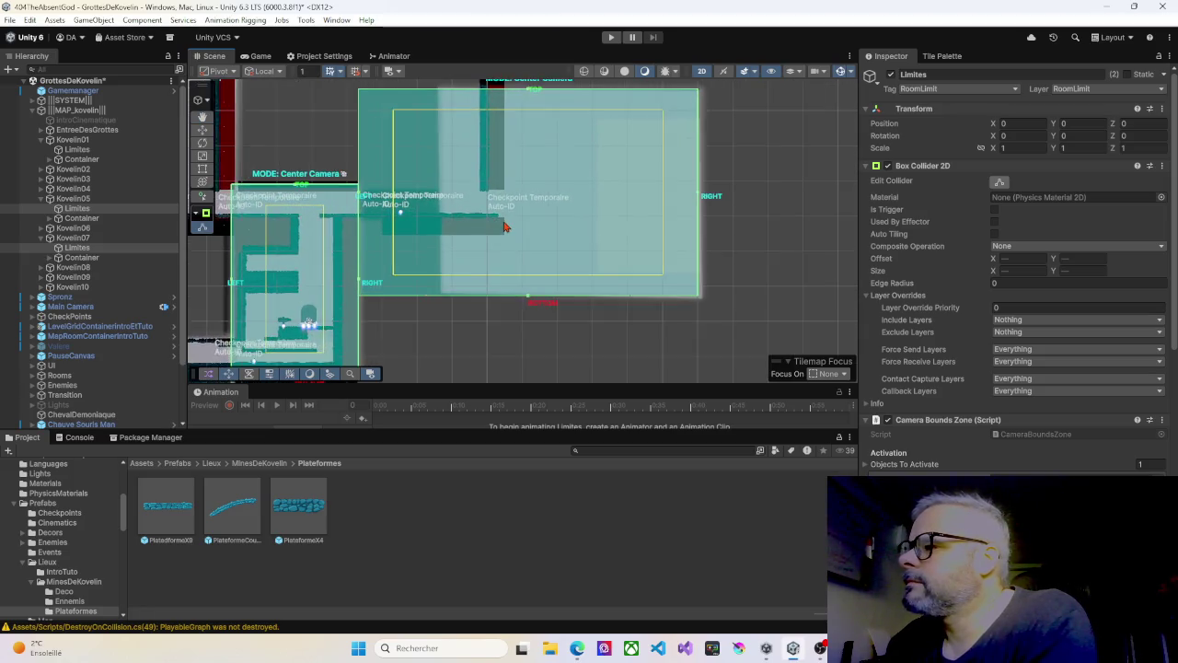
{"action": "scroll", "coordinate": [504, 227], "scroll_direction": "up", "scroll_amount": 5}
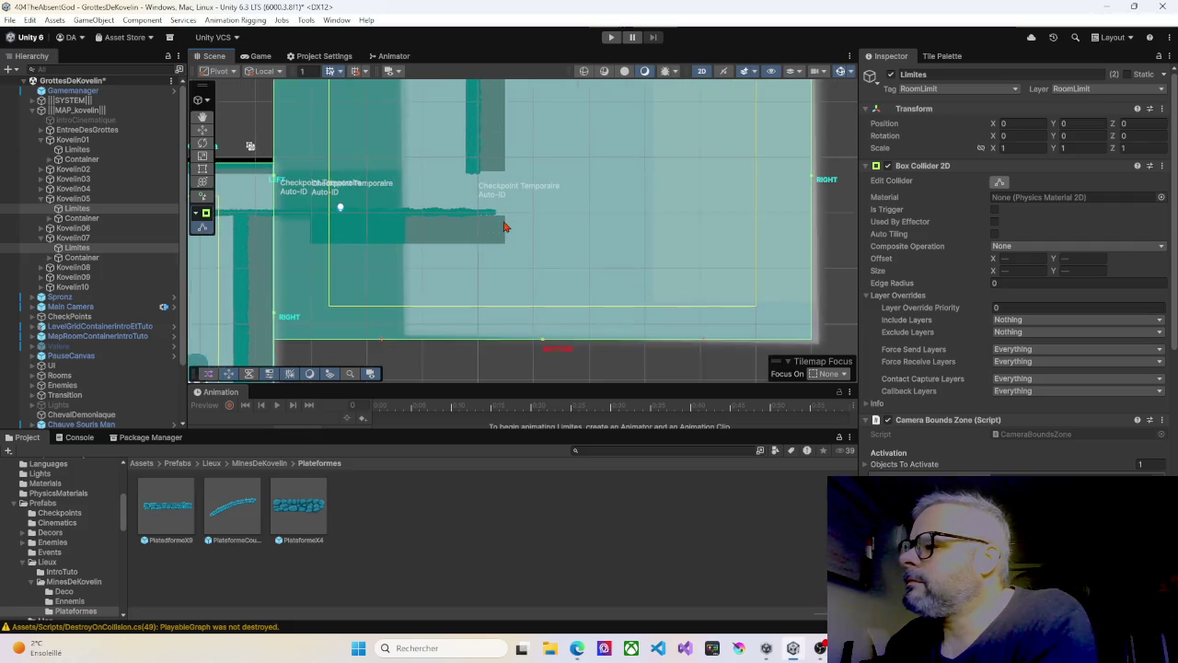
{"action": "scroll", "coordinate": [503, 227], "scroll_direction": "up", "scroll_amount": 2}
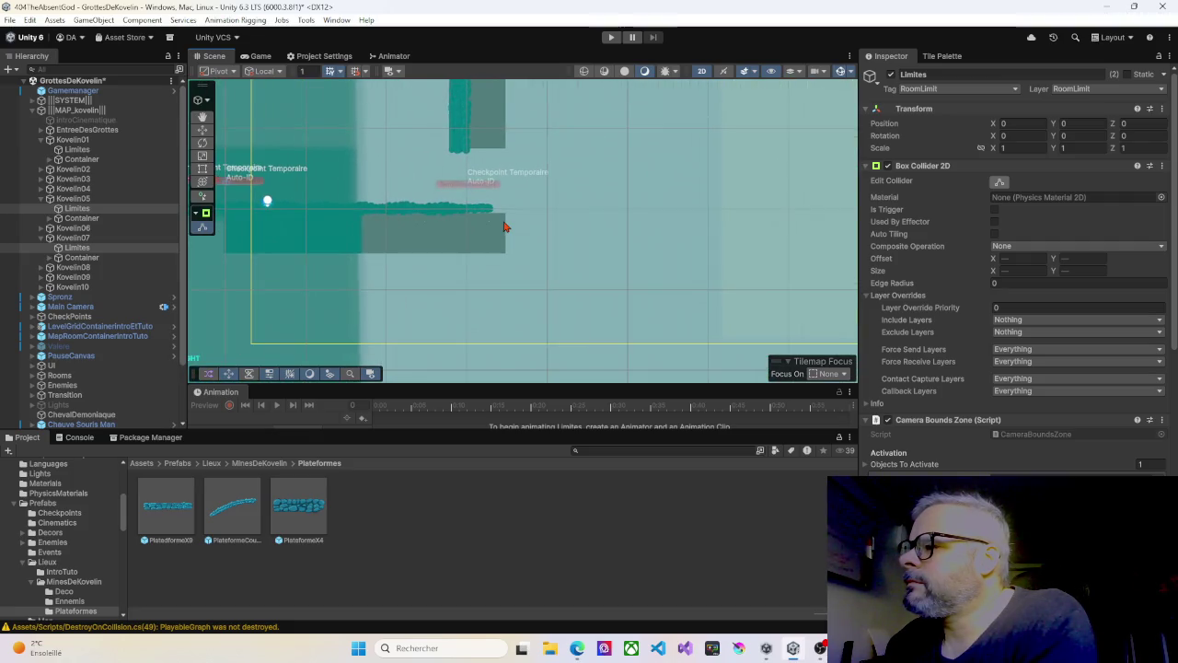
{"action": "scroll", "coordinate": [503, 226], "scroll_direction": "down", "scroll_amount": 6}
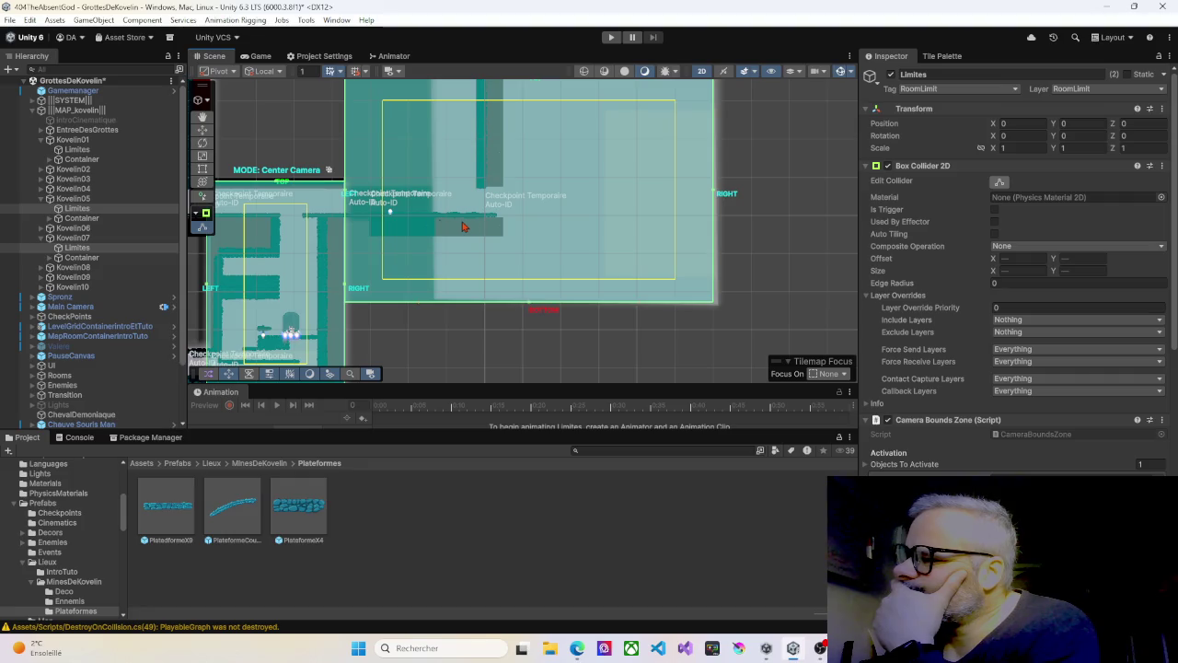
{"action": "scroll", "coordinate": [359, 217], "scroll_direction": "up", "scroll_amount": 5}
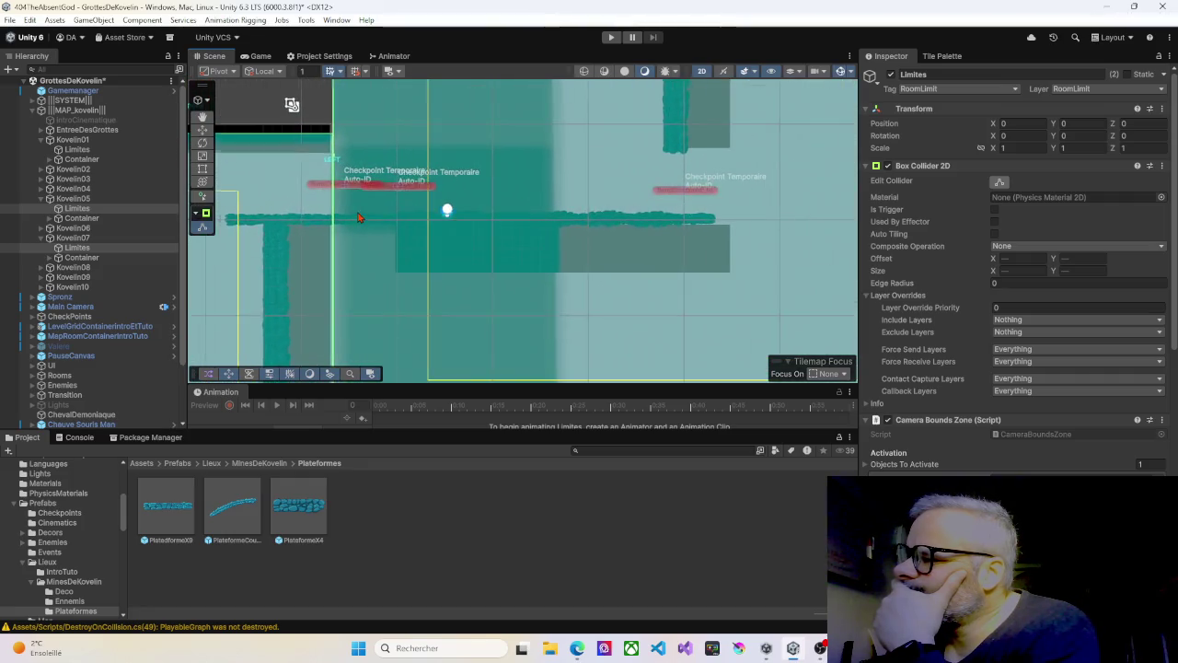
{"action": "scroll", "coordinate": [359, 217], "scroll_direction": "up", "scroll_amount": 2}
{"action": "scroll", "coordinate": [359, 218], "scroll_direction": "down", "scroll_amount": 5}
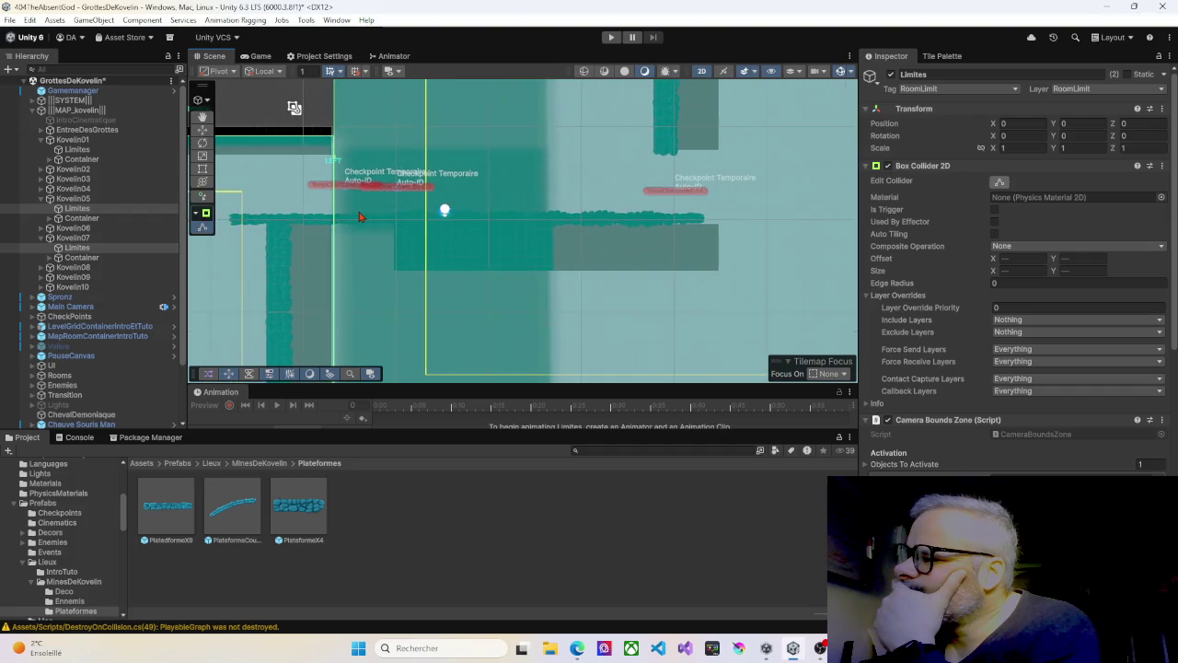
{"action": "scroll", "coordinate": [361, 217], "scroll_direction": "down", "scroll_amount": 6}
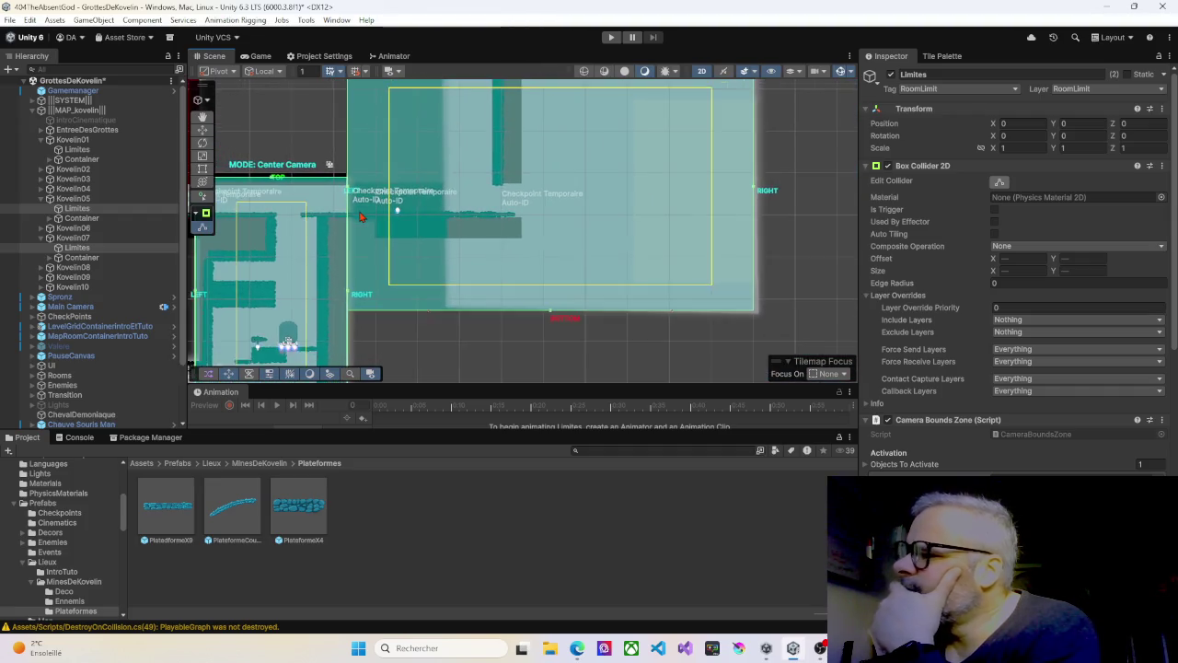
{"action": "scroll", "coordinate": [361, 216], "scroll_direction": "down", "scroll_amount": 2}
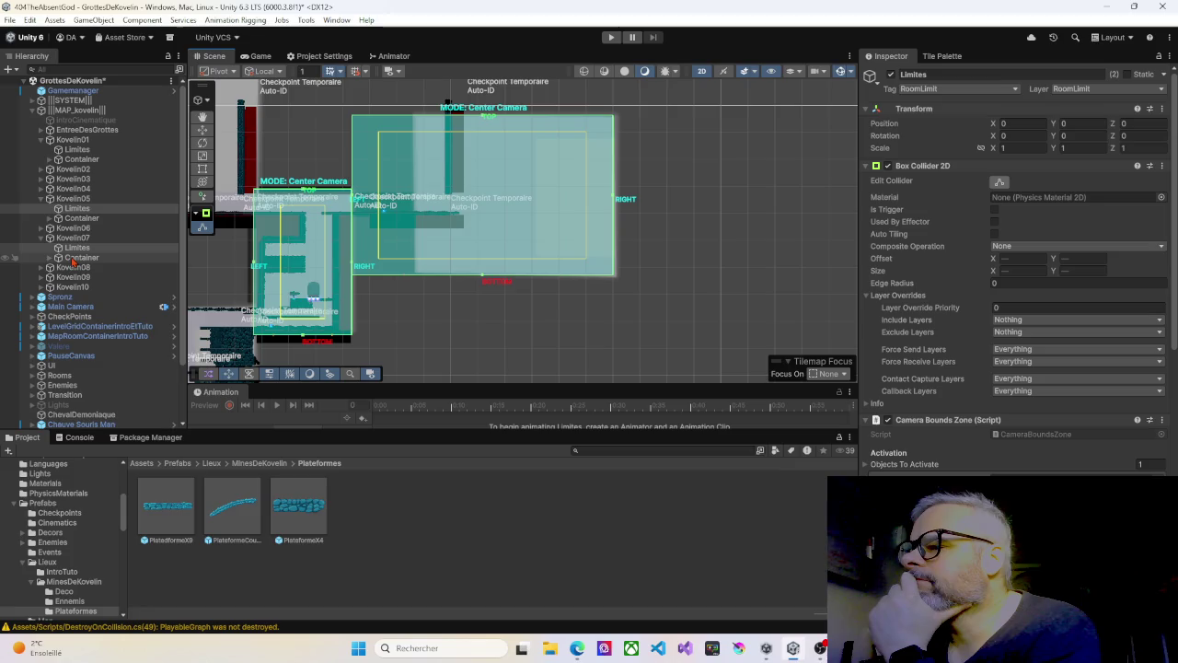
{"action": "left_click", "coordinate": [77, 250]}
{"action": "left_click", "coordinate": [78, 259]}
{"action": "scroll", "coordinate": [370, 218], "scroll_direction": "up", "scroll_amount": 6}
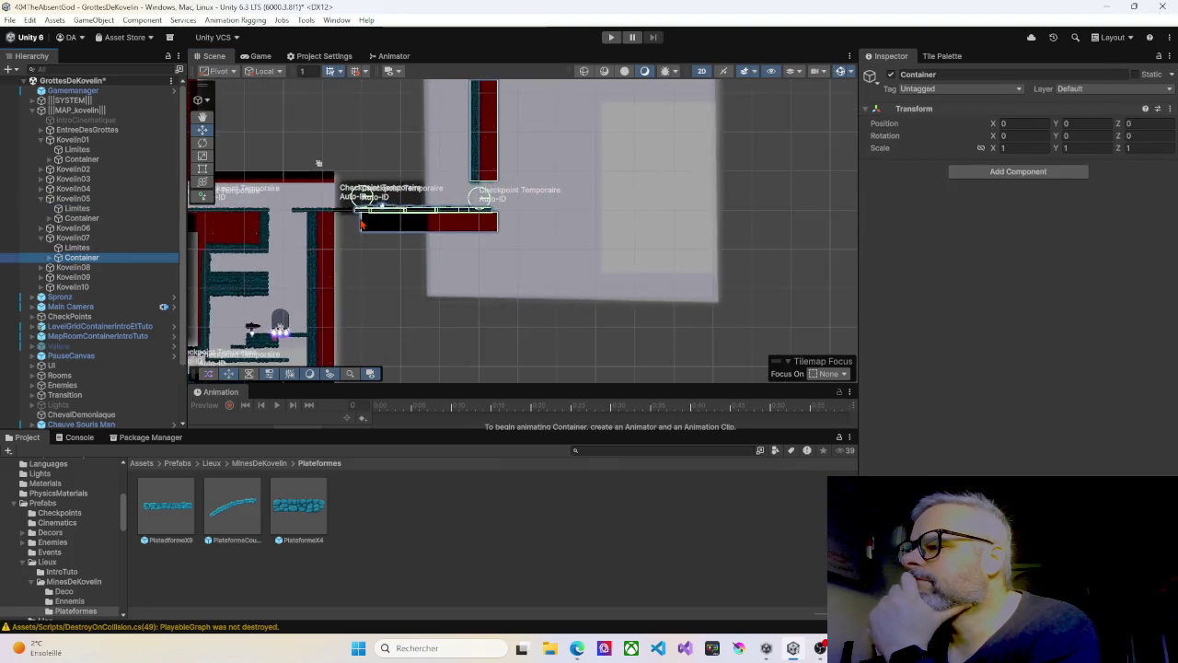
{"action": "scroll", "coordinate": [355, 234], "scroll_direction": "up", "scroll_amount": 4}
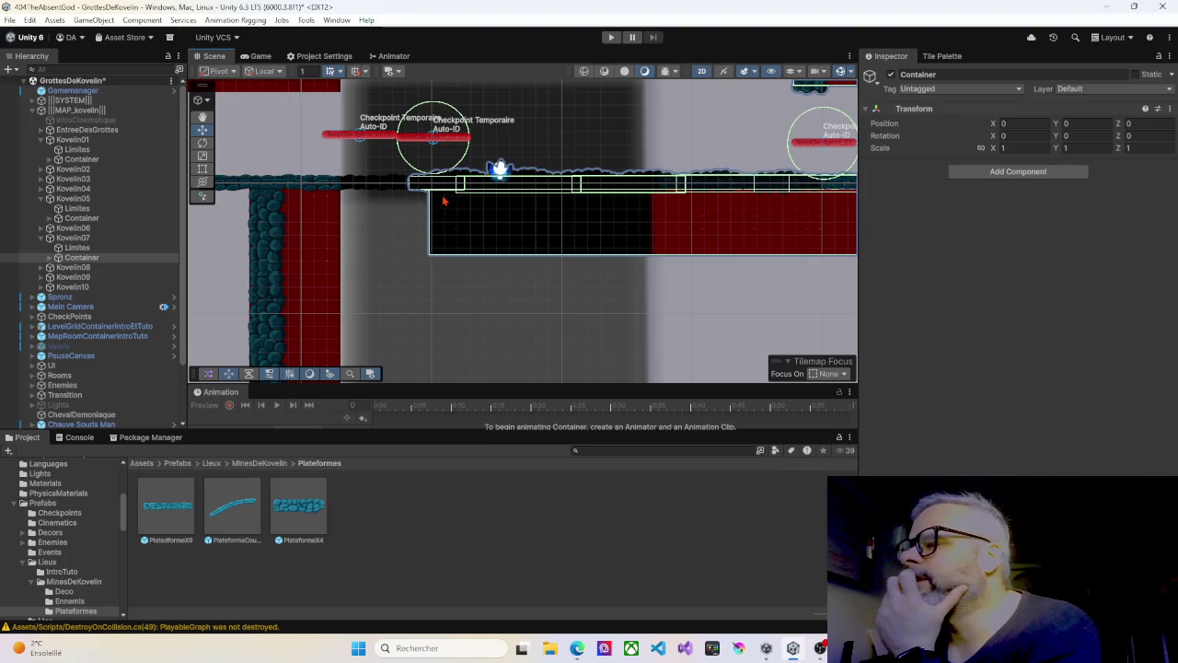
{"action": "scroll", "coordinate": [464, 179], "scroll_direction": "down", "scroll_amount": 1}
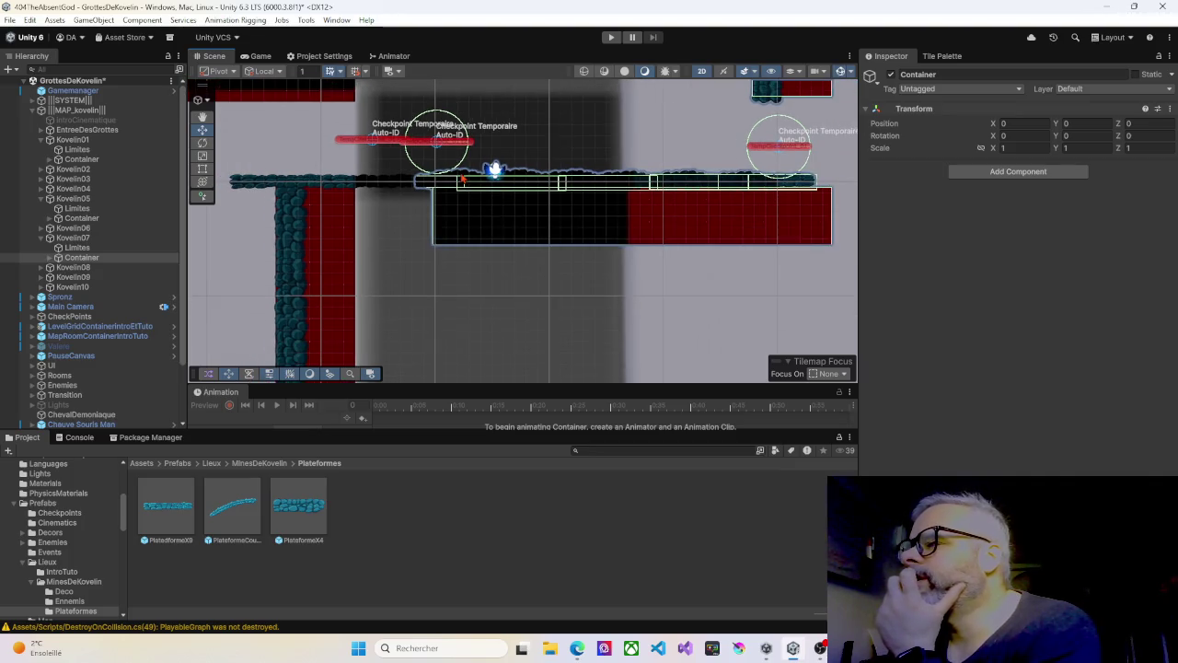
{"action": "mouse_move", "coordinate": [313, 188]}
{"action": "left_mouse_down"}
{"action": "mouse_move", "coordinate": [442, 180]}
{"action": "mouse_move", "coordinate": [481, 239]}
{"action": "mouse_move", "coordinate": [391, 247]}
{"action": "left_mouse_up"}
{"action": "right_click", "coordinate": [408, 215]}
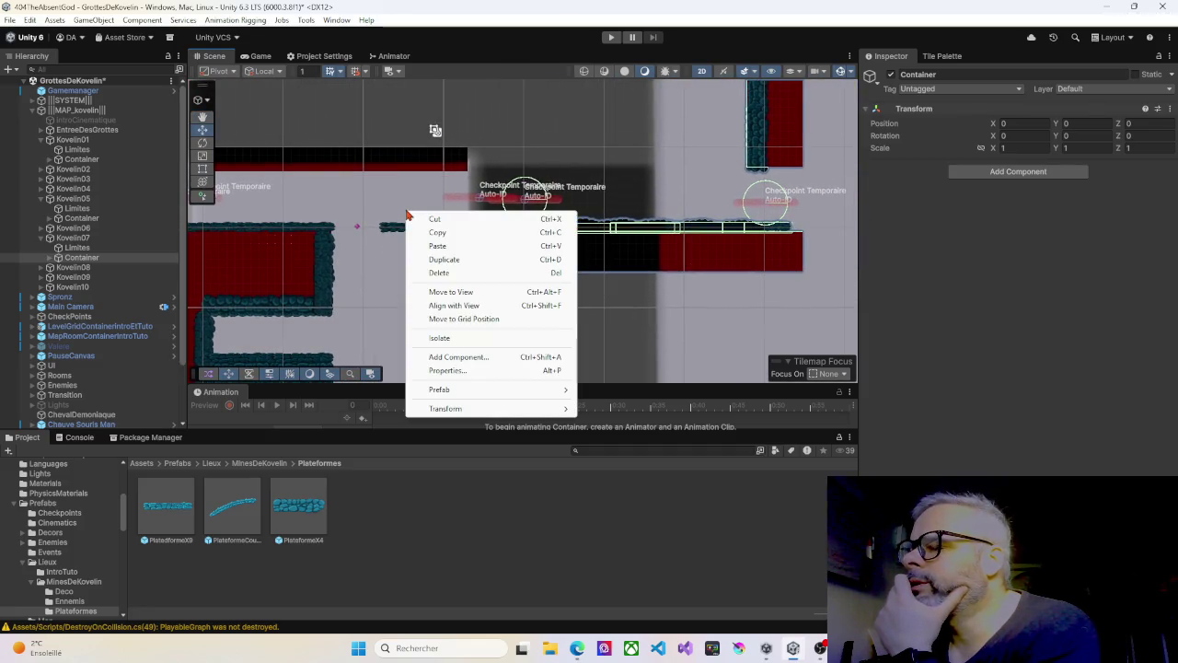
{"action": "left_click", "coordinate": [106, 102]}
{"action": "left_click", "coordinate": [92, 110]}
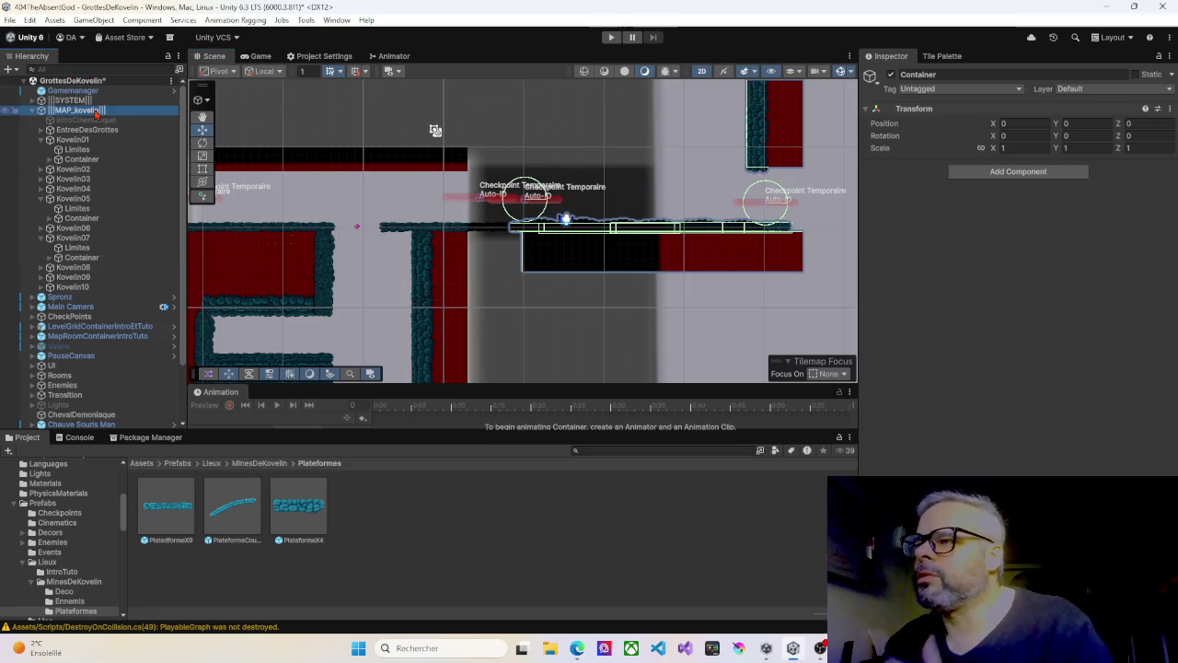
{"action": "left_click", "coordinate": [96, 83]}
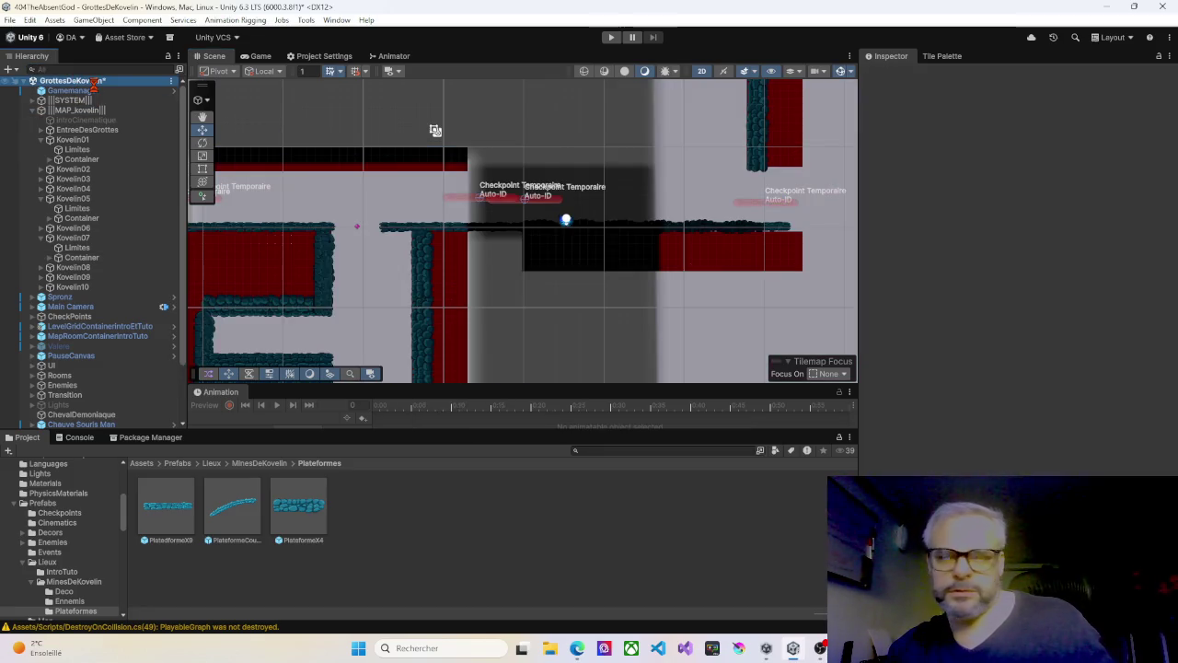
Step: Filter the Hierarchy for 'spronz' and select the Spronz player object
{"action": "left_click", "coordinate": [63, 69]}
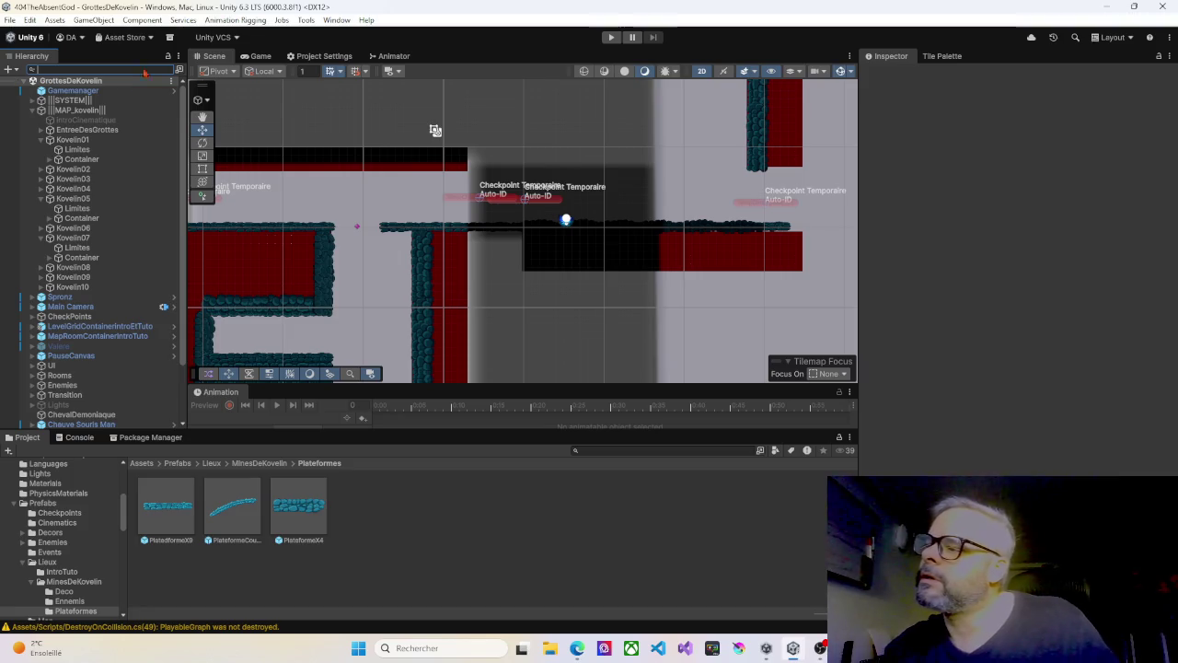
{"action": "left_click_drag", "start_coordinate": [315, 190], "coordinate": [398, 196]}
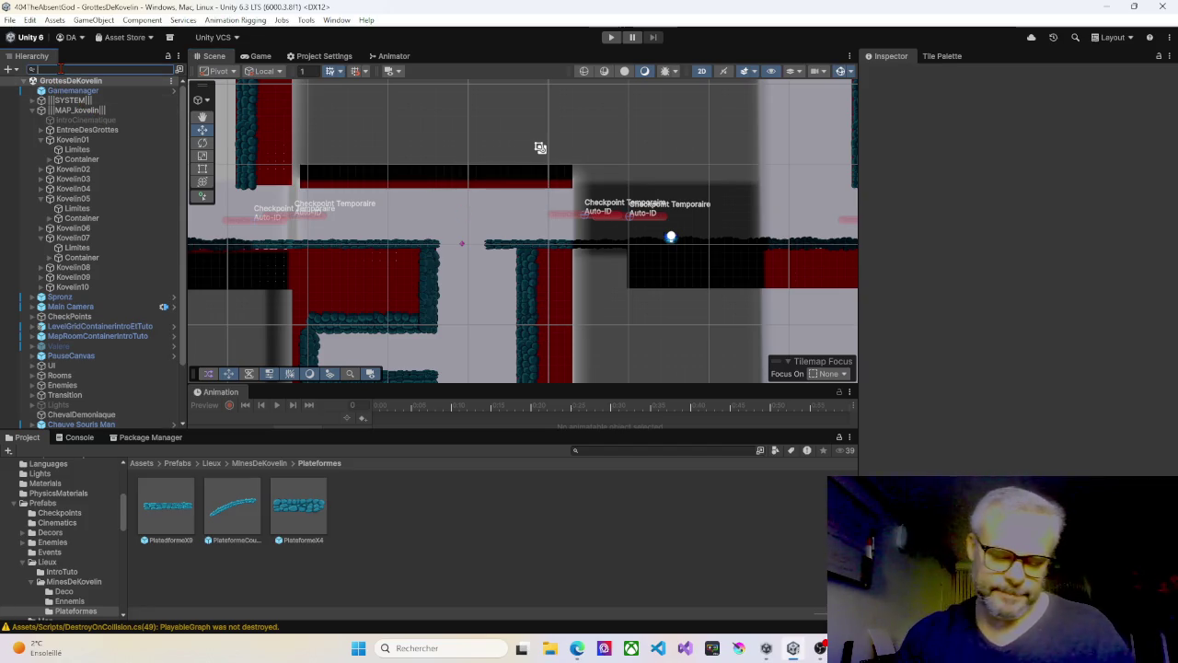
{"action": "type", "text": "spronz"}
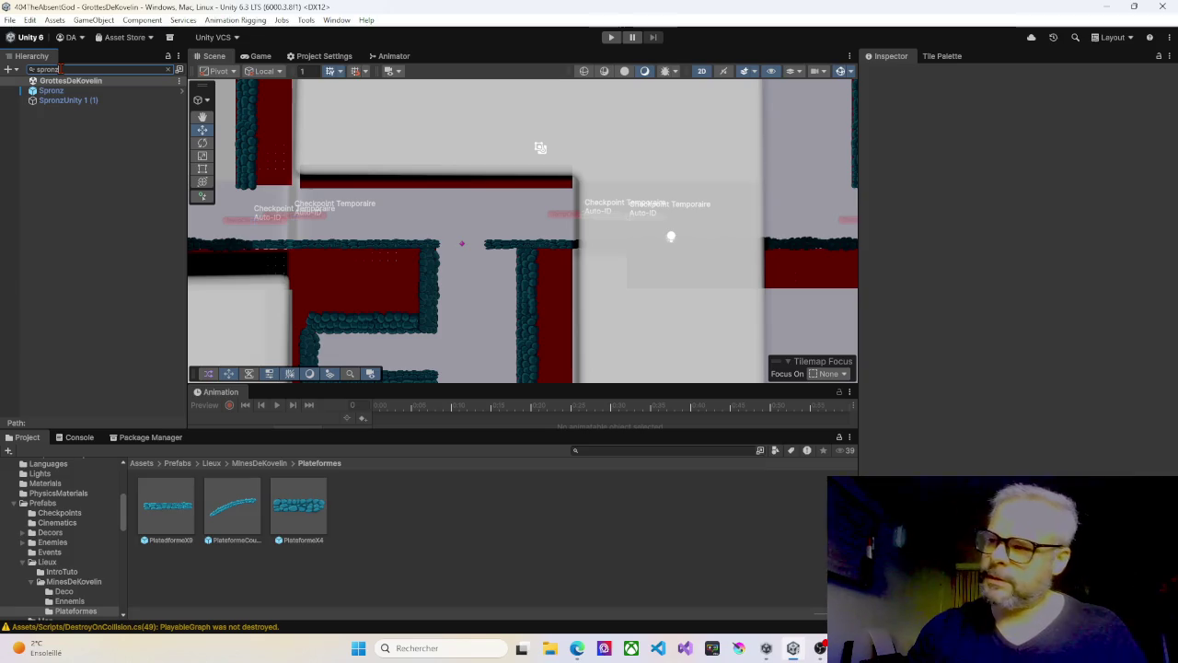
{"action": "left_click", "coordinate": [62, 93]}
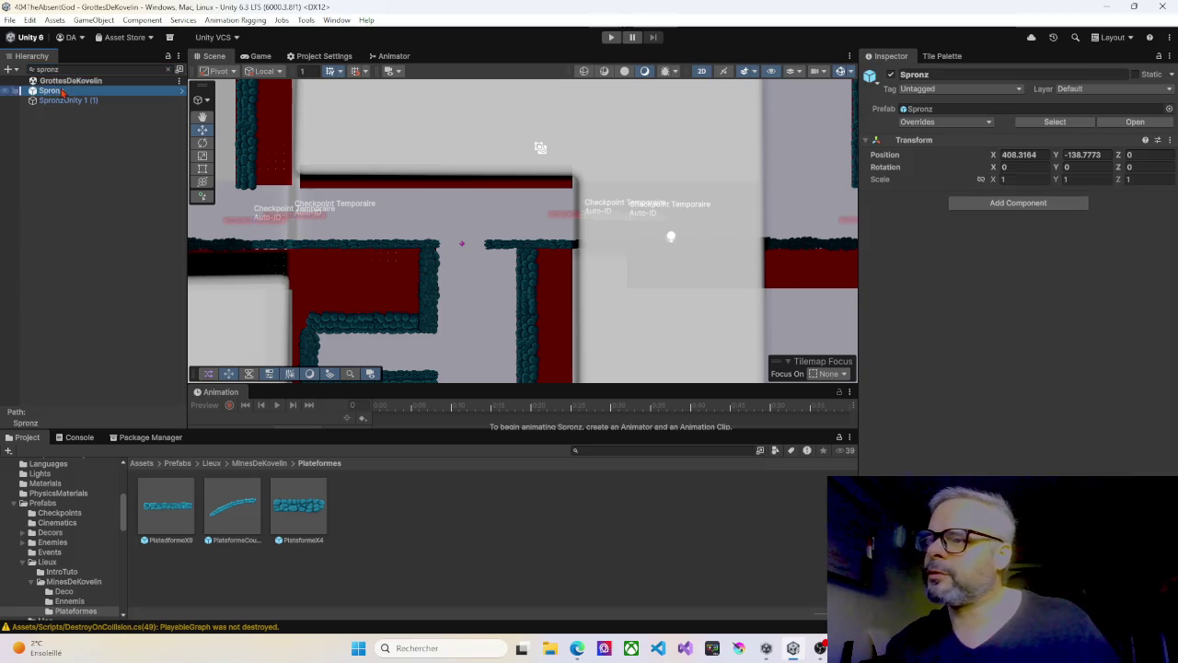
Step: Place Spronz on the Kovelin07 platform at 556.25, -38.67 and run a brief playtest
{"action": "key", "text": "f"}
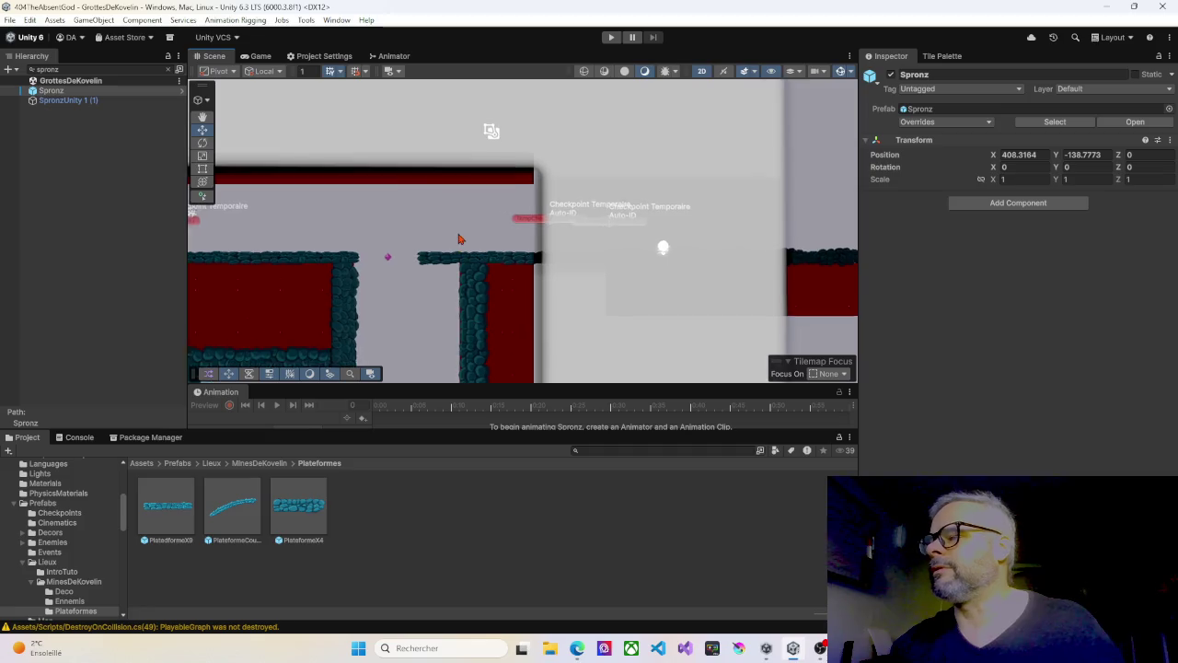
{"action": "right_click", "coordinate": [477, 242]}
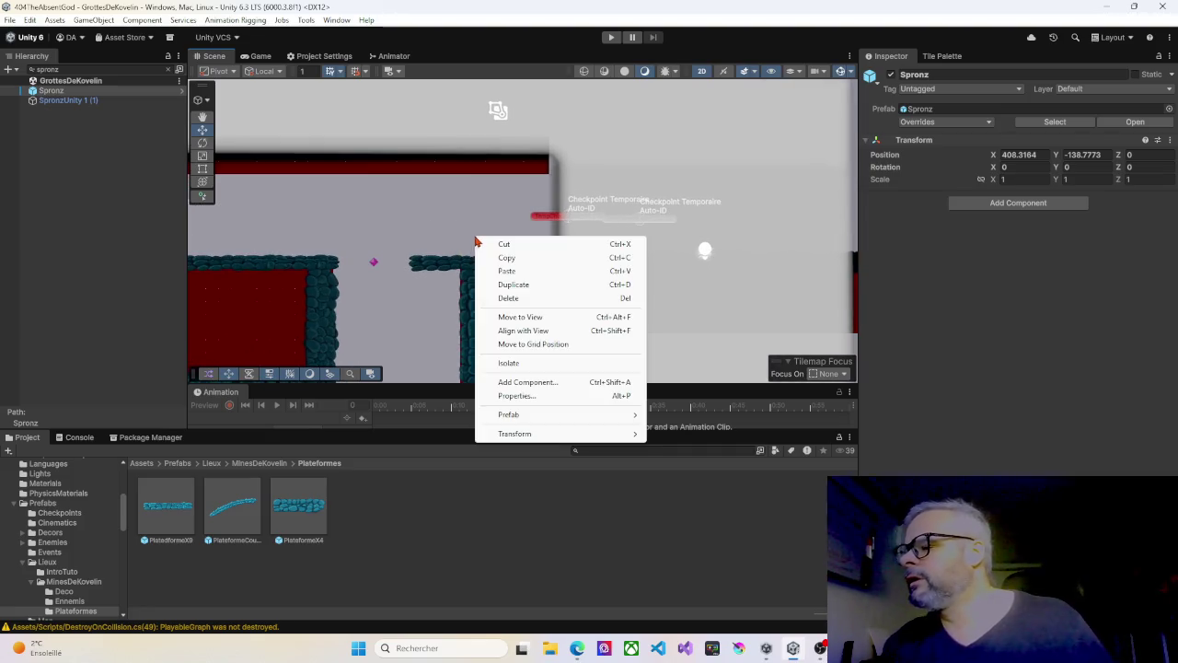
{"action": "left_click", "coordinate": [511, 319]}
{"action": "left_click_drag", "start_coordinate": [527, 230], "coordinate": [470, 242]}
{"action": "left_click", "coordinate": [611, 37]}
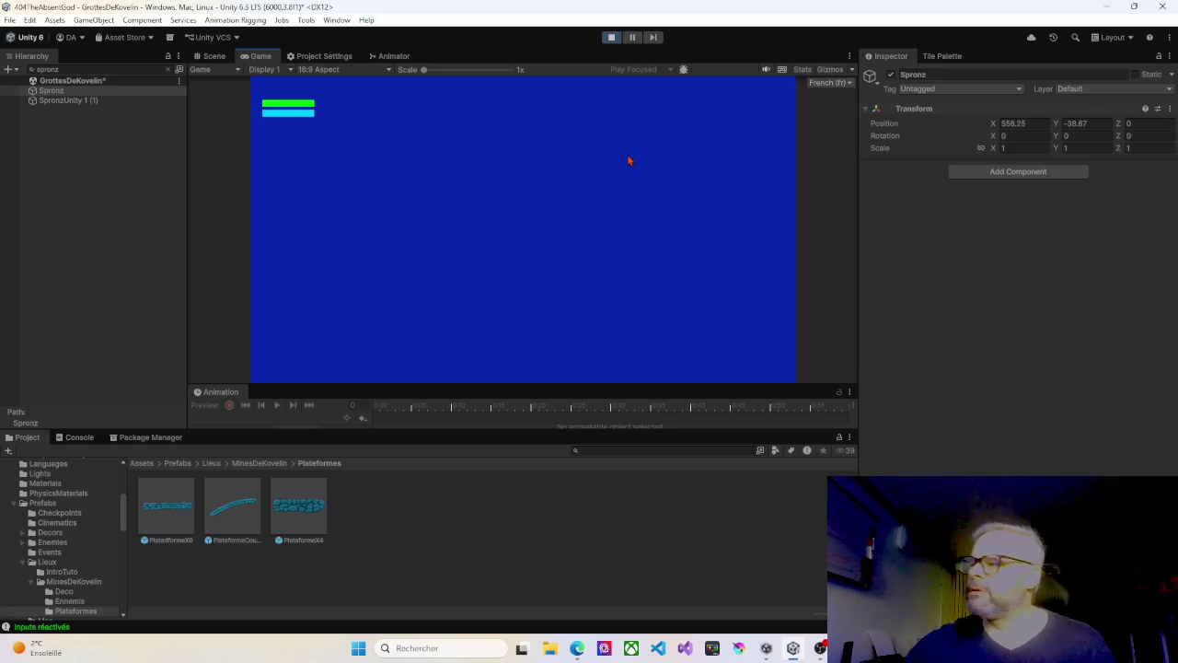
{"action": "left_click", "coordinate": [611, 37]}
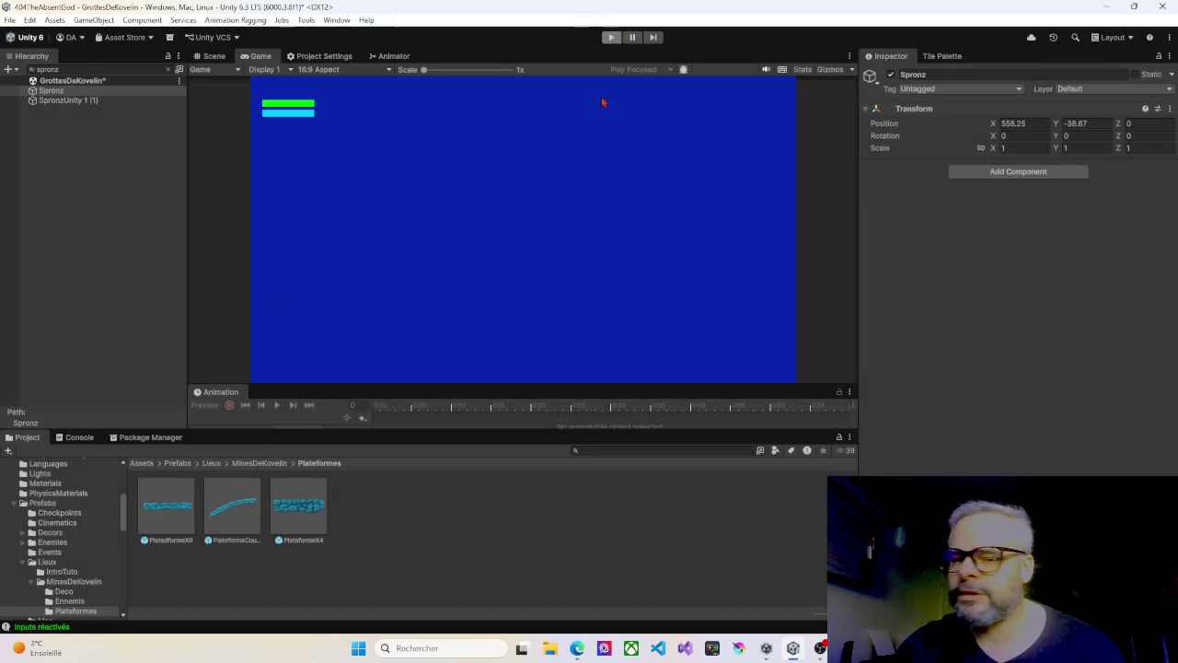
Step: Inspect the BackgroundKvelin02_1 (7) sprite and the Walls tilemaps, then clear the 'spronz' search
{"action": "key", "text": "f"}
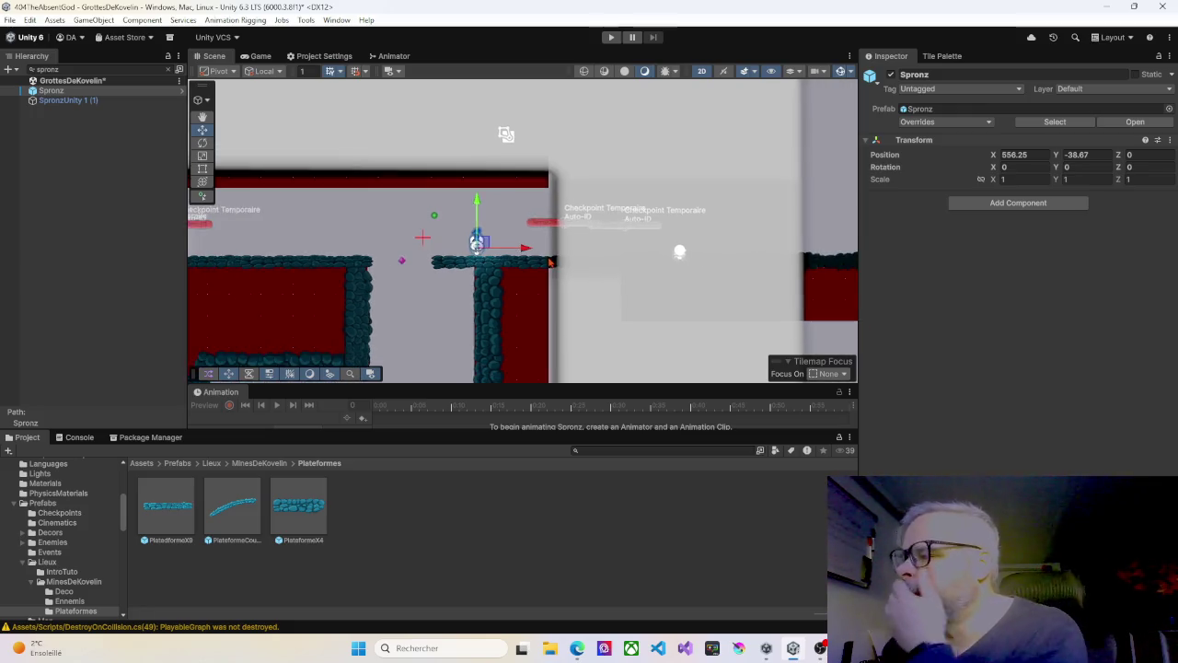
{"action": "scroll", "coordinate": [479, 322], "scroll_direction": "down", "scroll_amount": 5}
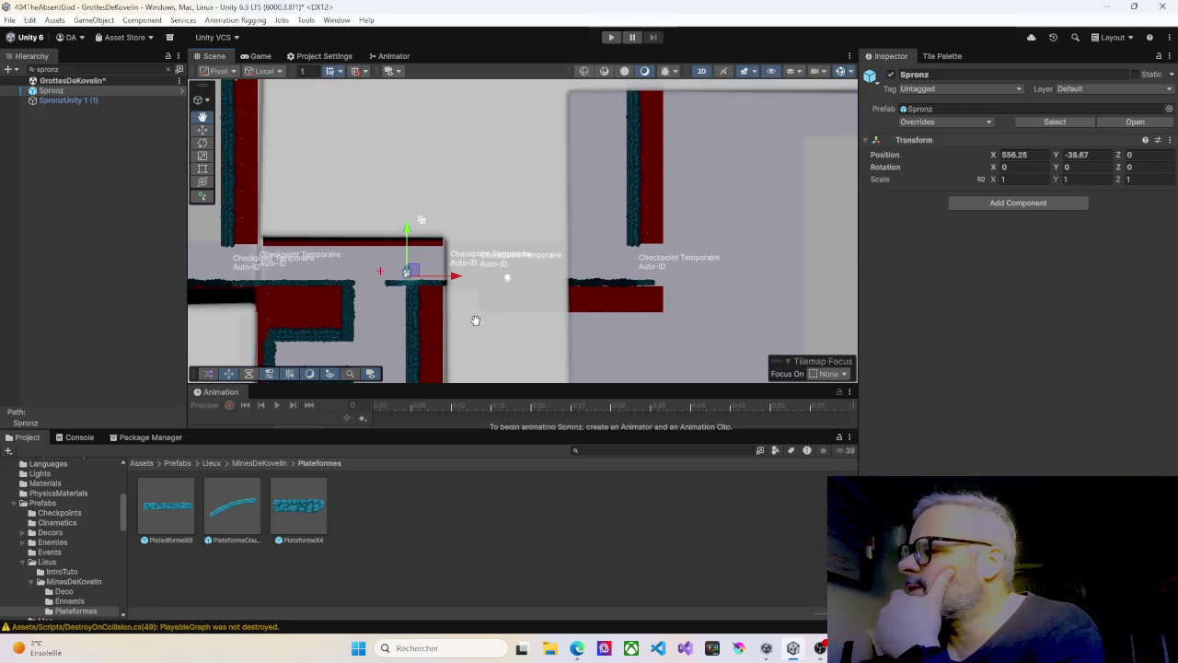
{"action": "scroll", "coordinate": [492, 324], "scroll_direction": "up", "scroll_amount": 5}
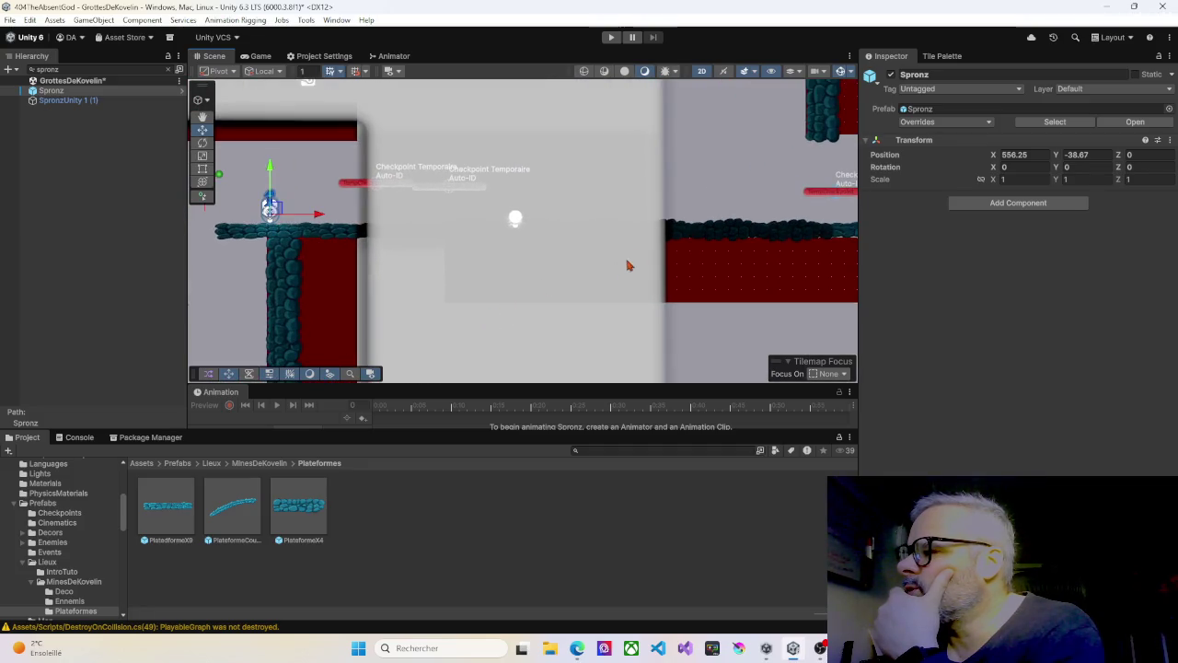
{"action": "left_click", "coordinate": [691, 241]}
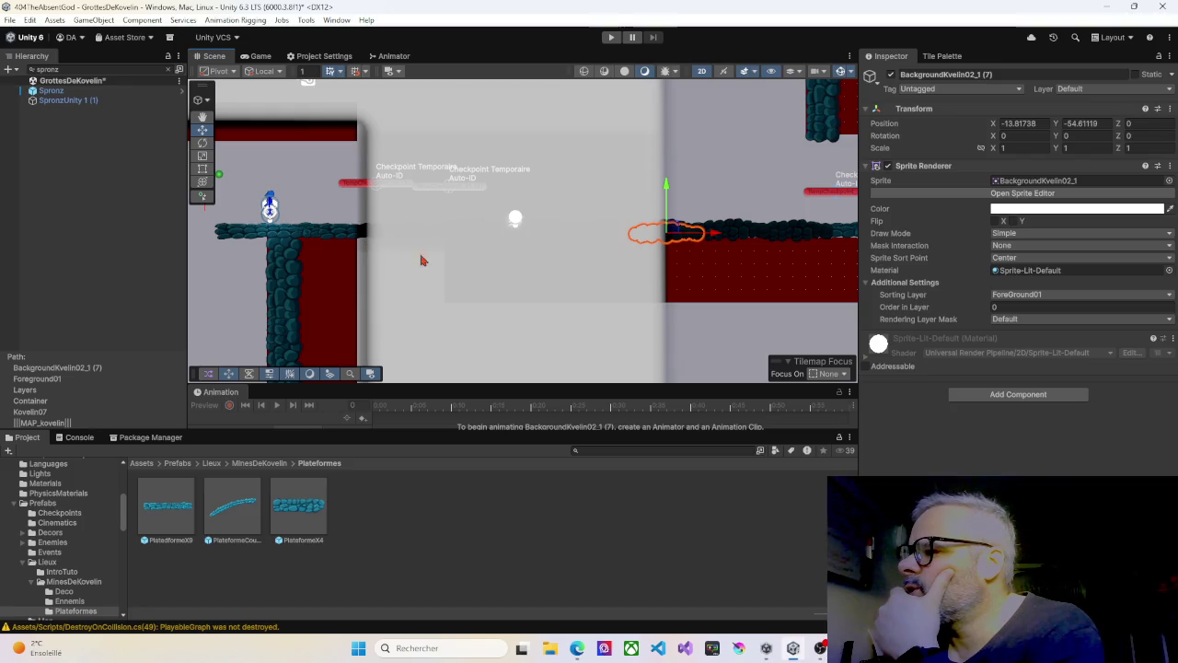
{"action": "left_click", "coordinate": [590, 257]}
{"action": "left_click", "coordinate": [318, 269]}
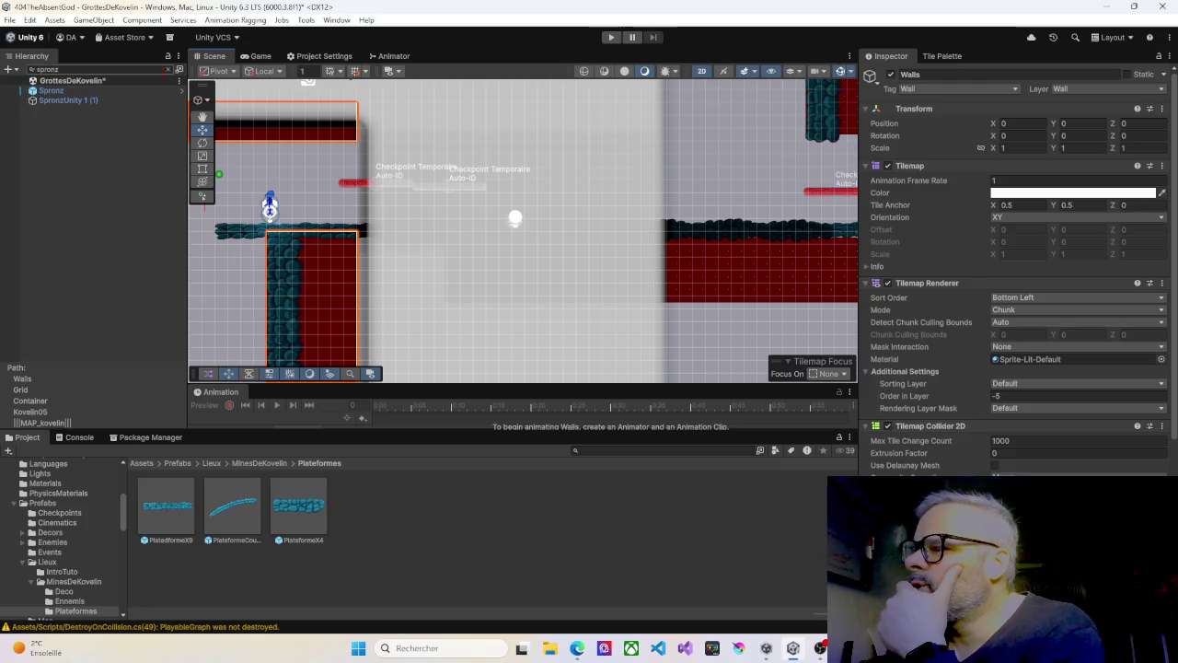
{"action": "left_click", "coordinate": [170, 71]}
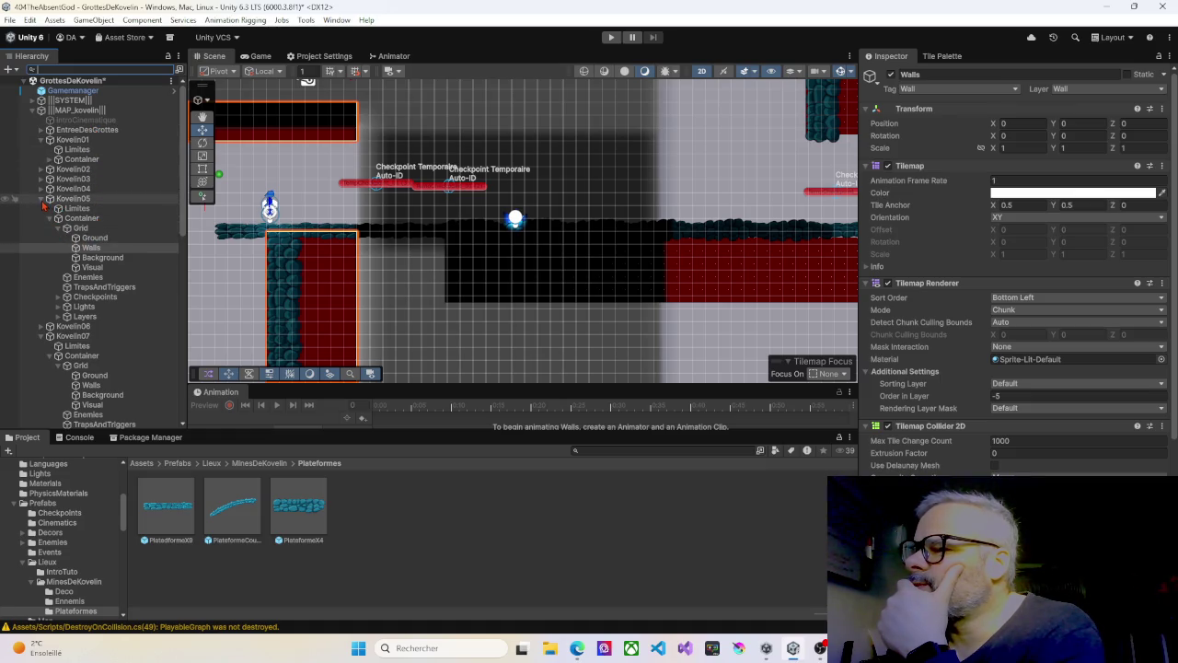
Step: Compare Kovelin05 and Kovelin07 by selecting their Limites, then their Containers together
{"action": "left_click", "coordinate": [74, 209]}
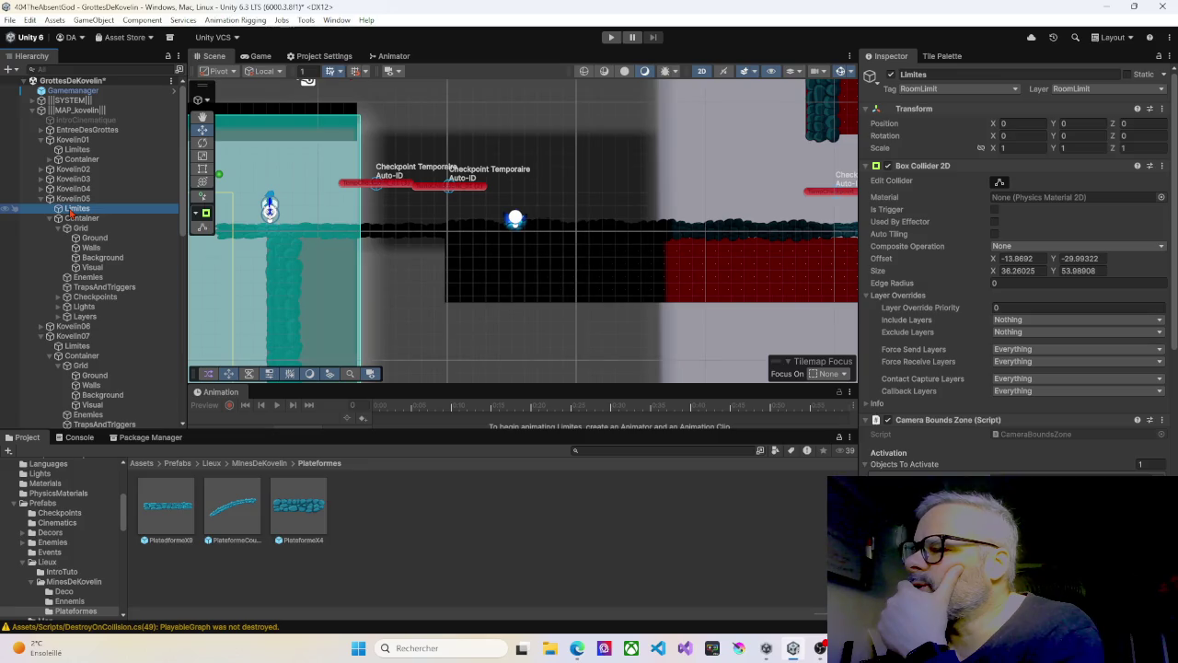
{"action": "left_click", "coordinate": [77, 346], "text": "ctrl"}
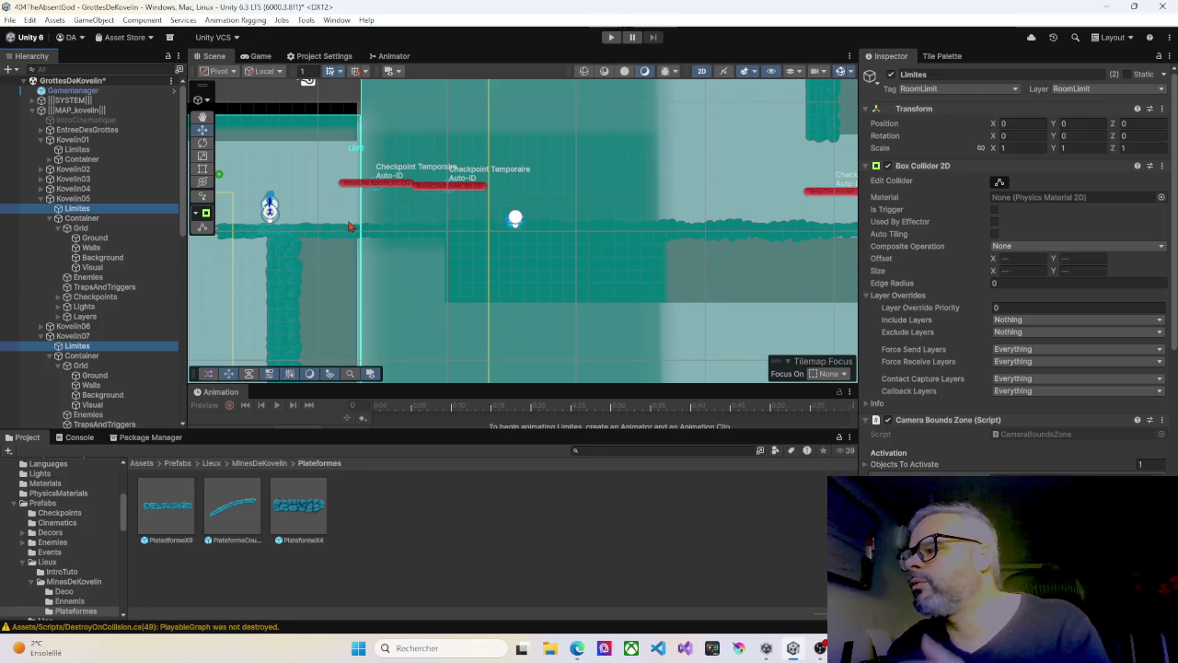
{"action": "left_click", "coordinate": [81, 218]}
{"action": "left_click", "coordinate": [52, 218]}
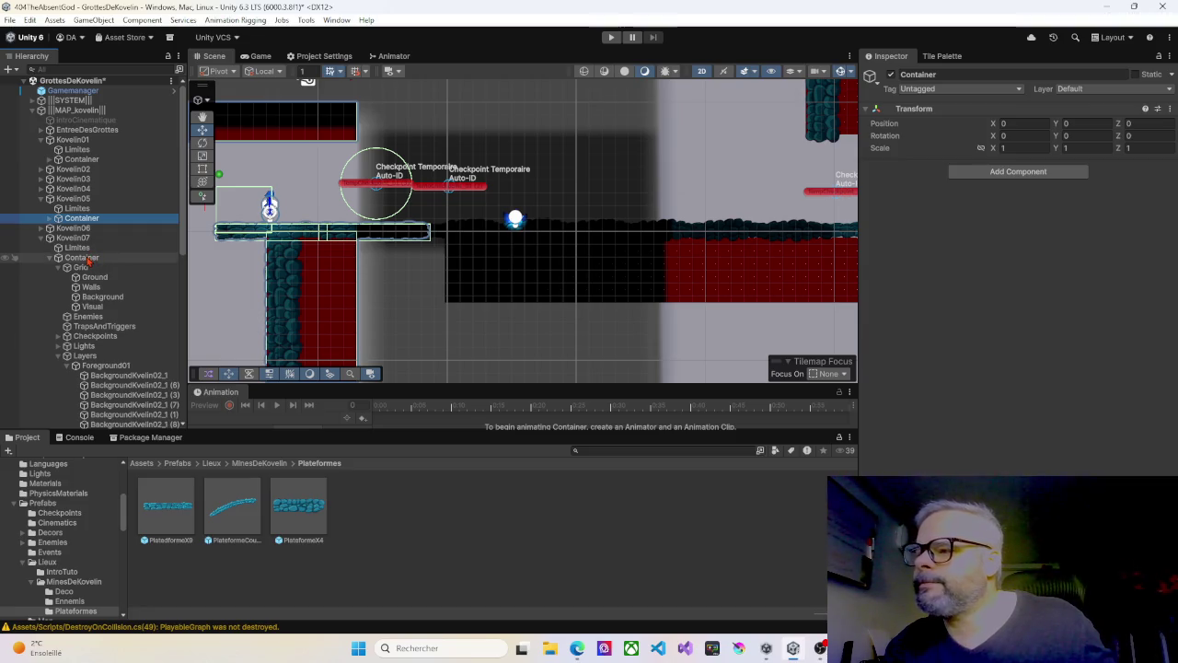
{"action": "left_click", "coordinate": [81, 258], "text": "ctrl"}
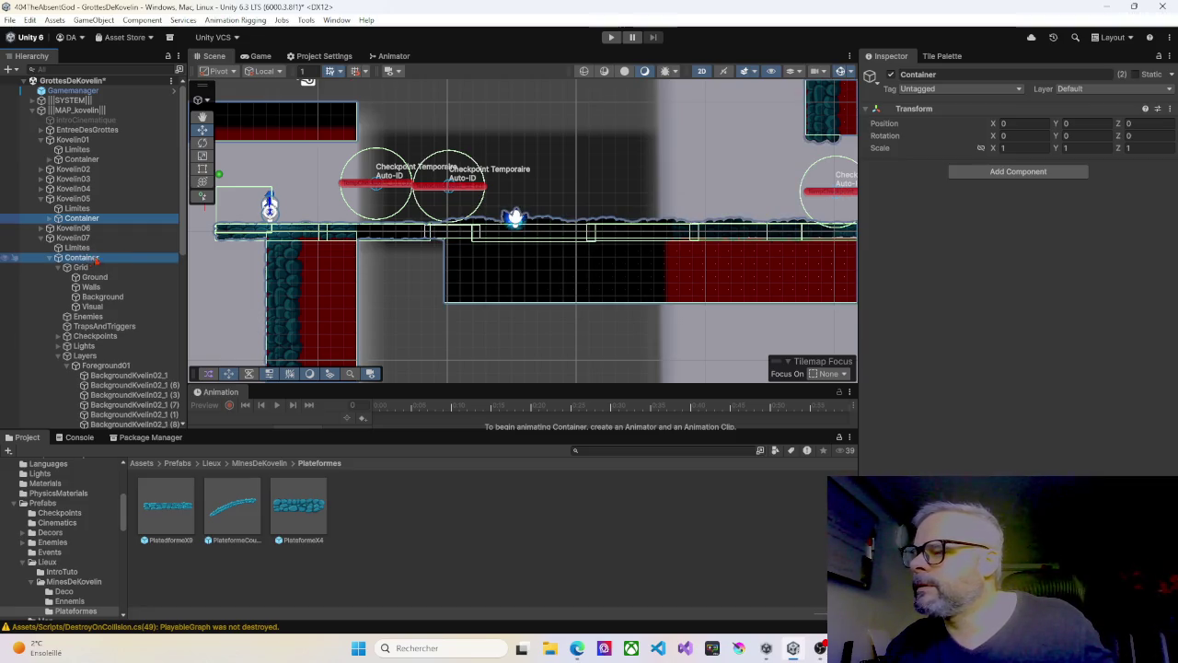
{"action": "scroll", "coordinate": [428, 251], "scroll_direction": "up", "scroll_amount": 5}
{"action": "scroll", "coordinate": [428, 251], "scroll_direction": "down", "scroll_amount": 5}
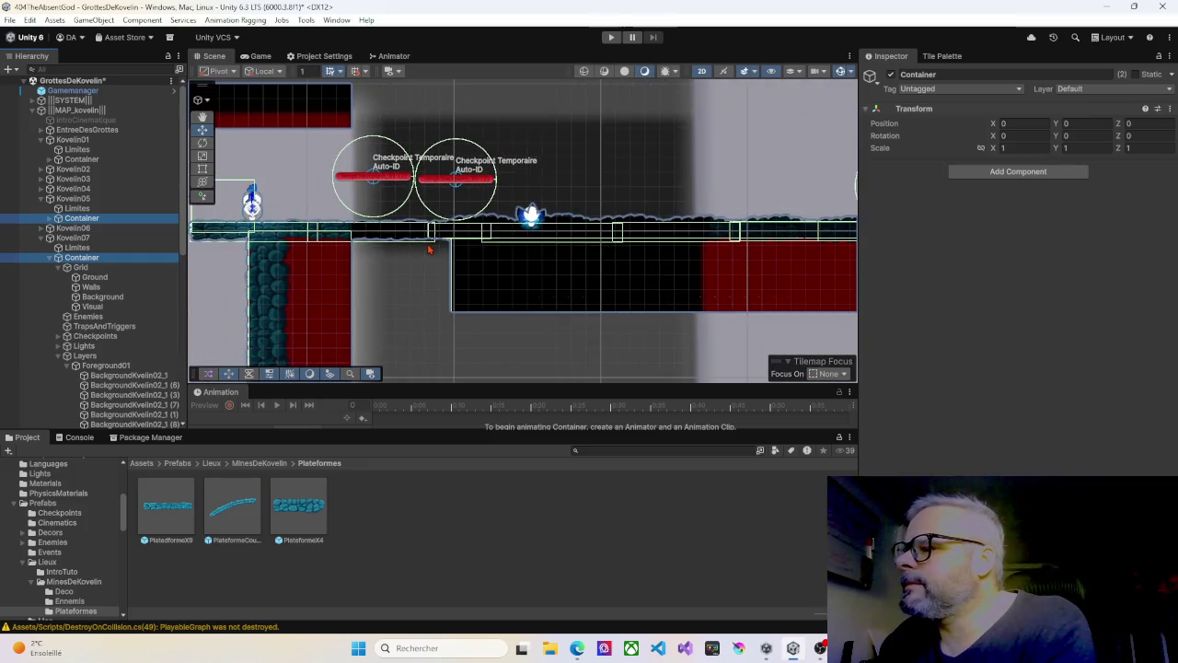
{"action": "scroll", "coordinate": [429, 249], "scroll_direction": "down", "scroll_amount": 2}
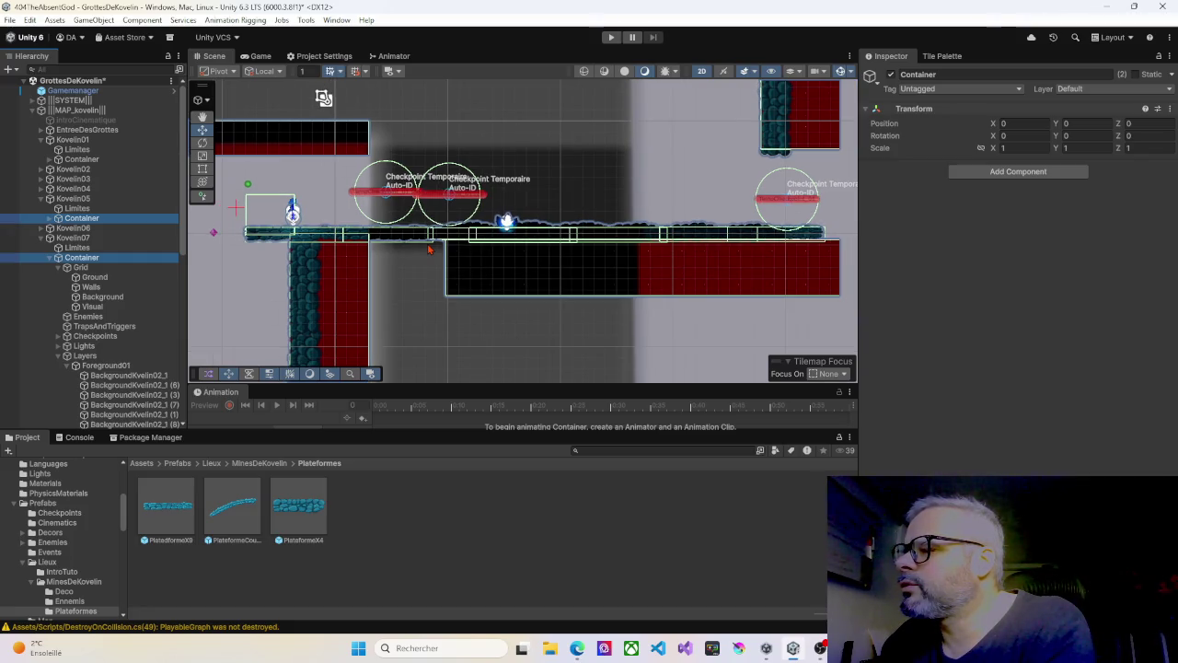
Step: Frame the Kovelin07 and Kovelin01 Limites, then drop Kovelin01 from the selection and collapse it
{"action": "left_click", "coordinate": [87, 250], "text": "ctrl"}
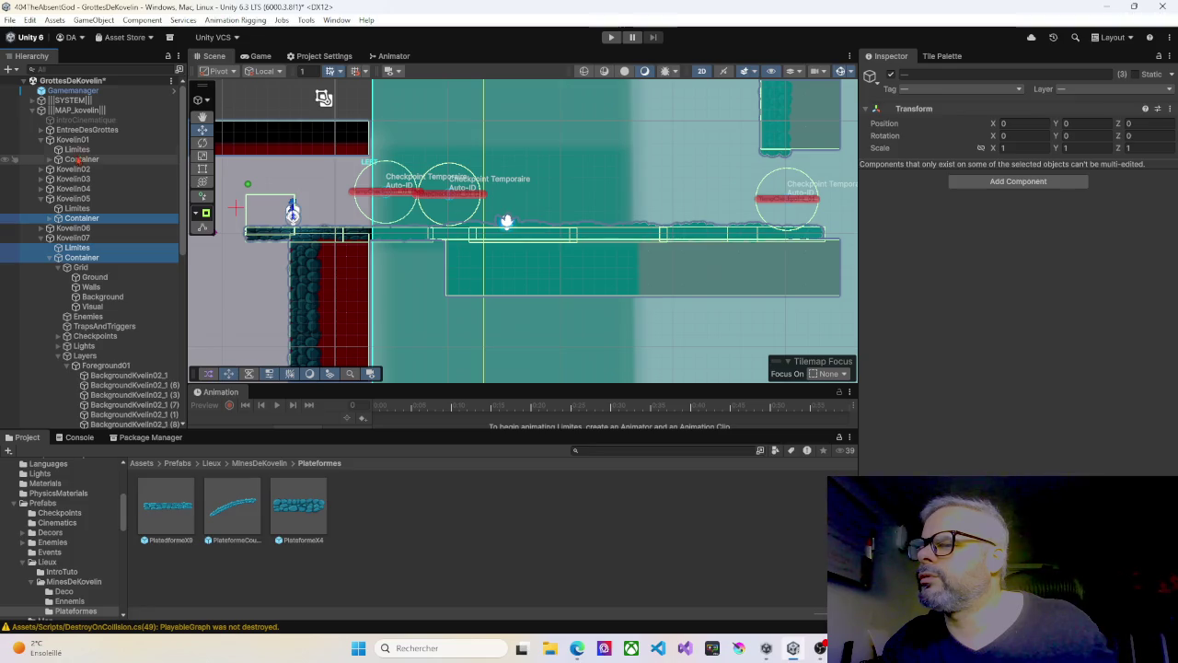
{"action": "left_click", "coordinate": [79, 151], "text": "ctrl"}
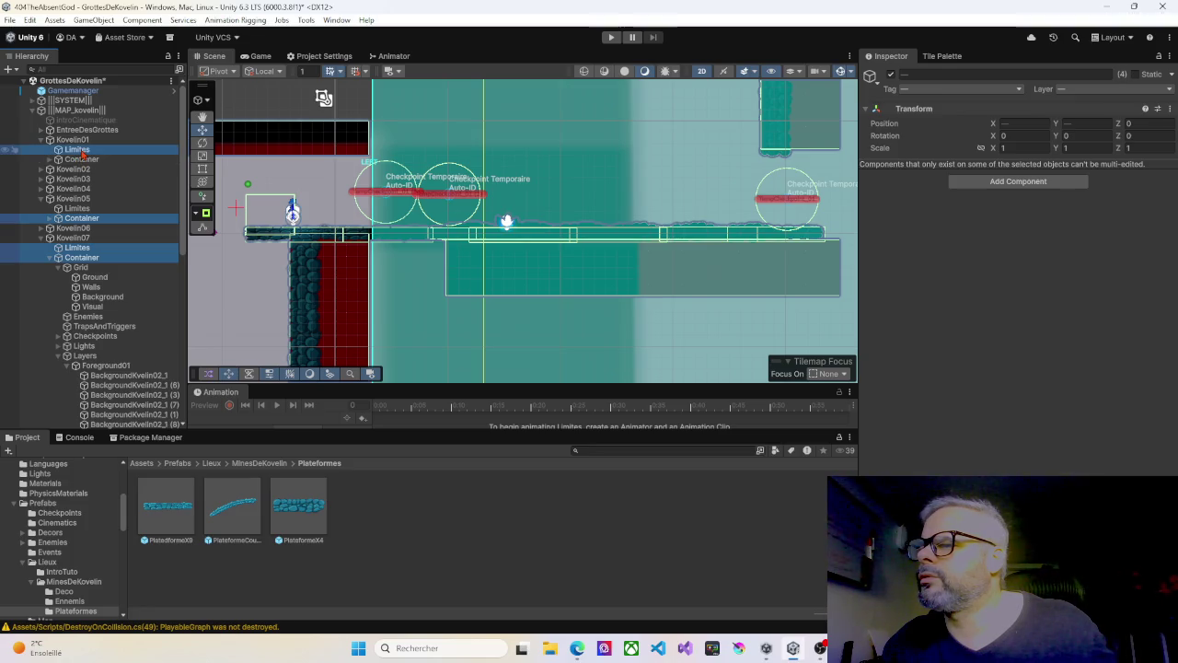
{"action": "scroll", "coordinate": [326, 250], "scroll_direction": "down", "scroll_amount": 1}
{"action": "key", "text": "f"}
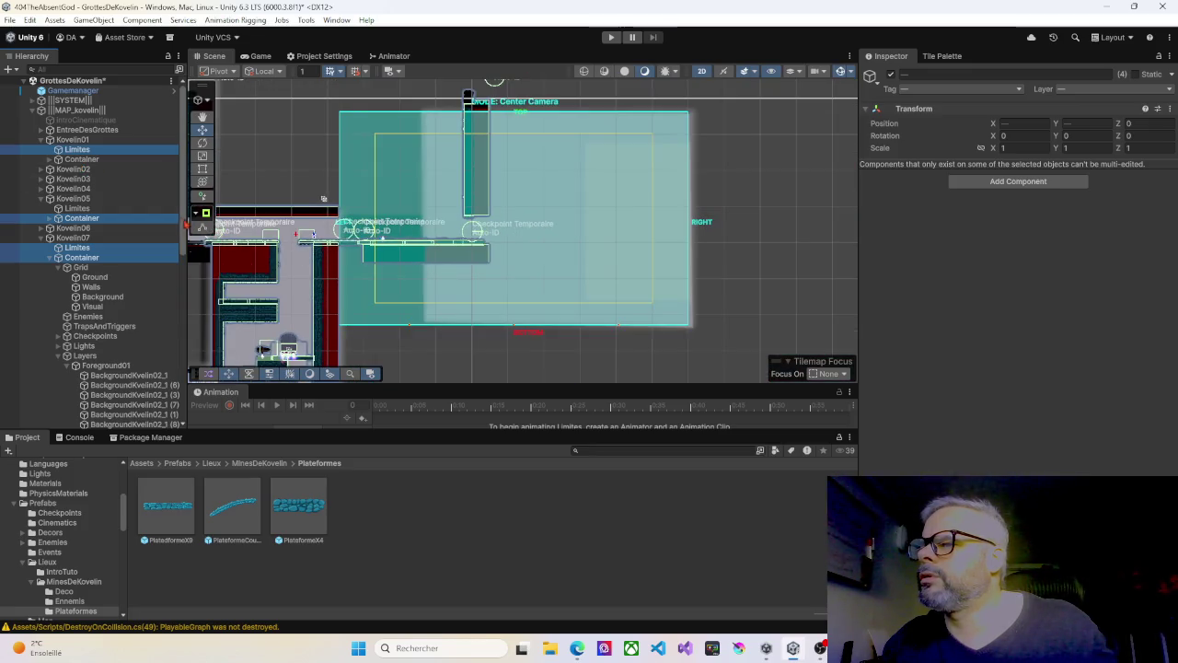
{"action": "left_click", "coordinate": [78, 151], "text": "ctrl"}
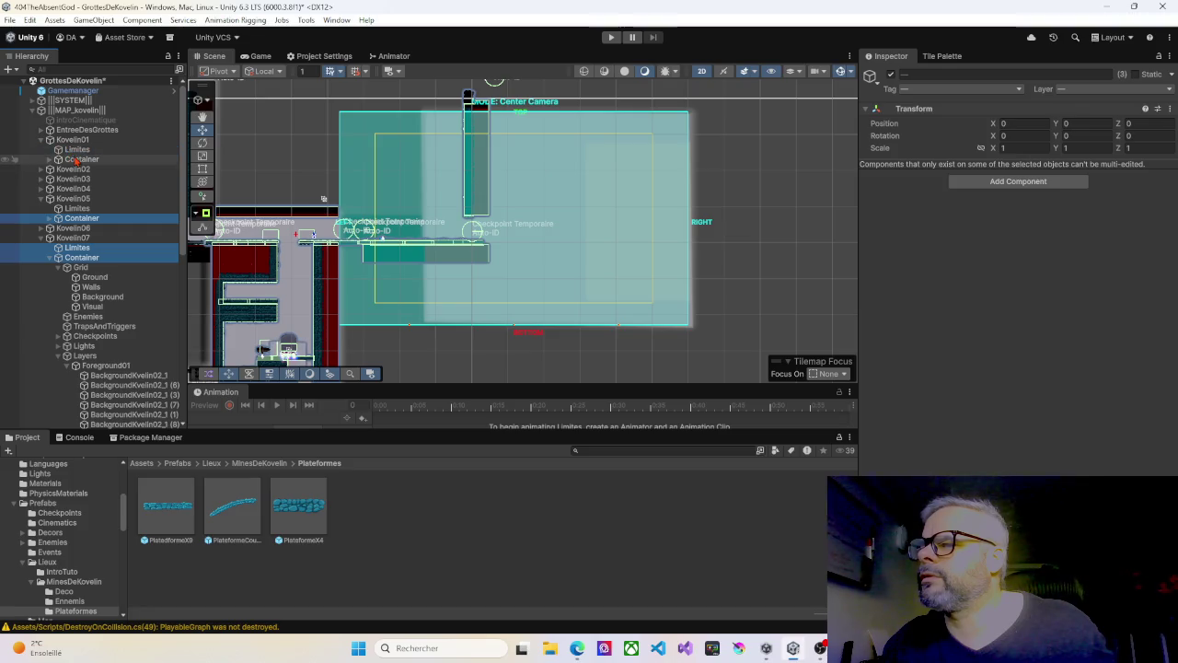
{"action": "left_click", "coordinate": [41, 141]}
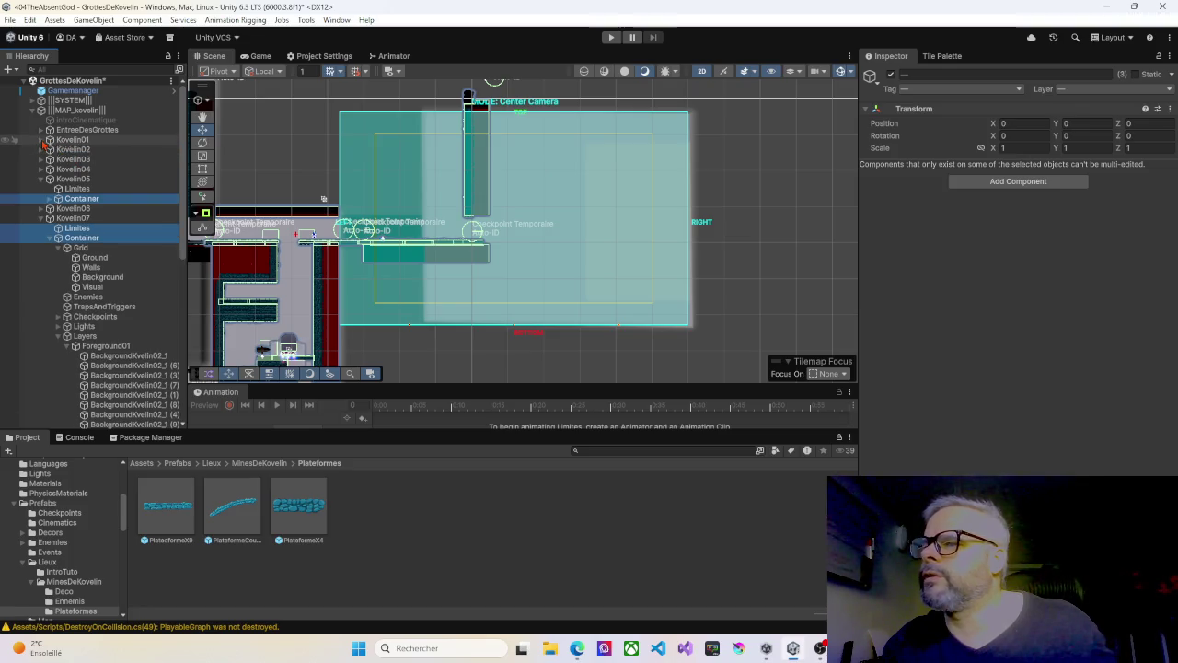
Step: Select Kovelin05's and Kovelin07's Containers together and expand Kovelin05's Container
{"action": "left_click", "coordinate": [78, 189], "text": "ctrl"}
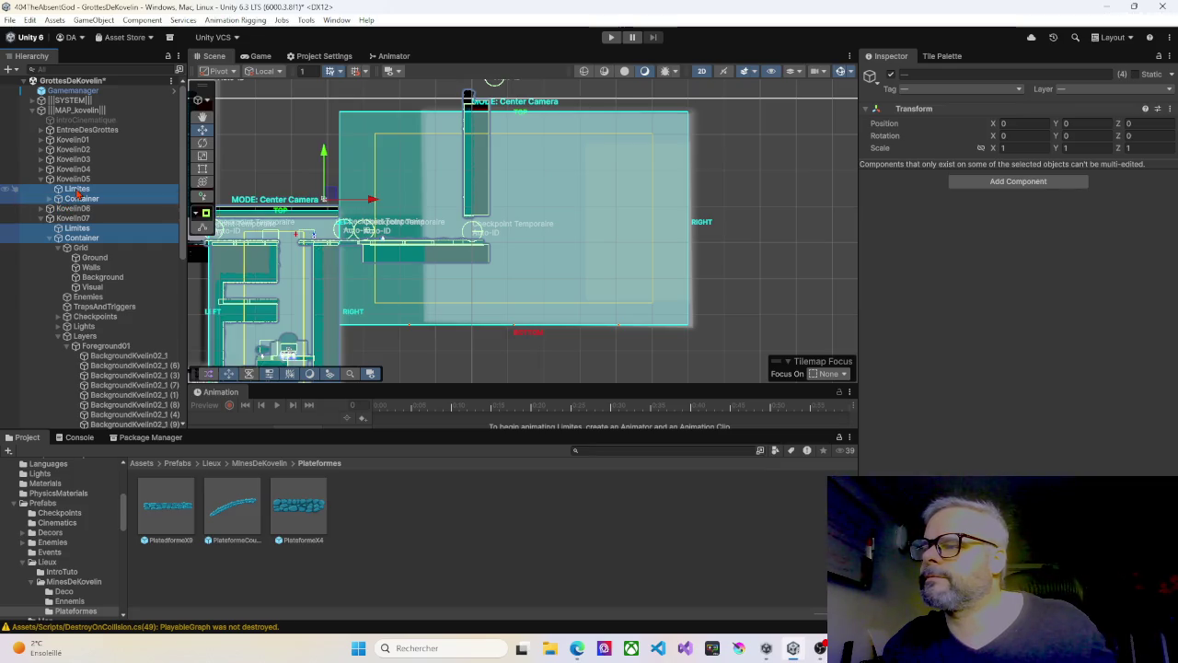
{"action": "scroll", "coordinate": [346, 221], "scroll_direction": "up", "scroll_amount": 4}
{"action": "scroll", "coordinate": [348, 221], "scroll_direction": "up", "scroll_amount": 5}
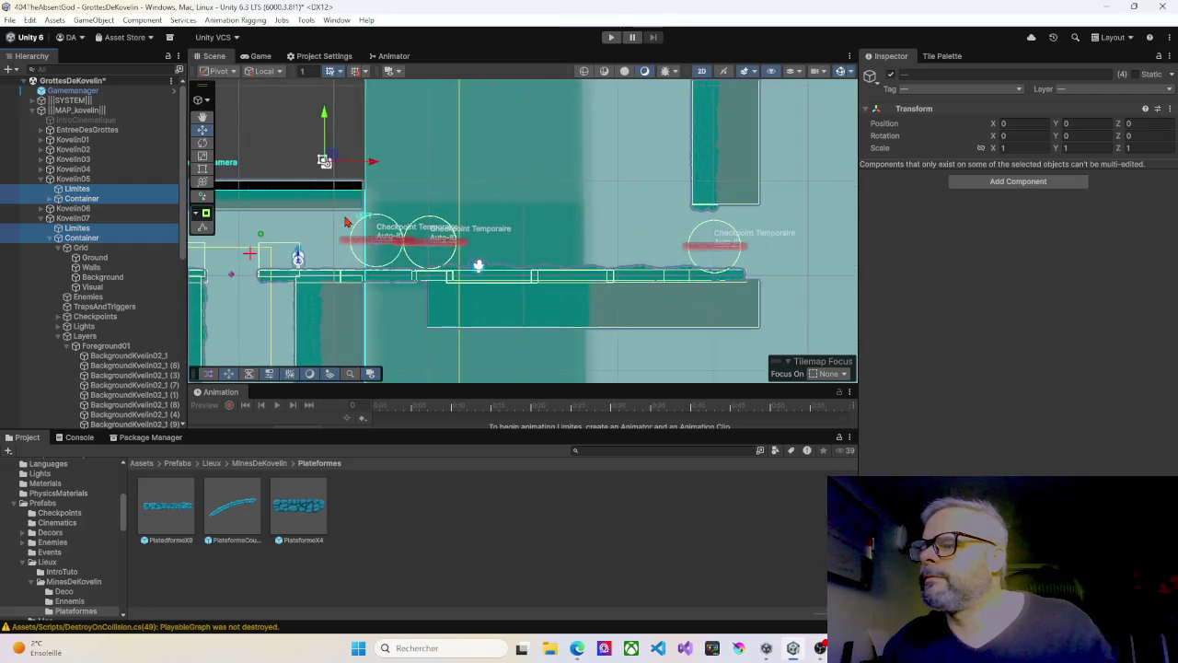
{"action": "scroll", "coordinate": [353, 223], "scroll_direction": "down", "scroll_amount": 5}
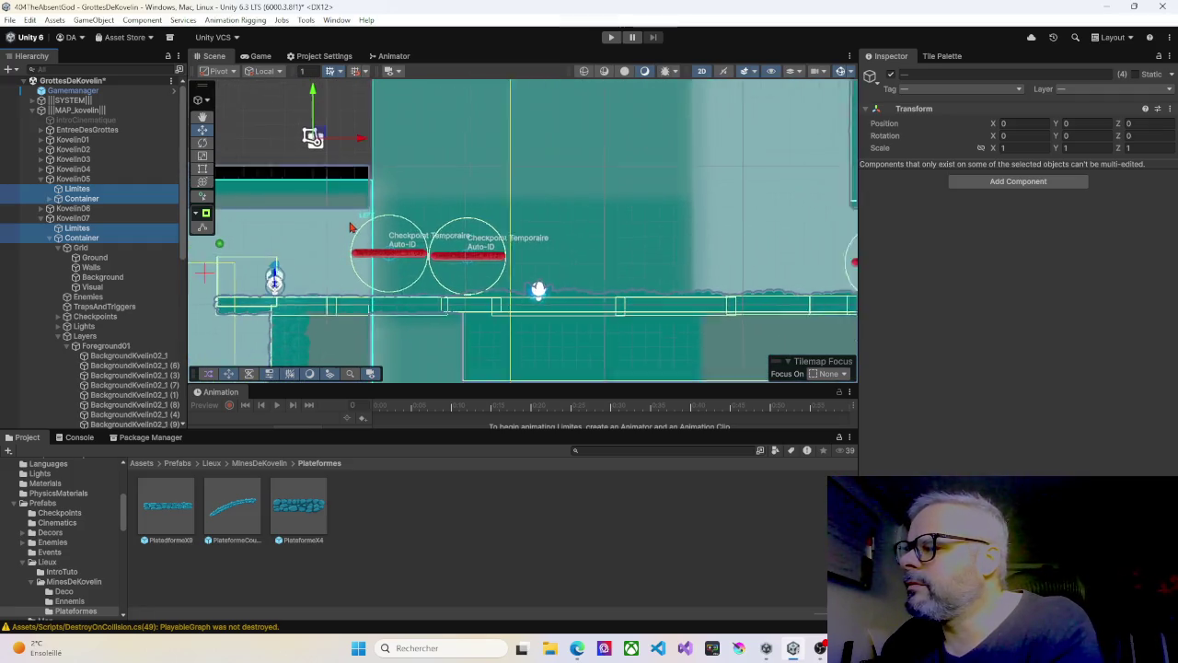
{"action": "left_click", "coordinate": [81, 198]}
{"action": "left_click", "coordinate": [81, 239], "text": "ctrl"}
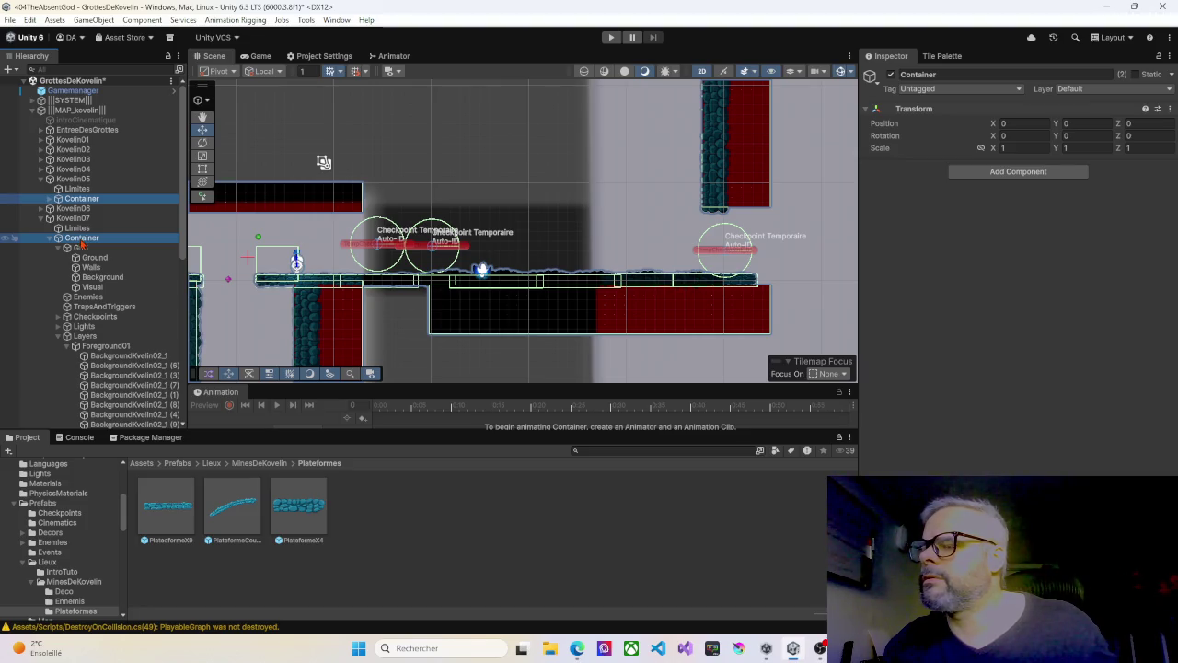
{"action": "left_click", "coordinate": [51, 199]}
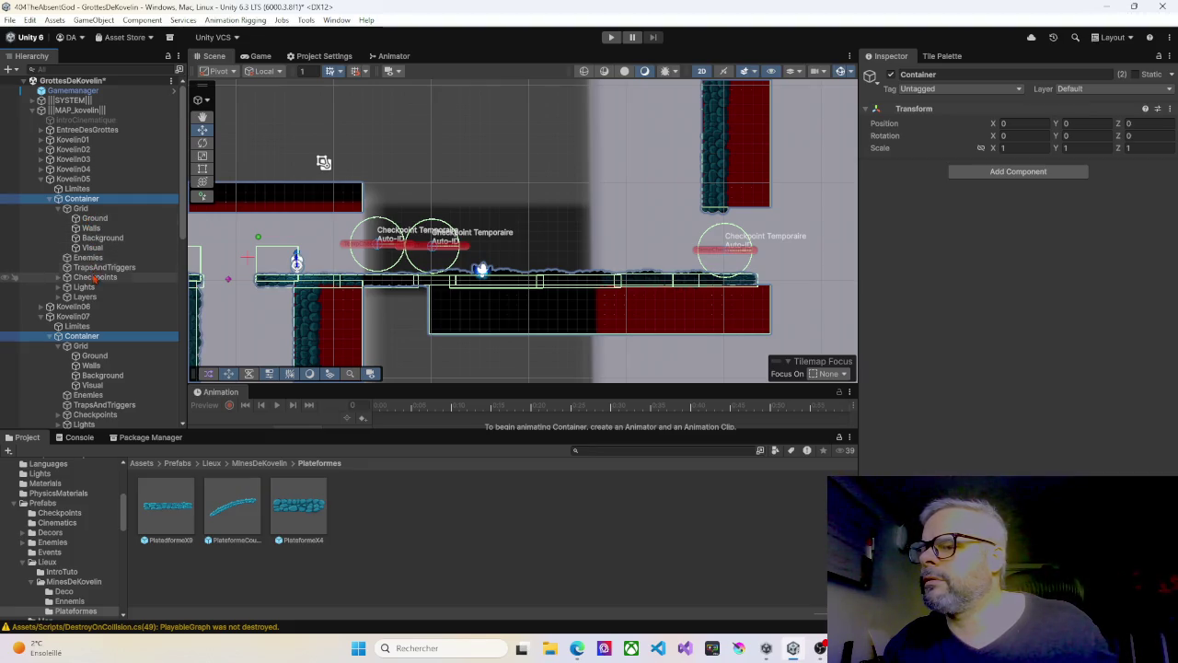
Step: Move Kovelin05's TempCheckpoint_01 (3) left from X 5.5 to 1.1, then start a playtest
{"action": "left_click", "coordinate": [94, 277]}
{"action": "left_click", "coordinate": [58, 277]}
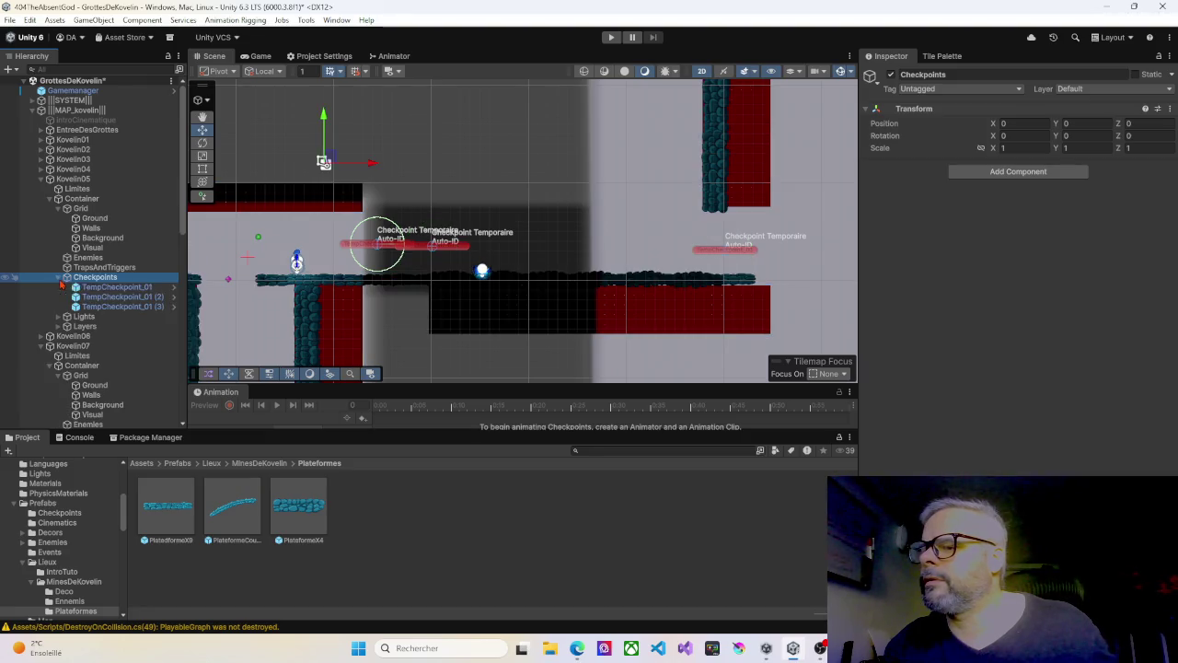
{"action": "left_click", "coordinate": [101, 287]}
{"action": "left_click", "coordinate": [102, 297]}
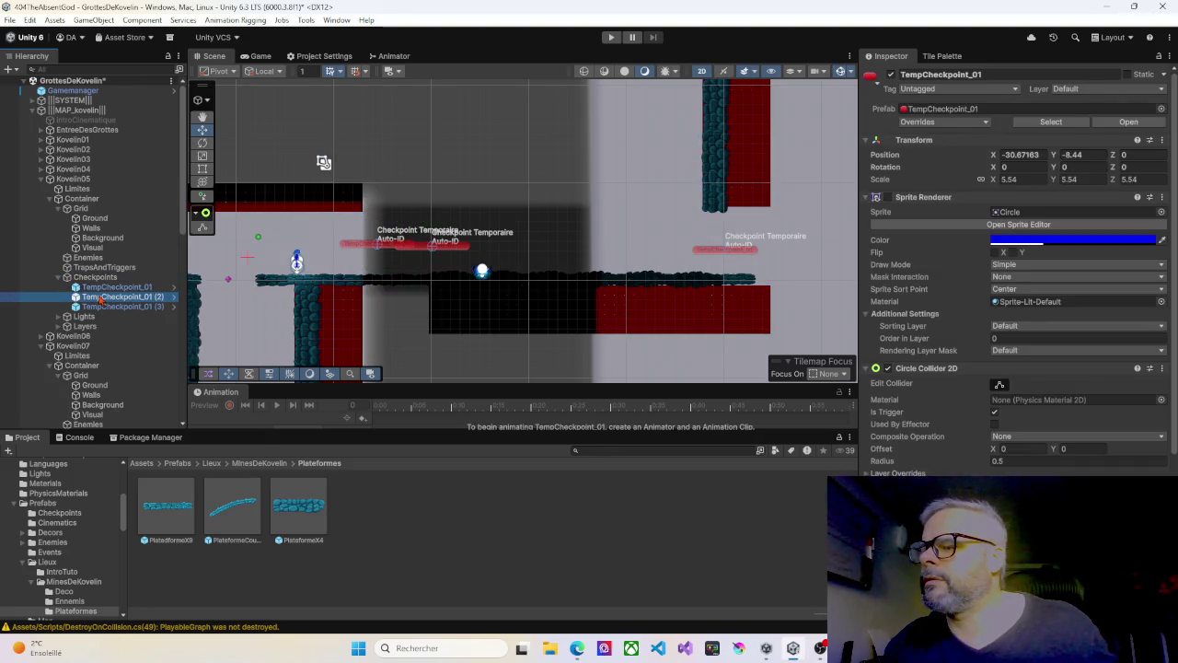
{"action": "left_click", "coordinate": [105, 308]}
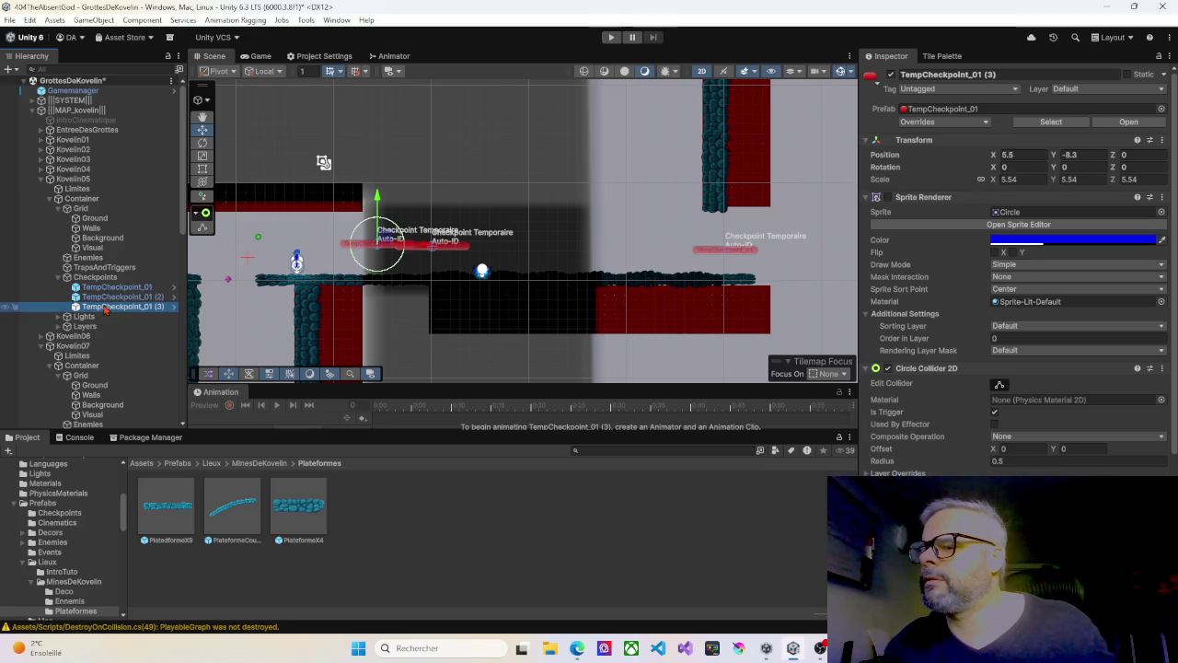
{"action": "left_click_drag", "start_coordinate": [427, 252], "coordinate": [383, 261]}
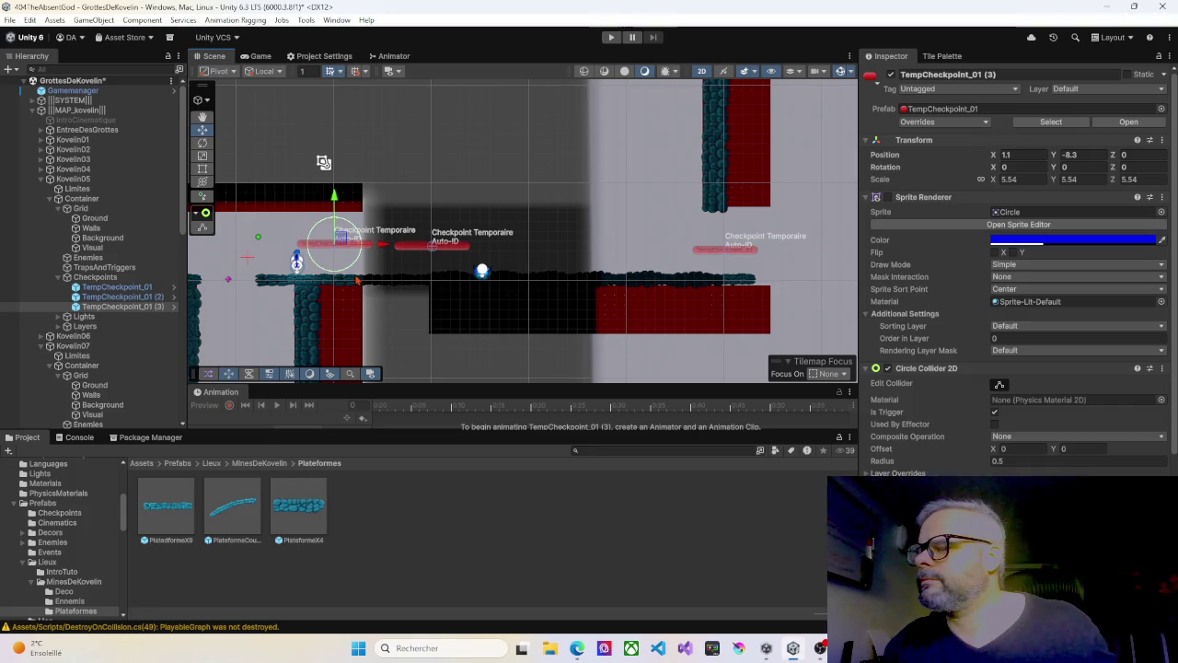
{"action": "scroll", "coordinate": [355, 279], "scroll_direction": "down", "scroll_amount": 2}
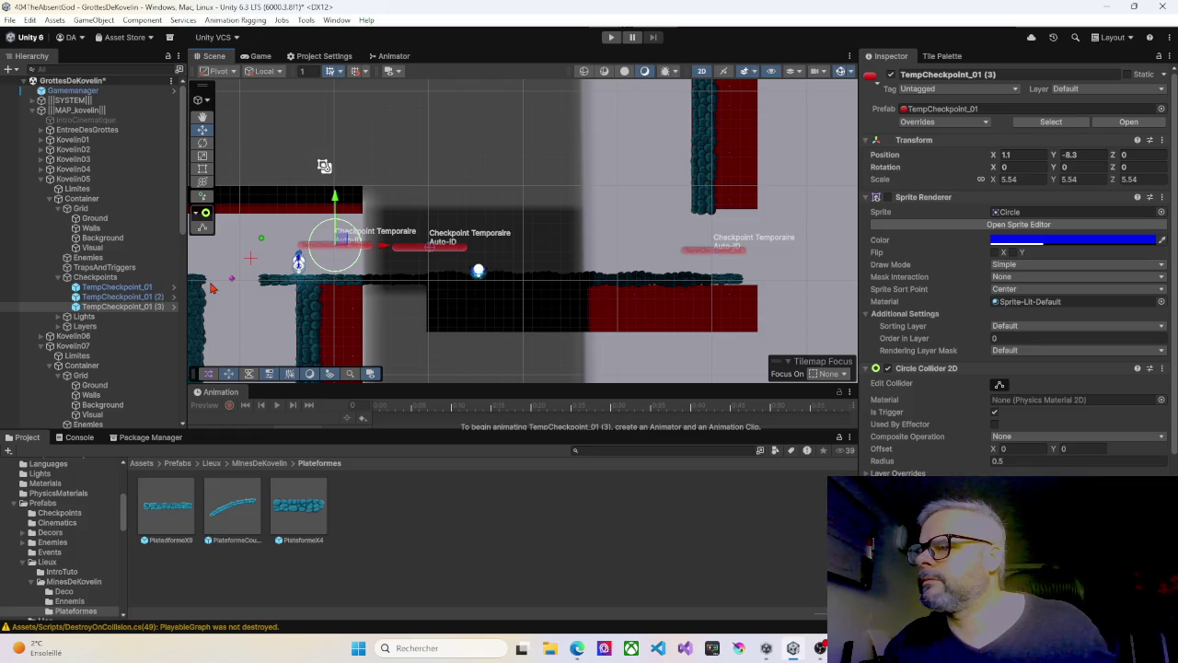
{"action": "left_click", "coordinate": [612, 38]}
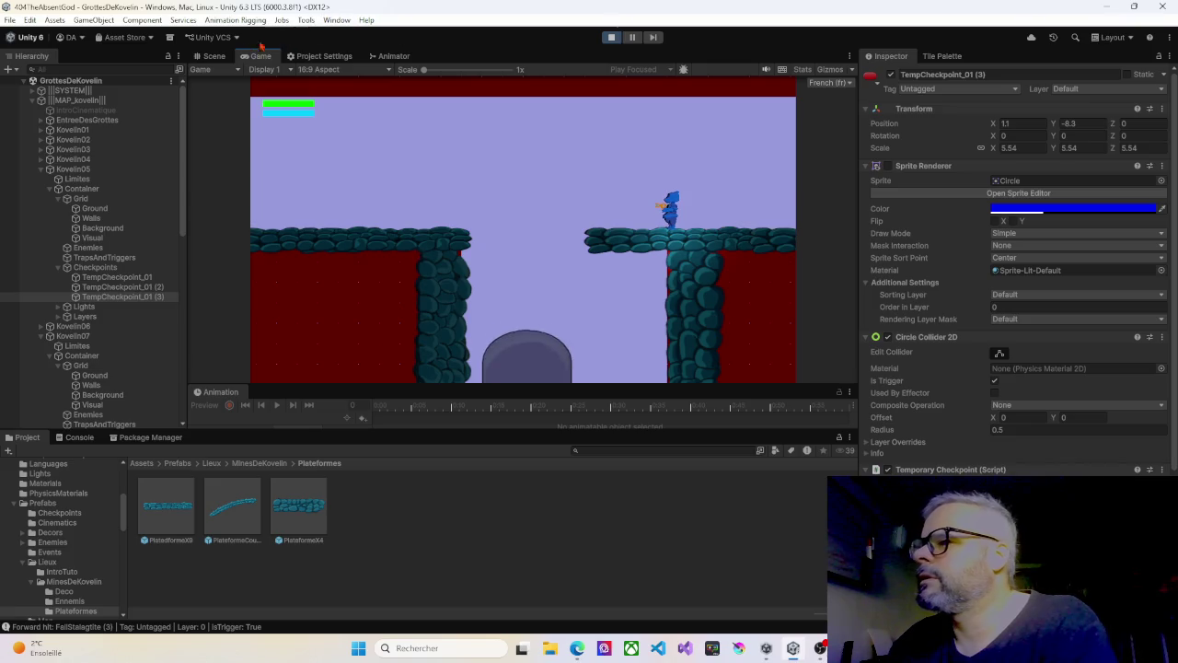
{"action": "left_click", "coordinate": [221, 56]}
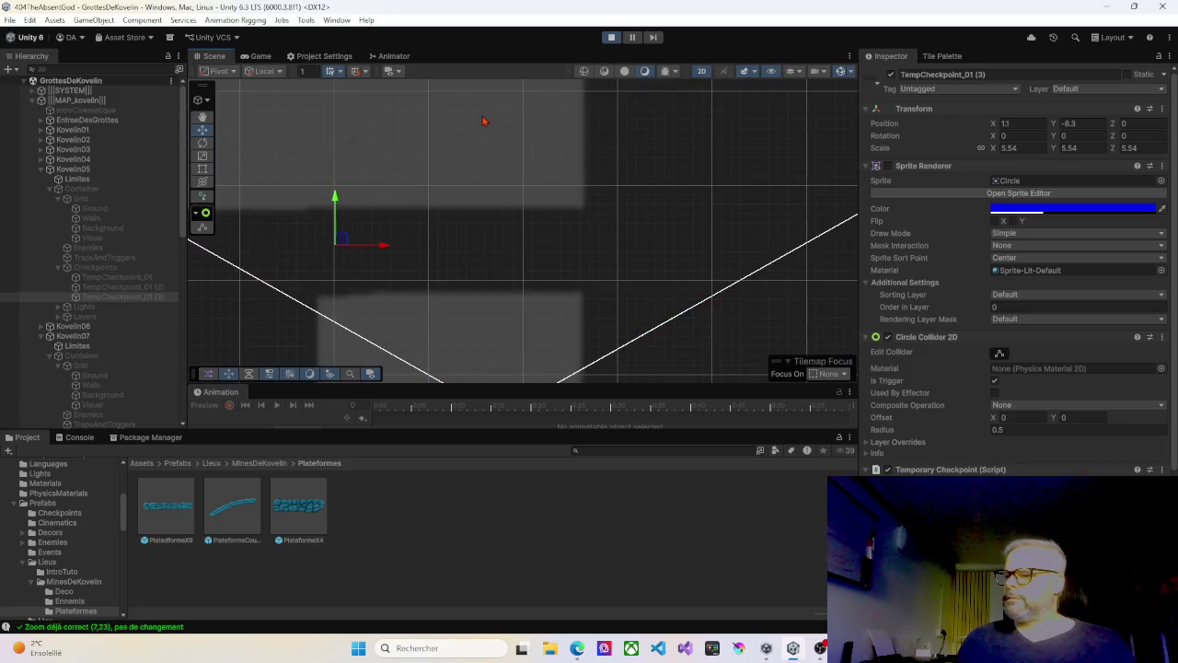
{"action": "left_click", "coordinate": [610, 37]}
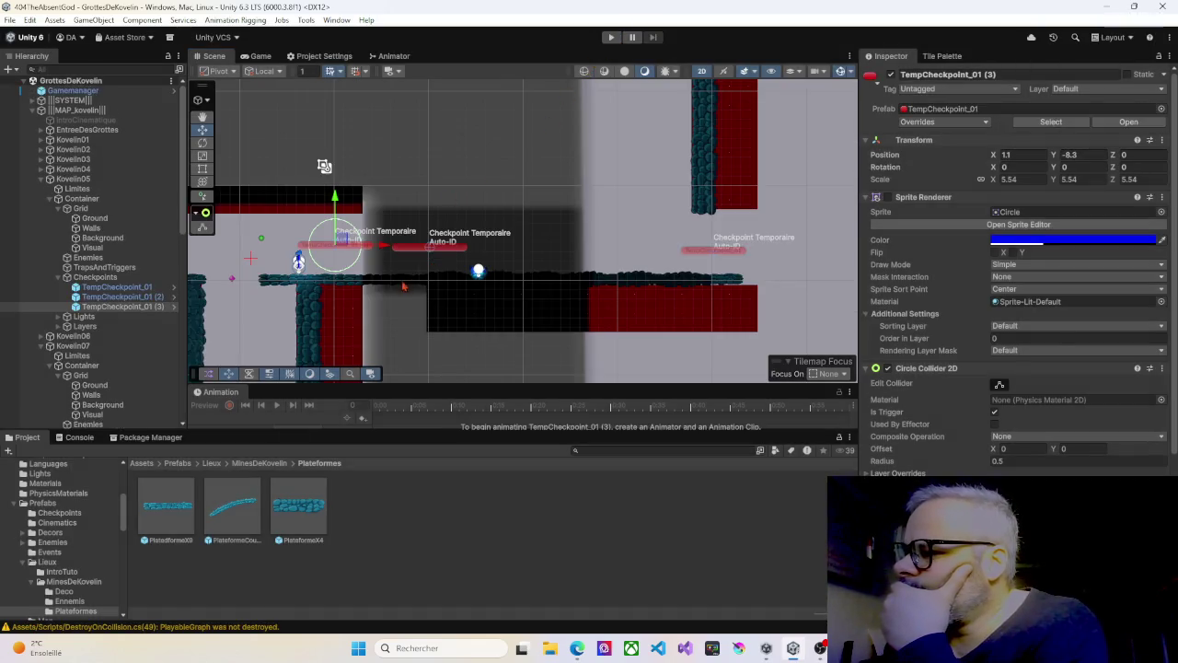
Step: Reparent the PlatedformeX9 (6) platform under the Ground group
{"action": "left_click", "coordinate": [394, 280]}
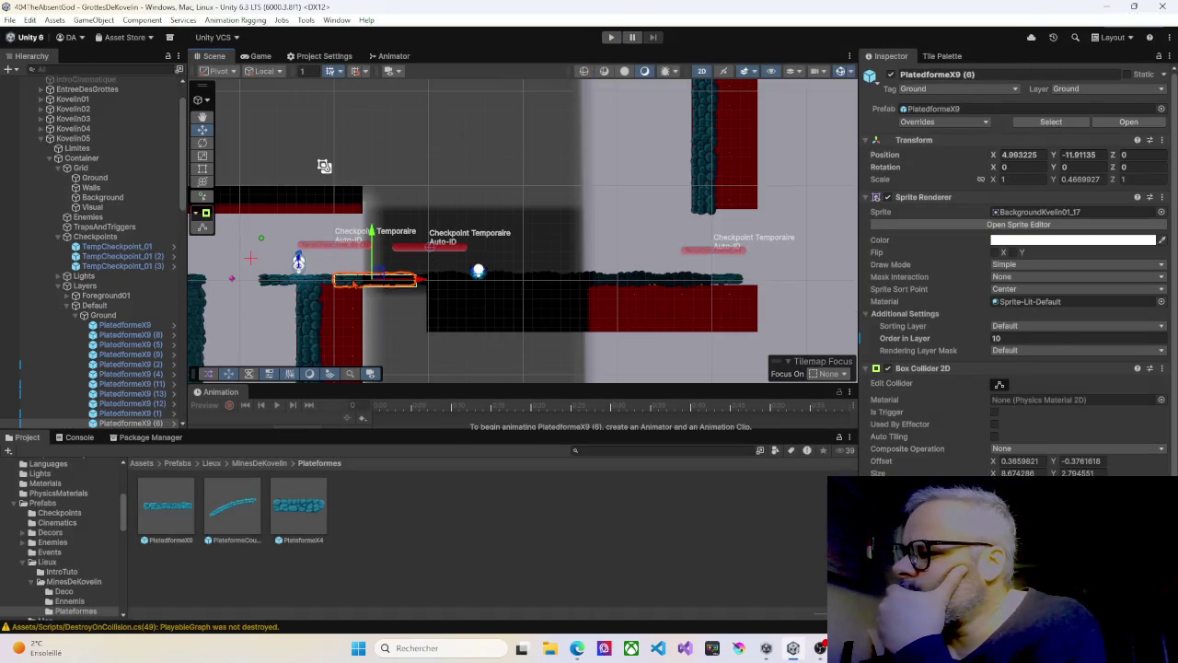
{"action": "left_click", "coordinate": [442, 282]}
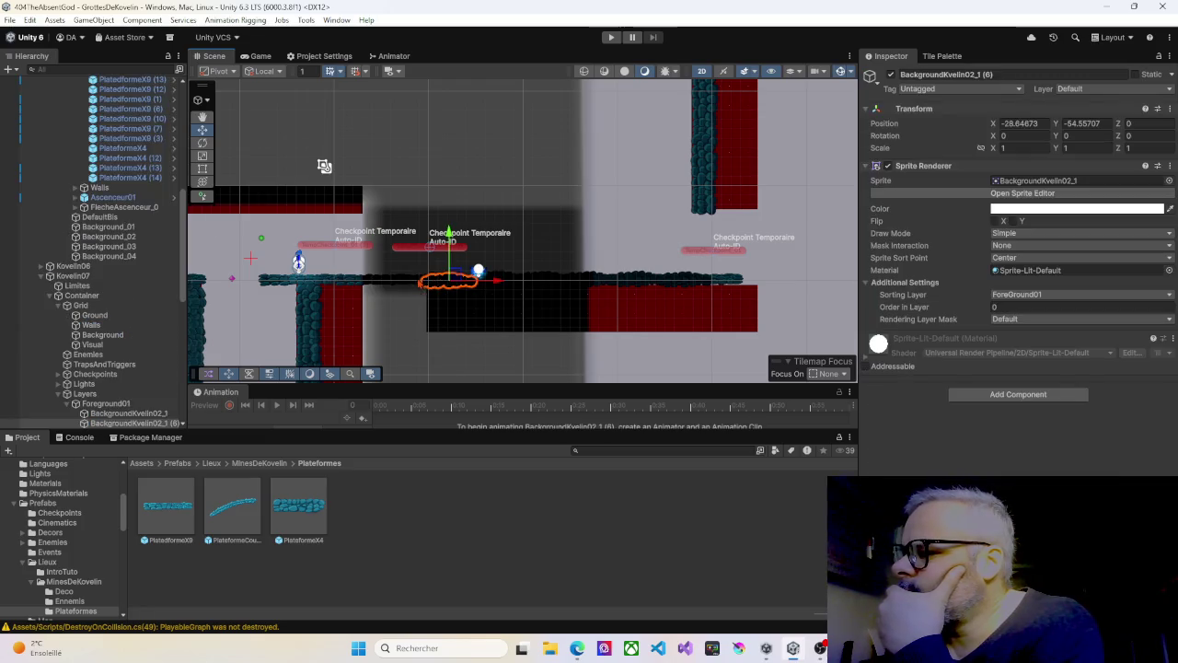
{"action": "left_click", "coordinate": [416, 281]}
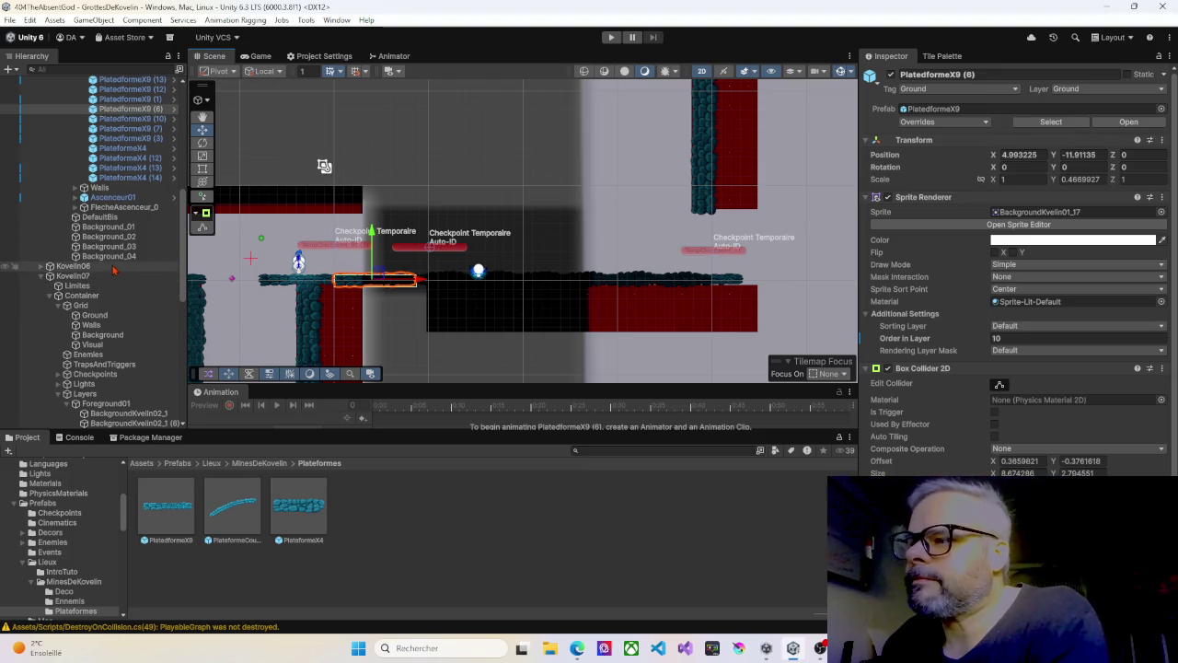
{"action": "scroll", "coordinate": [134, 233], "scroll_direction": "up", "scroll_amount": 4}
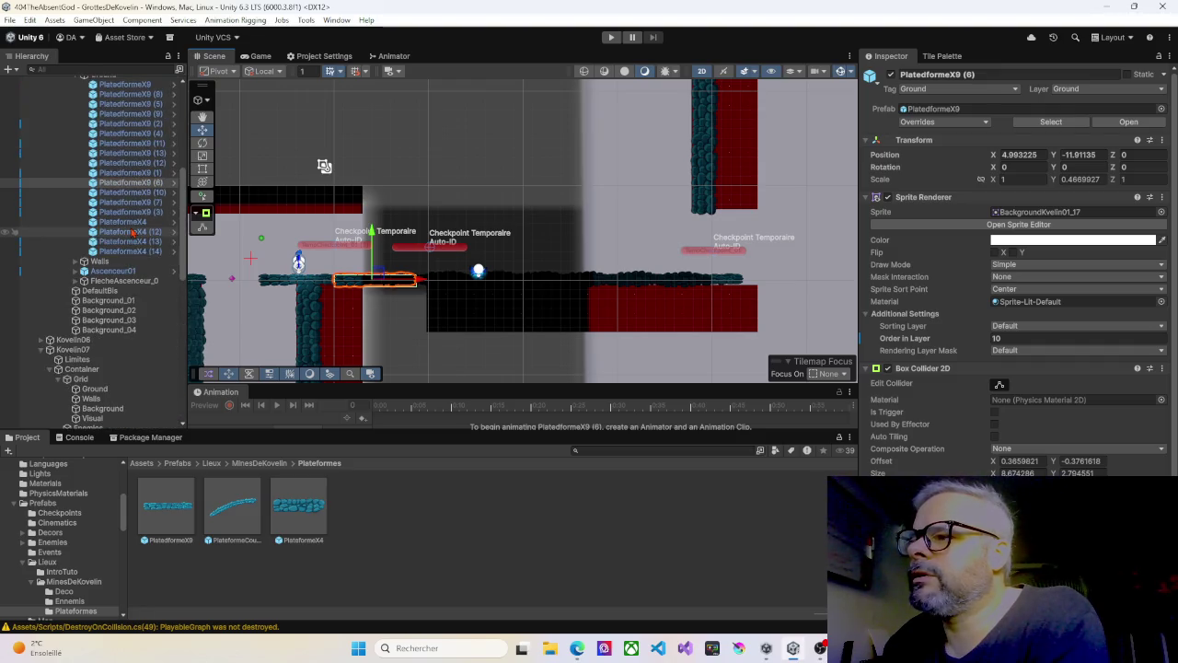
{"action": "scroll", "coordinate": [134, 233], "scroll_direction": "down", "scroll_amount": 3}
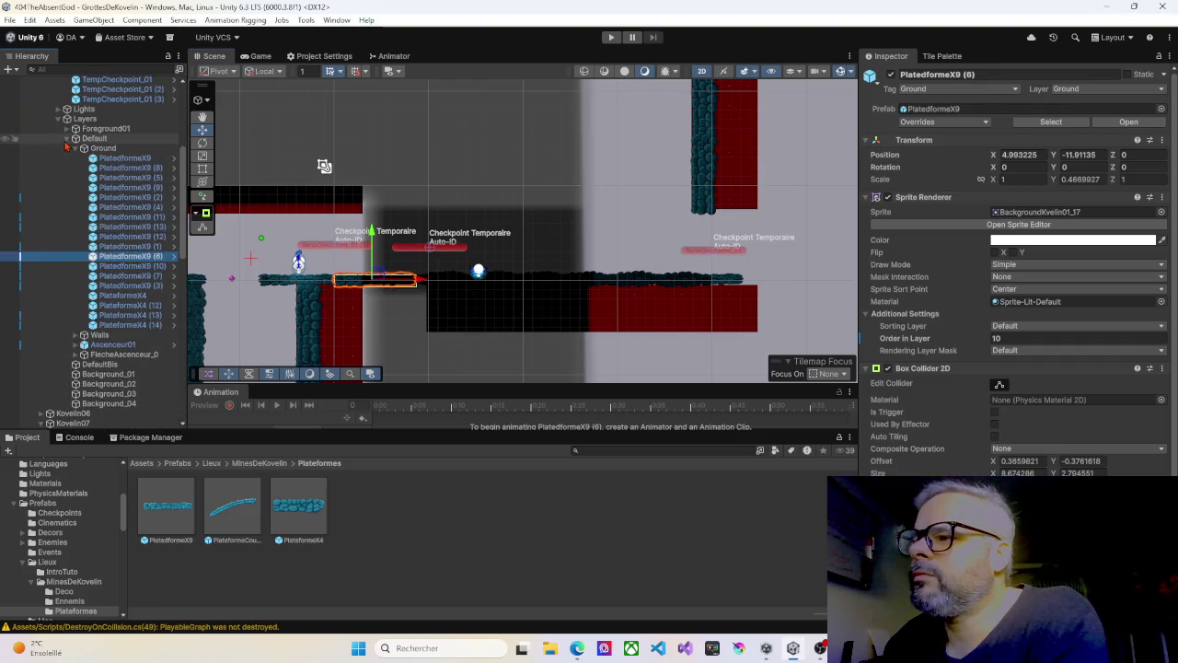
{"action": "scroll", "coordinate": [68, 148], "scroll_direction": "down", "scroll_amount": 3}
{"action": "left_click", "coordinate": [36, 168]}
{"action": "mouse_move", "coordinate": [22, 232]}
{"action": "left_mouse_down"}
{"action": "mouse_move", "coordinate": [101, 226]}
{"action": "mouse_move", "coordinate": [56, 188]}
{"action": "mouse_move", "coordinate": [110, 174]}
{"action": "mouse_move", "coordinate": [68, 208]}
{"action": "mouse_move", "coordinate": [111, 230]}
{"action": "mouse_move", "coordinate": [104, 170]}
{"action": "left_mouse_up"}
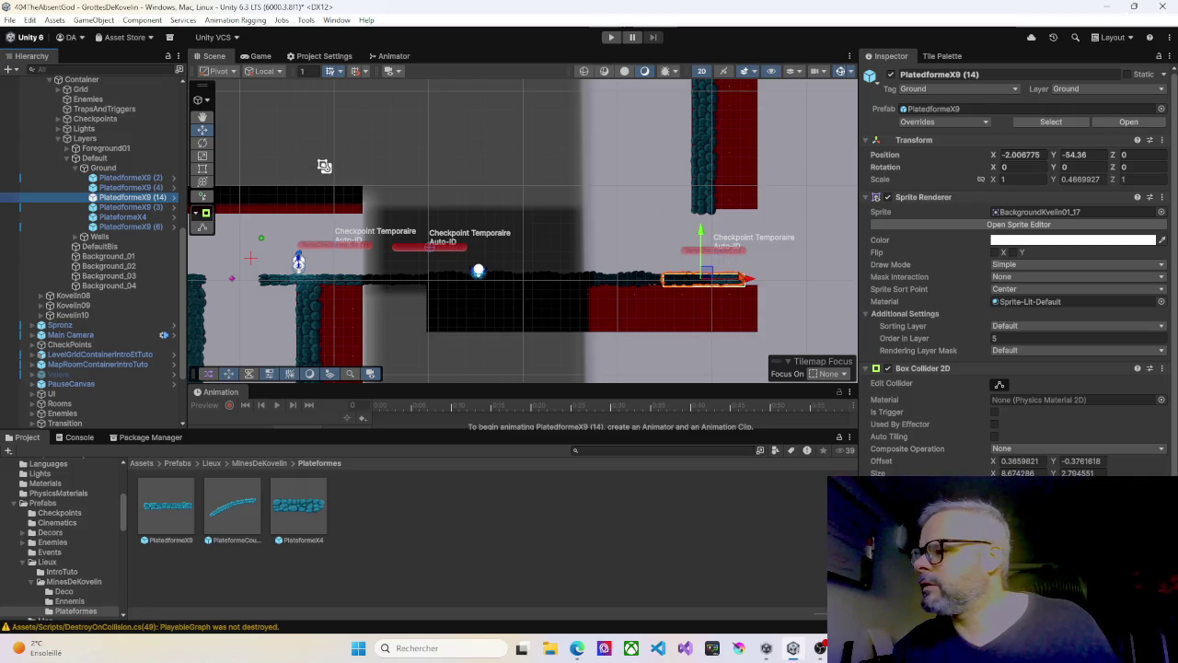
Step: Slide PlatedformeX9 (14) left to X -38.22, set Order in Layer 15, and start playing
{"action": "mouse_move", "coordinate": [749, 280]}
{"action": "left_mouse_down"}
{"action": "mouse_move", "coordinate": [336, 257]}
{"action": "mouse_move", "coordinate": [426, 261]}
{"action": "left_mouse_up"}
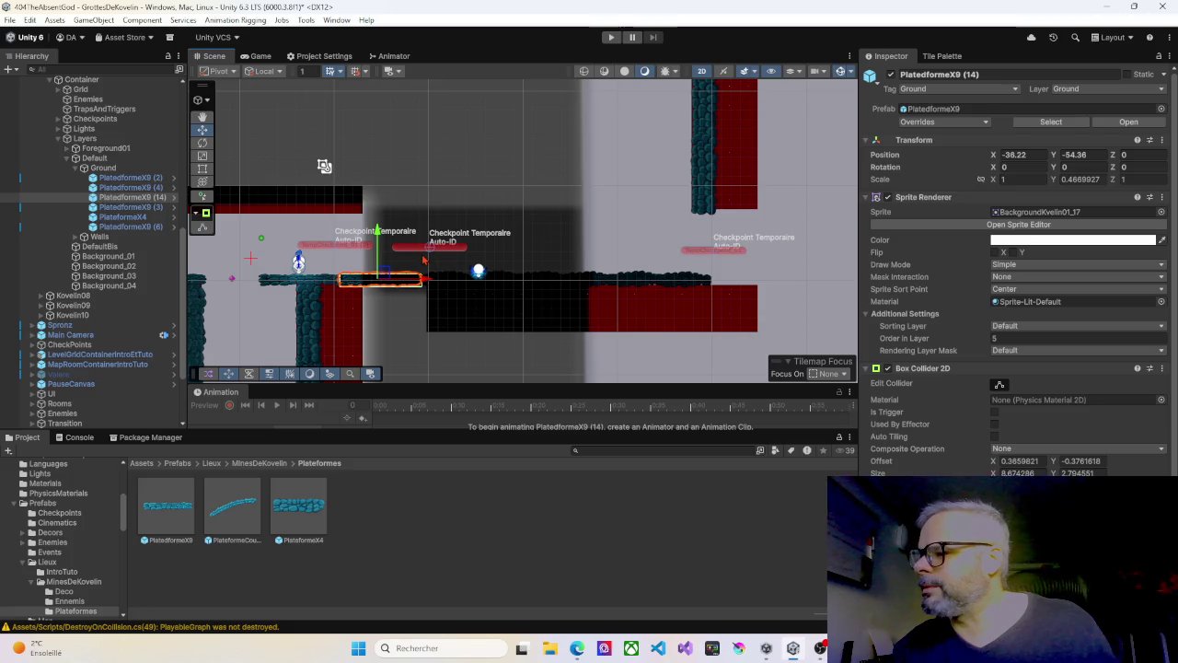
{"action": "left_click", "coordinate": [1006, 337]}
{"action": "type", "text": "1"}
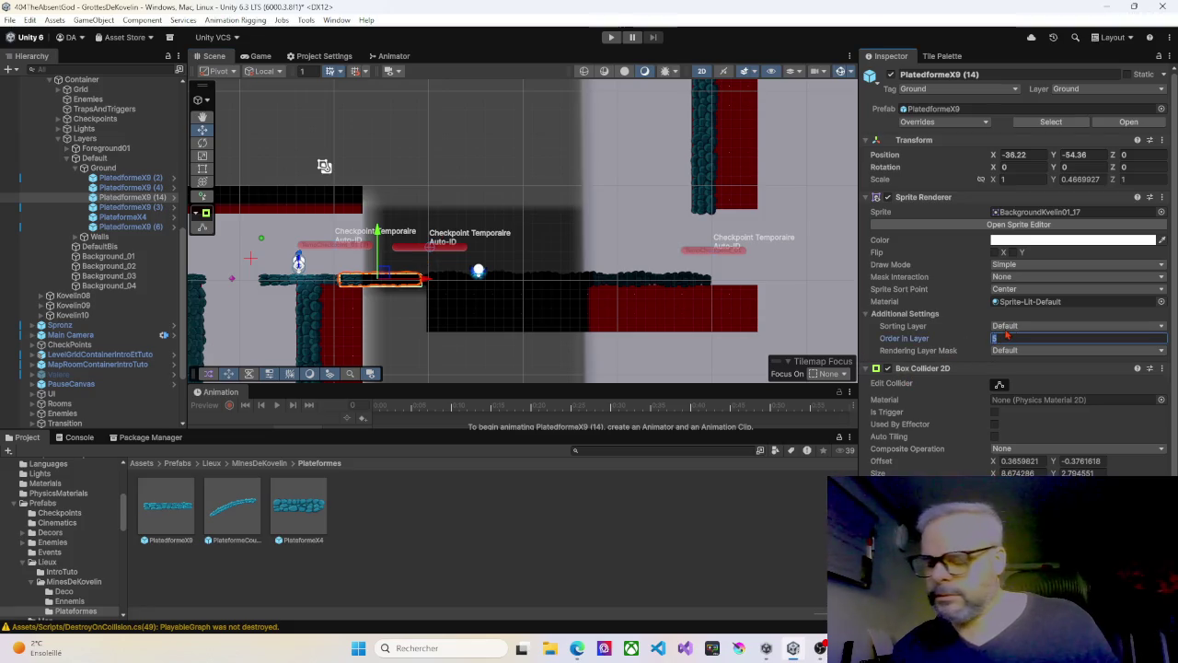
{"action": "left_click", "coordinate": [611, 37]}
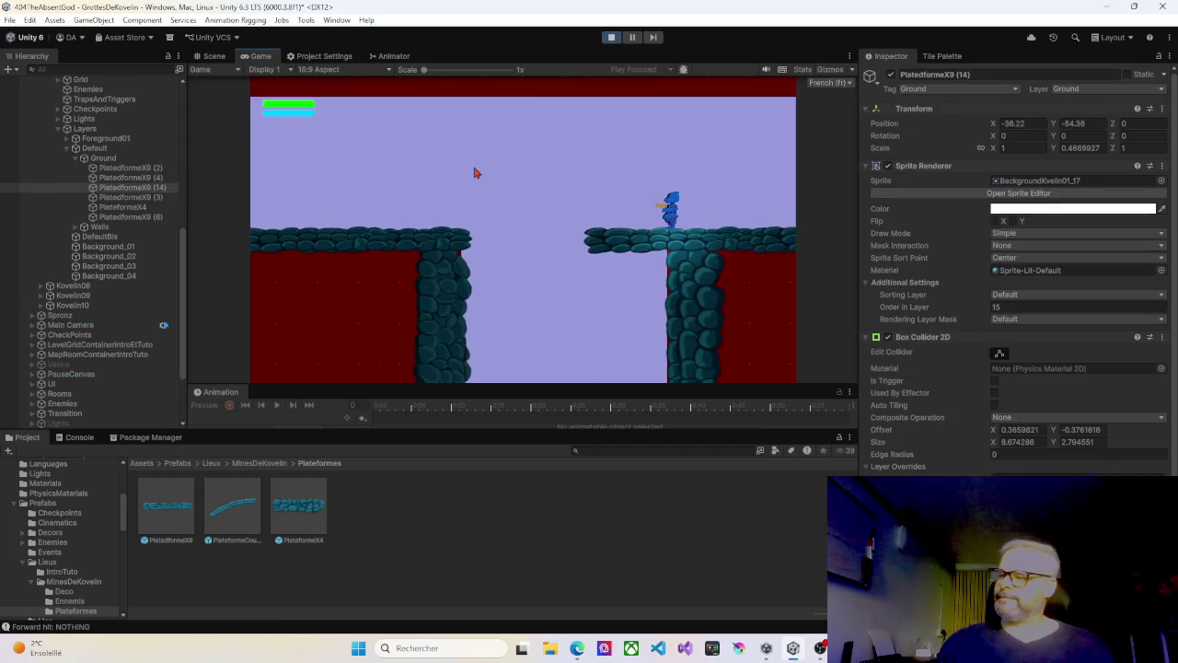
Step: Walk the character right through the rooms to the temporary checkpoint, then stop playing
{"action": "key", "text": "Right"}
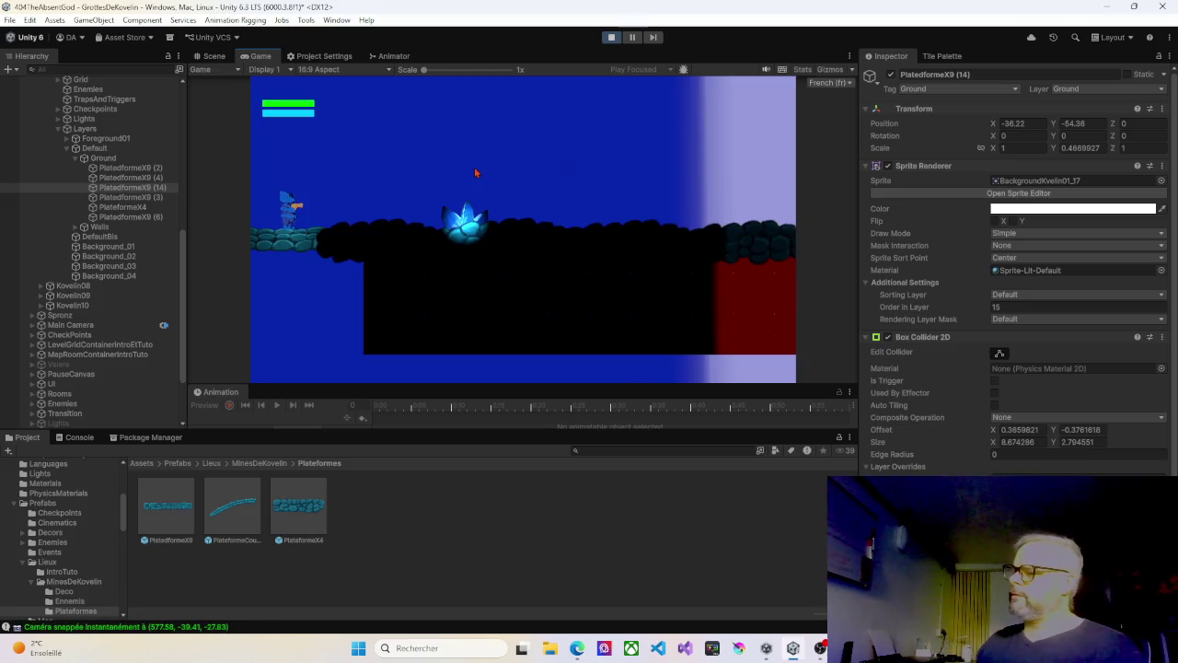
{"action": "key", "text": "Right"}
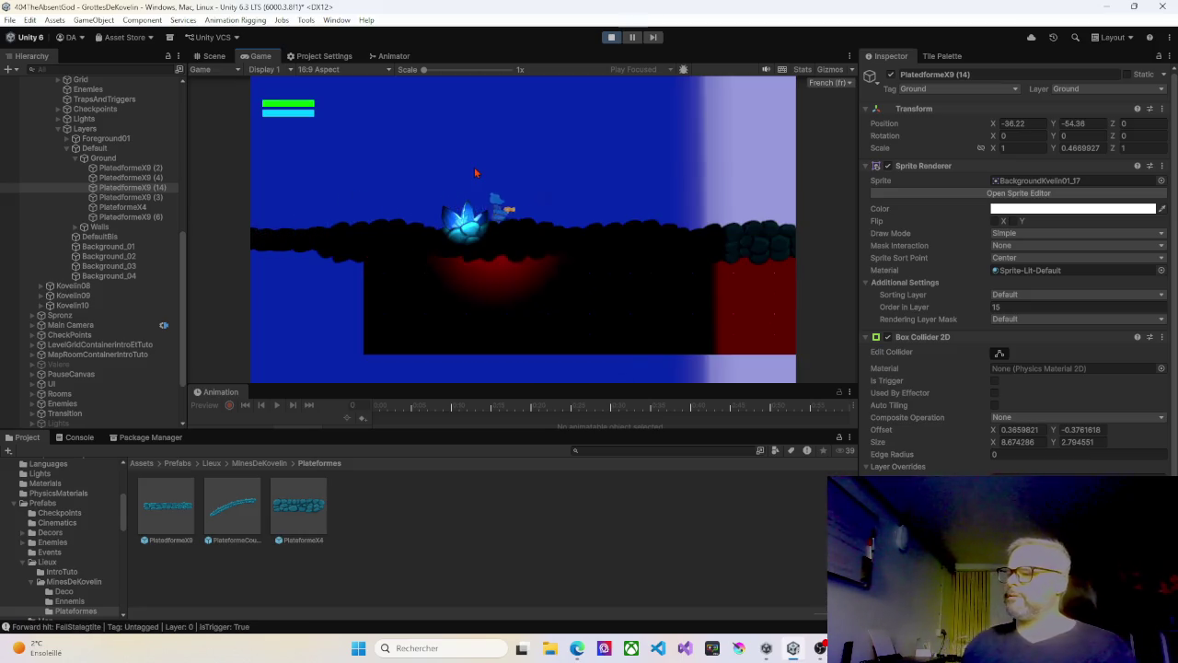
{"action": "key", "text": "Right"}
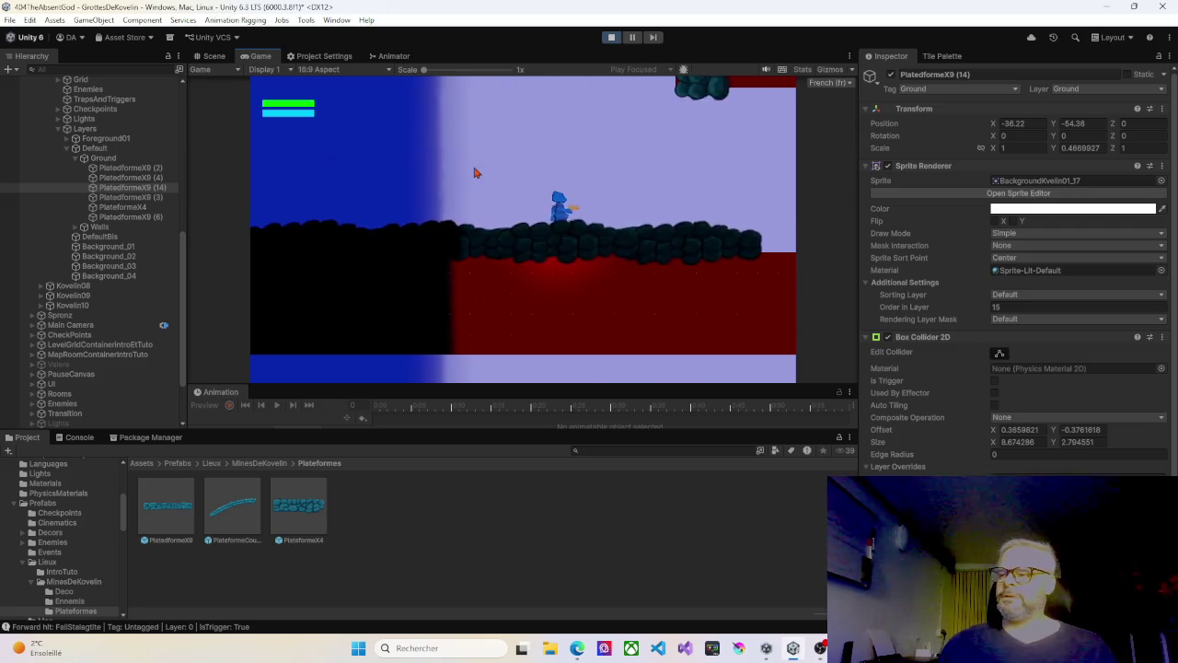
{"action": "key", "text": "Right"}
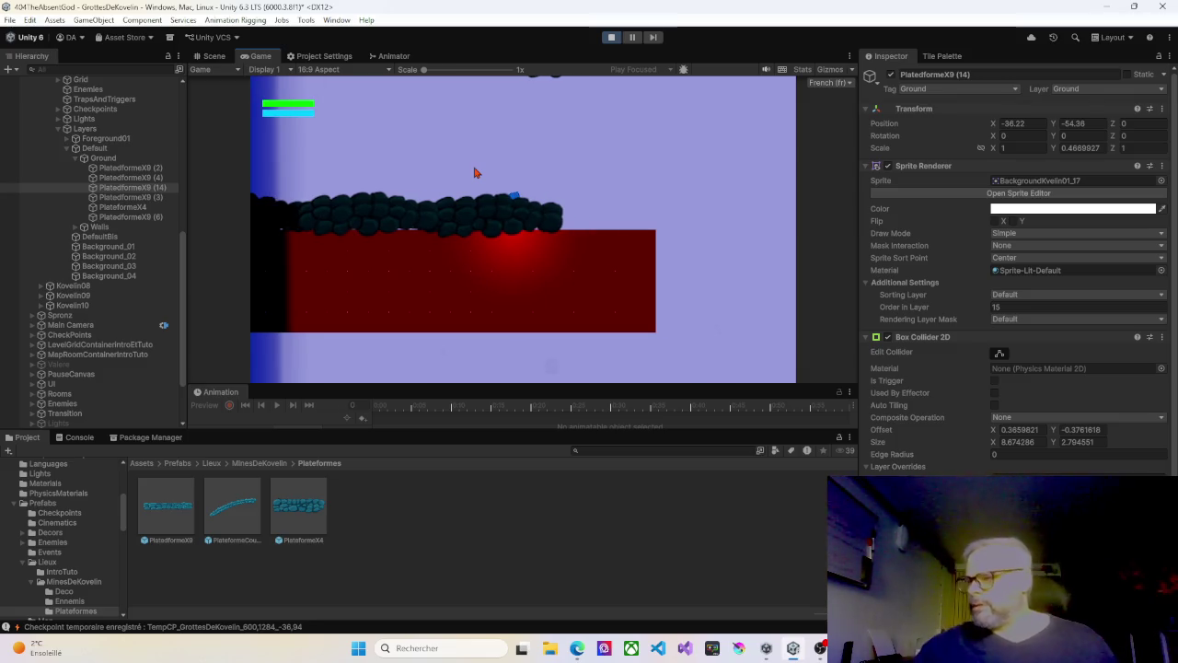
{"action": "left_click", "coordinate": [613, 36]}
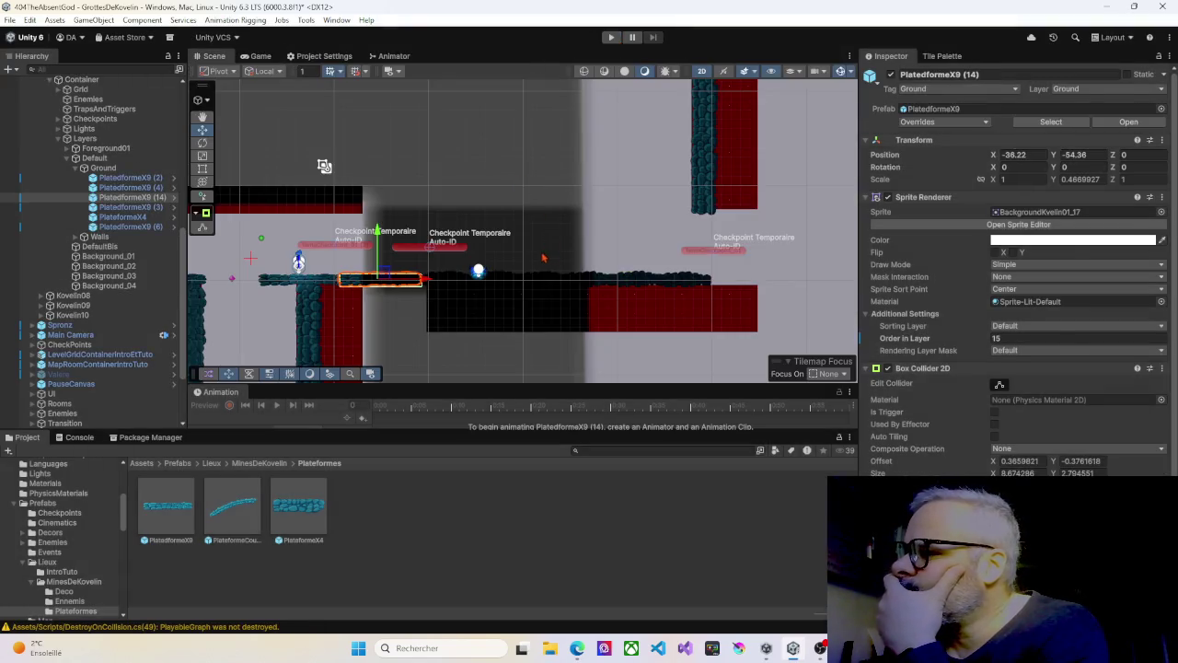
{"action": "scroll", "coordinate": [468, 242], "scroll_direction": "down", "scroll_amount": 8}
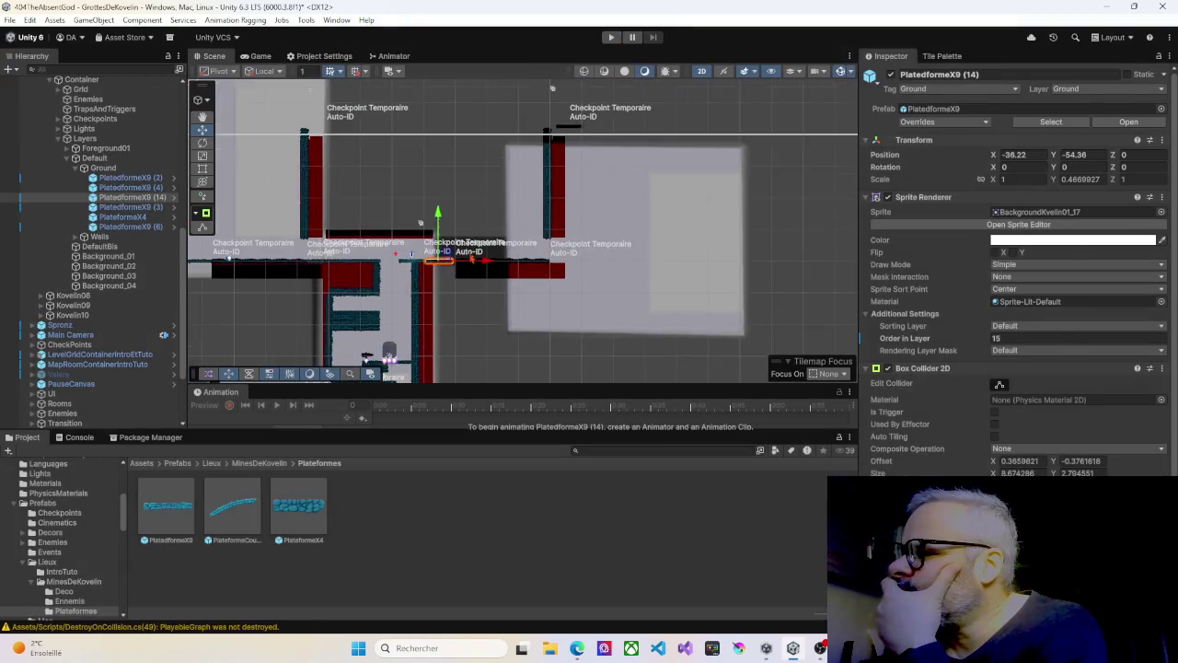
{"action": "scroll", "coordinate": [471, 259], "scroll_direction": "up", "scroll_amount": 8}
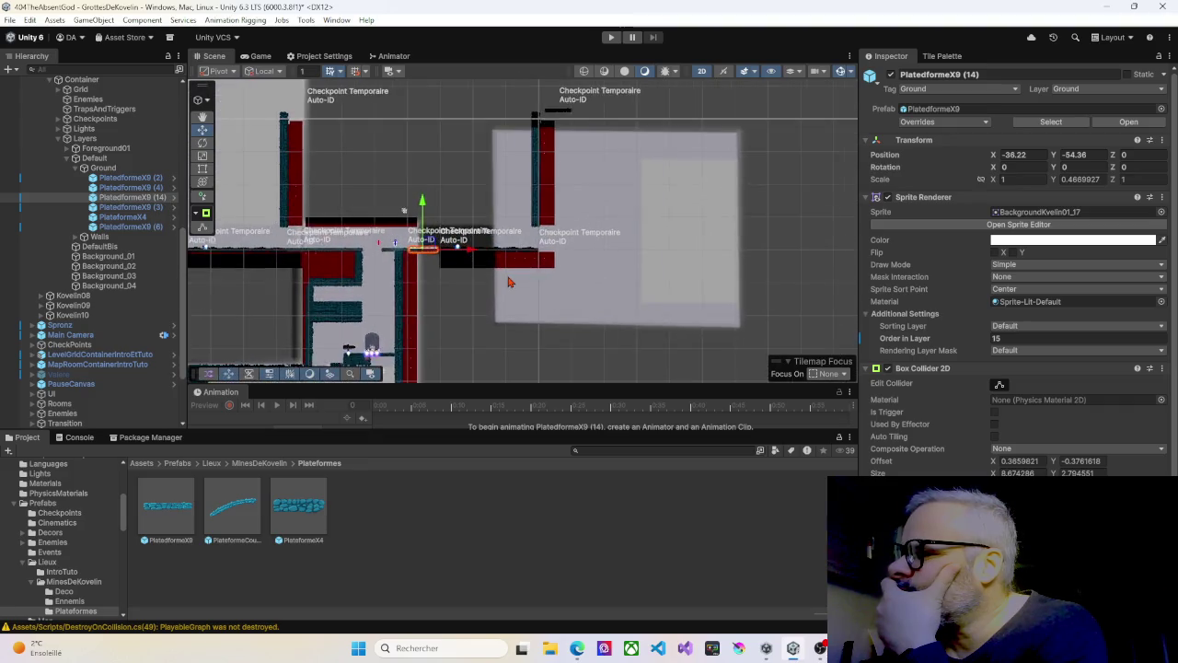
{"action": "scroll", "coordinate": [510, 281], "scroll_direction": "up", "scroll_amount": 2}
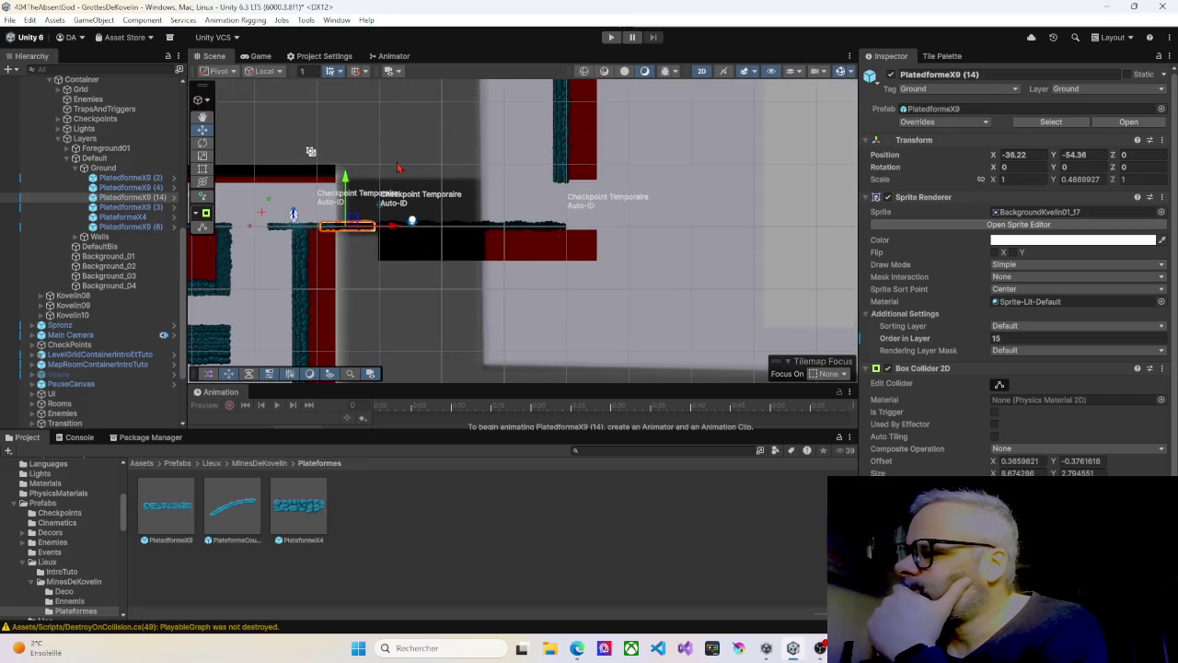
{"action": "left_click_drag", "start_coordinate": [433, 265], "coordinate": [517, 250]}
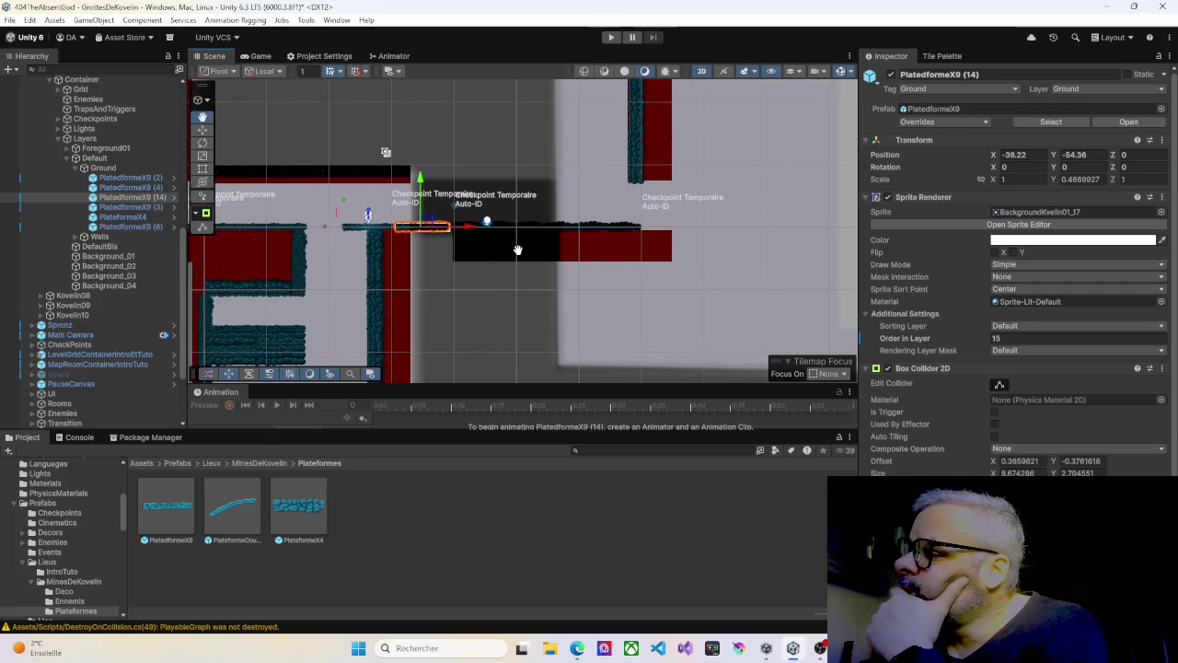
{"action": "scroll", "coordinate": [517, 250], "scroll_direction": "down", "scroll_amount": 5}
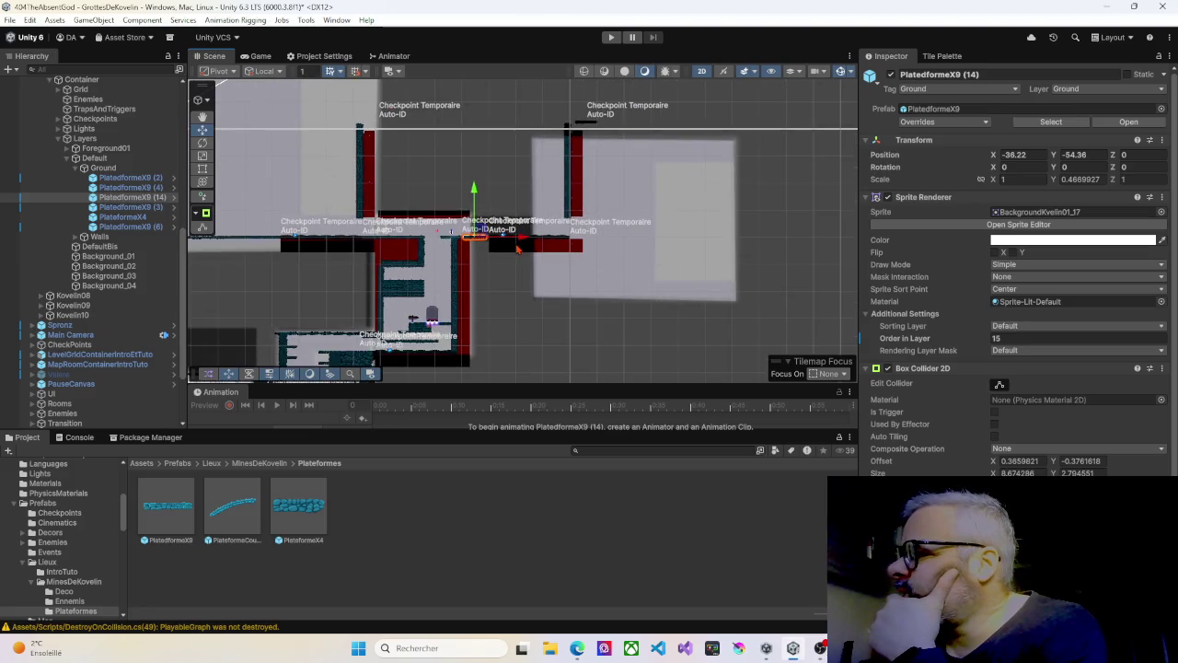
{"action": "scroll", "coordinate": [517, 250], "scroll_direction": "down", "scroll_amount": 1}
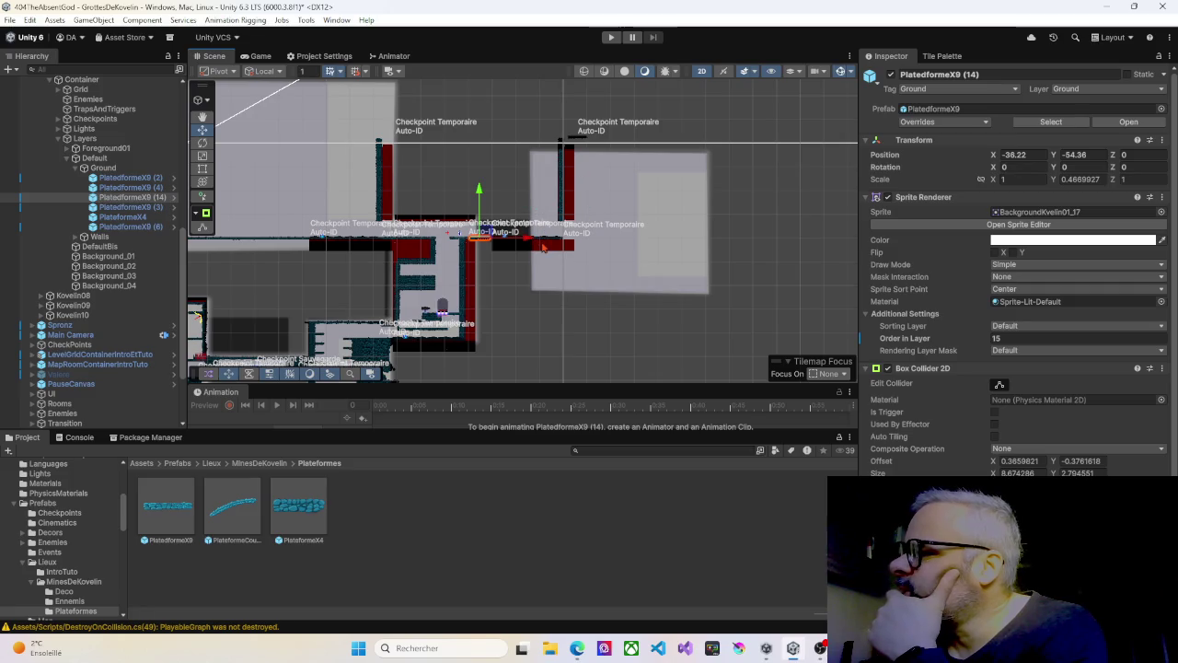
{"action": "scroll", "coordinate": [543, 247], "scroll_direction": "up", "scroll_amount": 5}
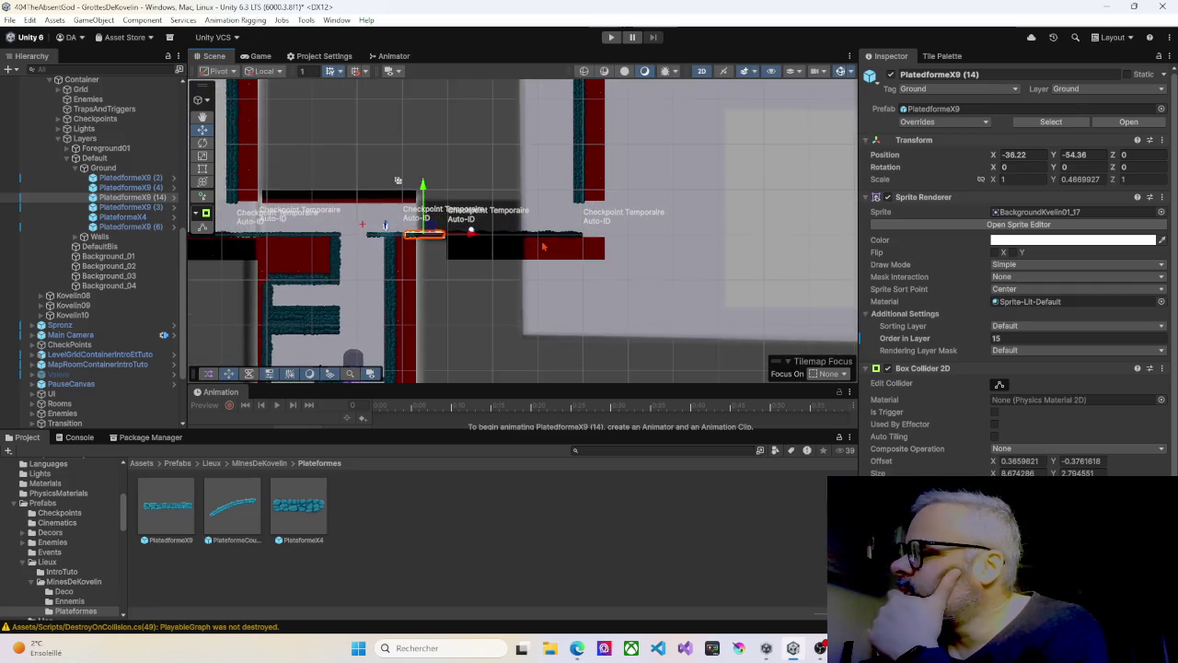
{"action": "scroll", "coordinate": [543, 247], "scroll_direction": "down", "scroll_amount": 3}
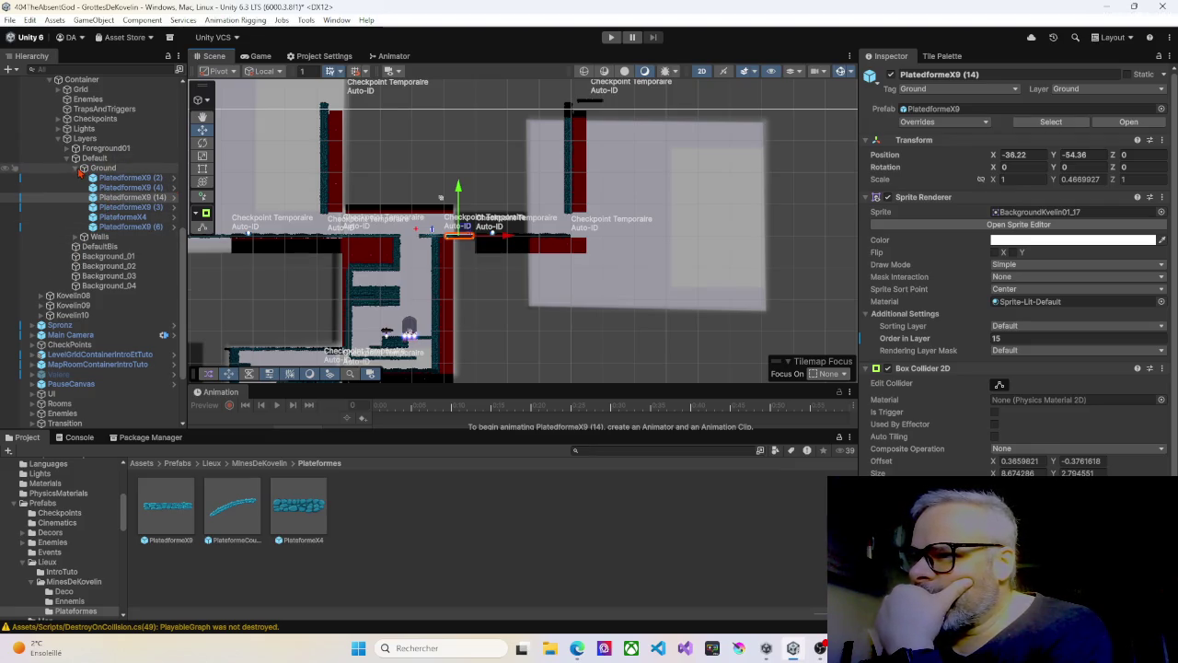
{"action": "scroll", "coordinate": [80, 178], "scroll_direction": "up", "scroll_amount": 3}
Step: Select the freeform lights FreeformFG01 through FreeformBG04 under Lights and enter shape editing
{"action": "left_click", "coordinate": [69, 202]}
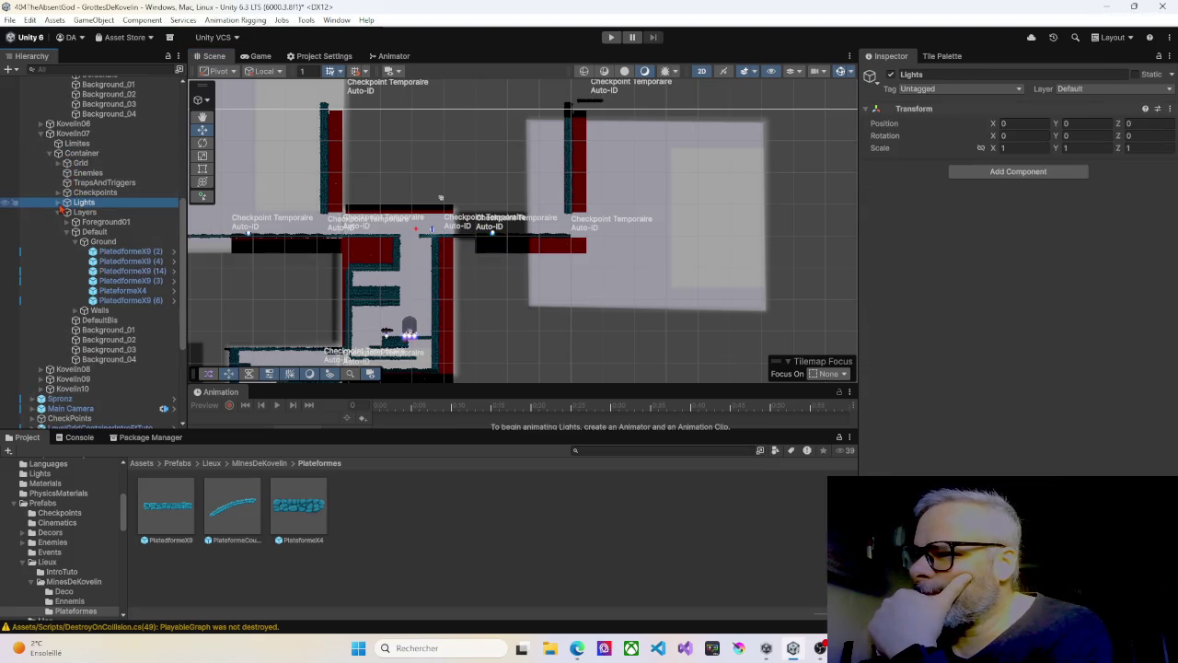
{"action": "left_click", "coordinate": [58, 202]}
{"action": "left_click", "coordinate": [95, 213]}
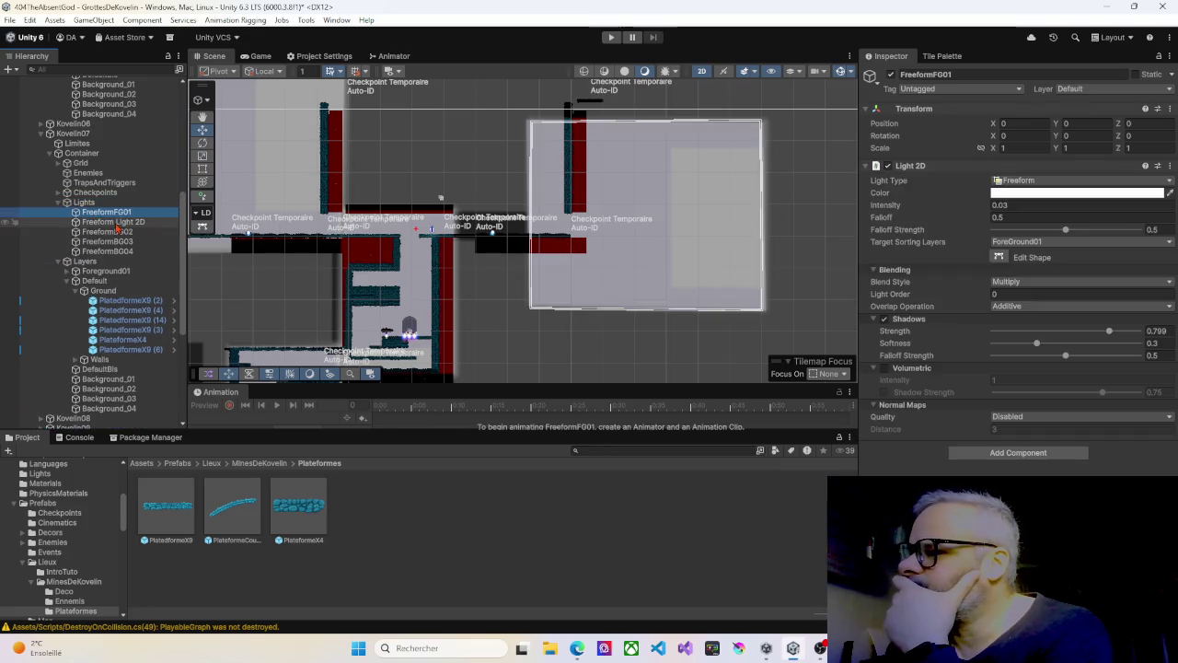
{"action": "left_click", "coordinate": [112, 222]}
{"action": "left_click", "coordinate": [108, 212], "text": "ctrl"}
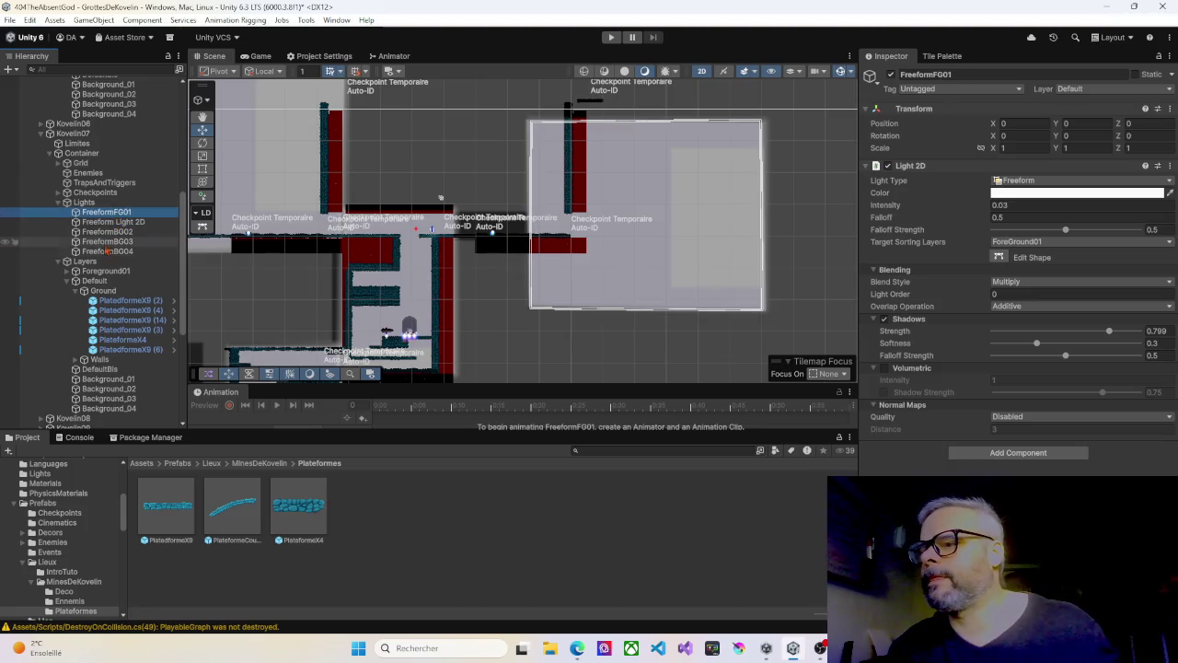
{"action": "left_click", "coordinate": [108, 251], "text": "shift"}
{"action": "scroll", "coordinate": [580, 244], "scroll_direction": "up", "scroll_amount": 2}
{"action": "scroll", "coordinate": [544, 241], "scroll_direction": "up", "scroll_amount": 2}
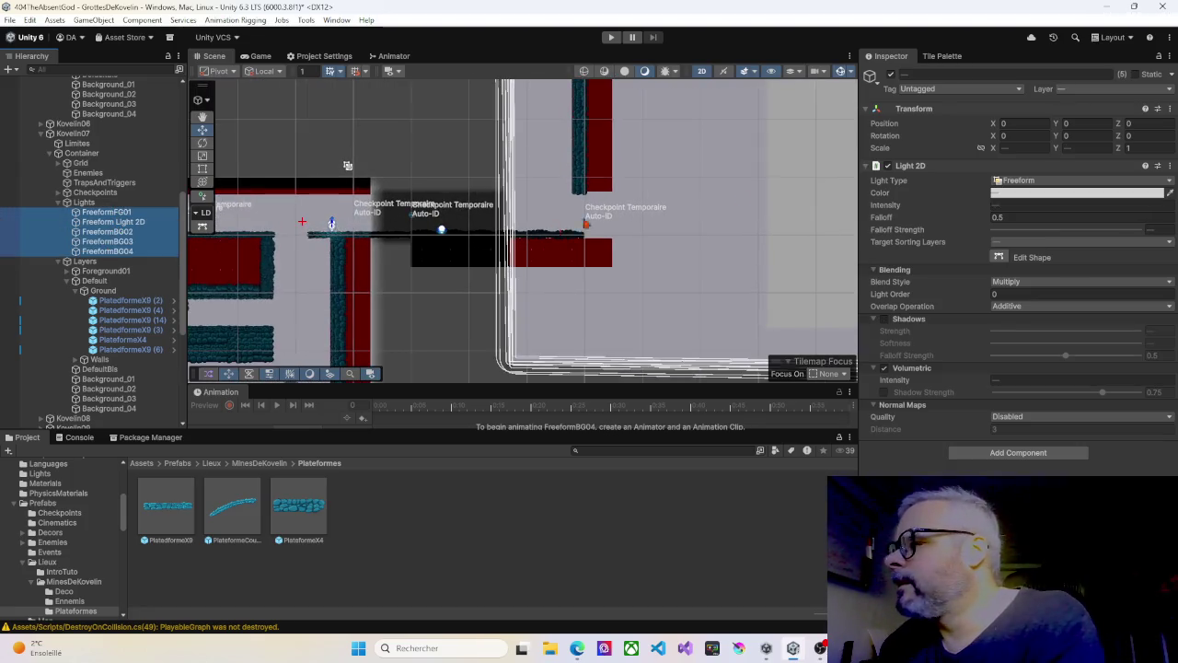
{"action": "left_click", "coordinate": [999, 257]}
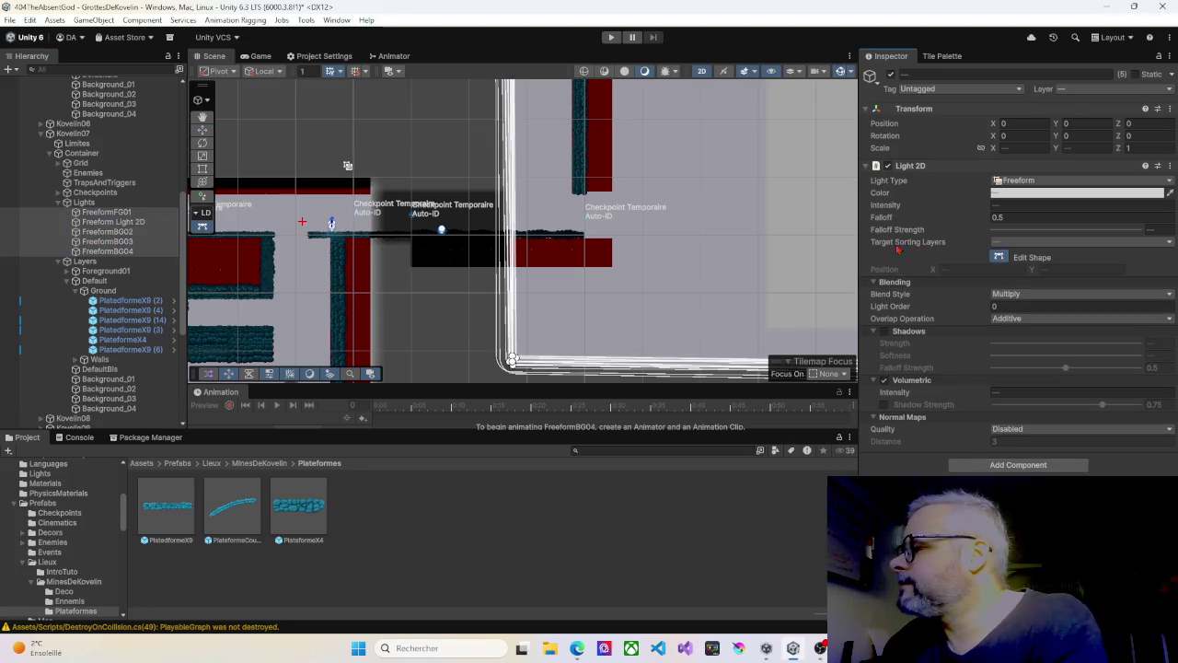
Step: Drag the light-shape vertices left and right toward the platform's left end and right side
{"action": "scroll", "coordinate": [508, 219], "scroll_direction": "up", "scroll_amount": 1}
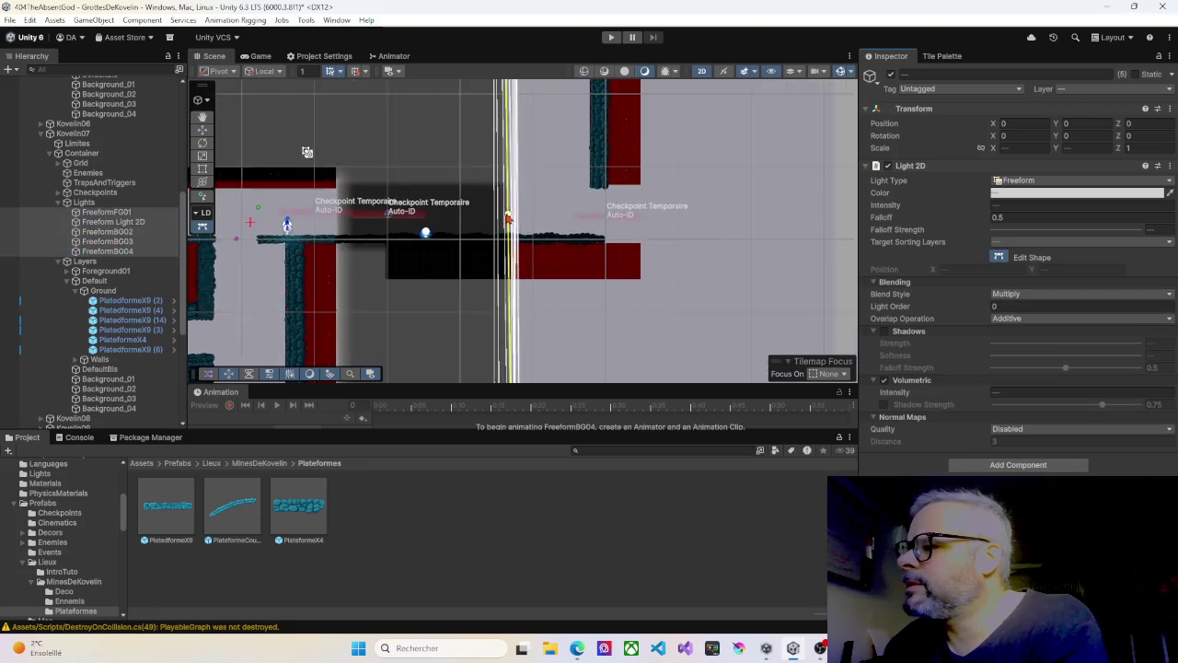
{"action": "scroll", "coordinate": [507, 219], "scroll_direction": "up", "scroll_amount": 1}
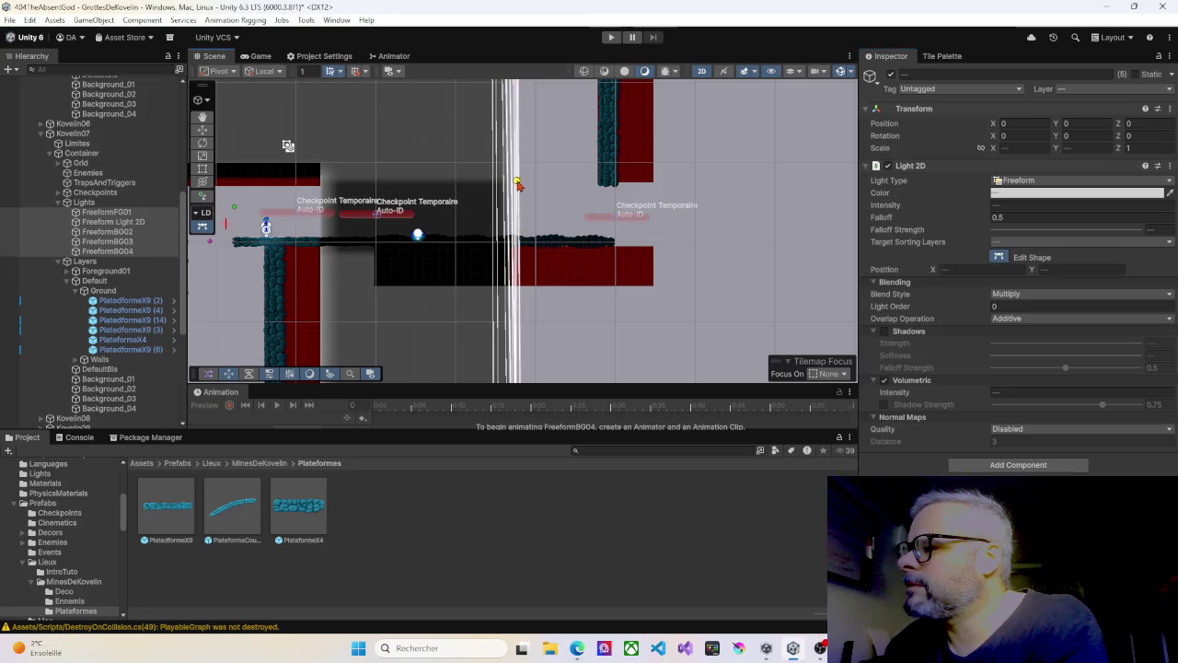
{"action": "left_click_drag", "start_coordinate": [518, 182], "coordinate": [454, 185]}
{"action": "left_click_drag", "start_coordinate": [375, 181], "coordinate": [322, 180]}
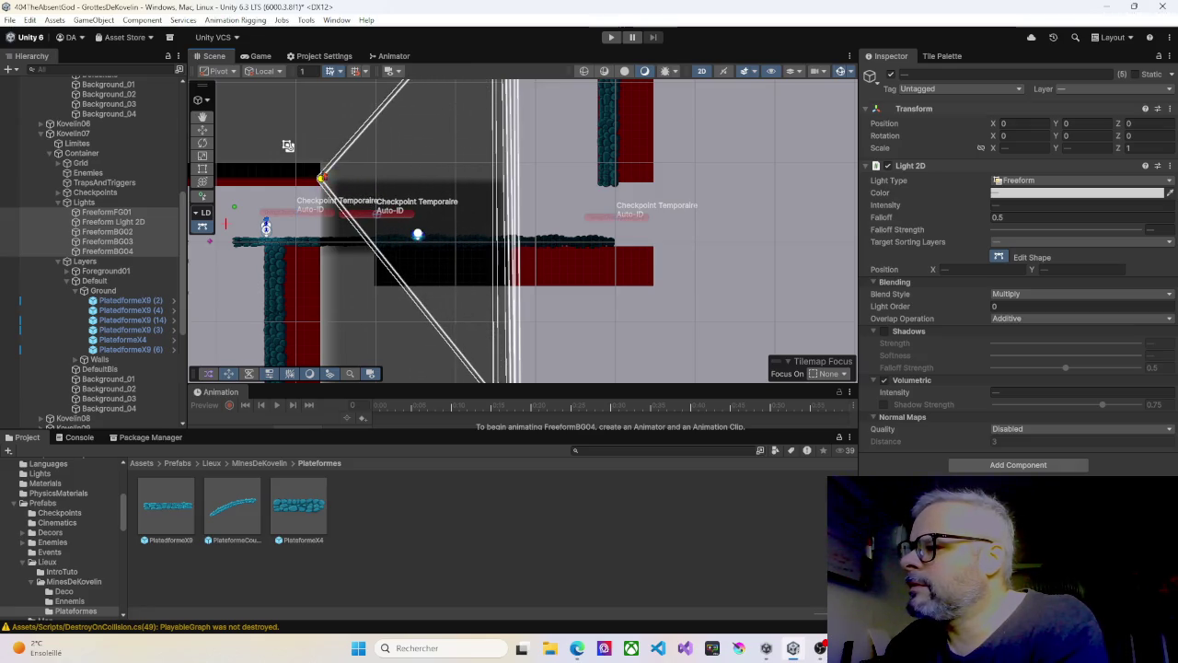
{"action": "mouse_move", "coordinate": [355, 144]}
{"action": "left_mouse_down"}
{"action": "mouse_move", "coordinate": [442, 87]}
{"action": "mouse_move", "coordinate": [514, 188]}
{"action": "left_mouse_up"}
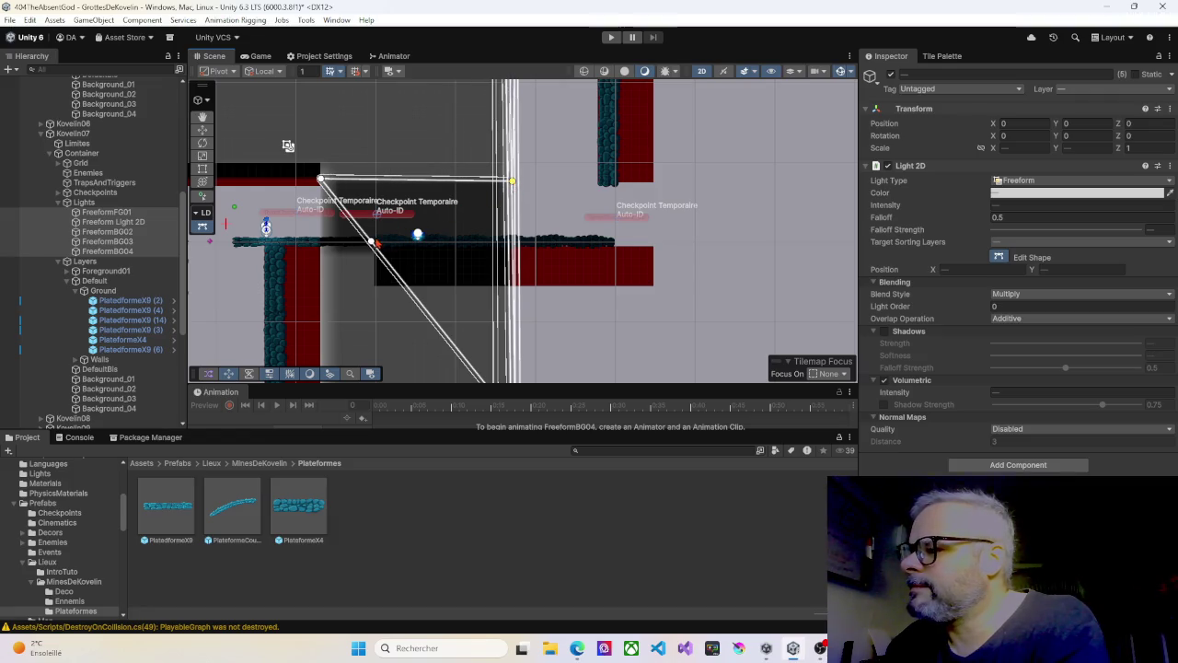
{"action": "left_click_drag", "start_coordinate": [370, 241], "coordinate": [327, 242]}
{"action": "left_click", "coordinate": [388, 307]}
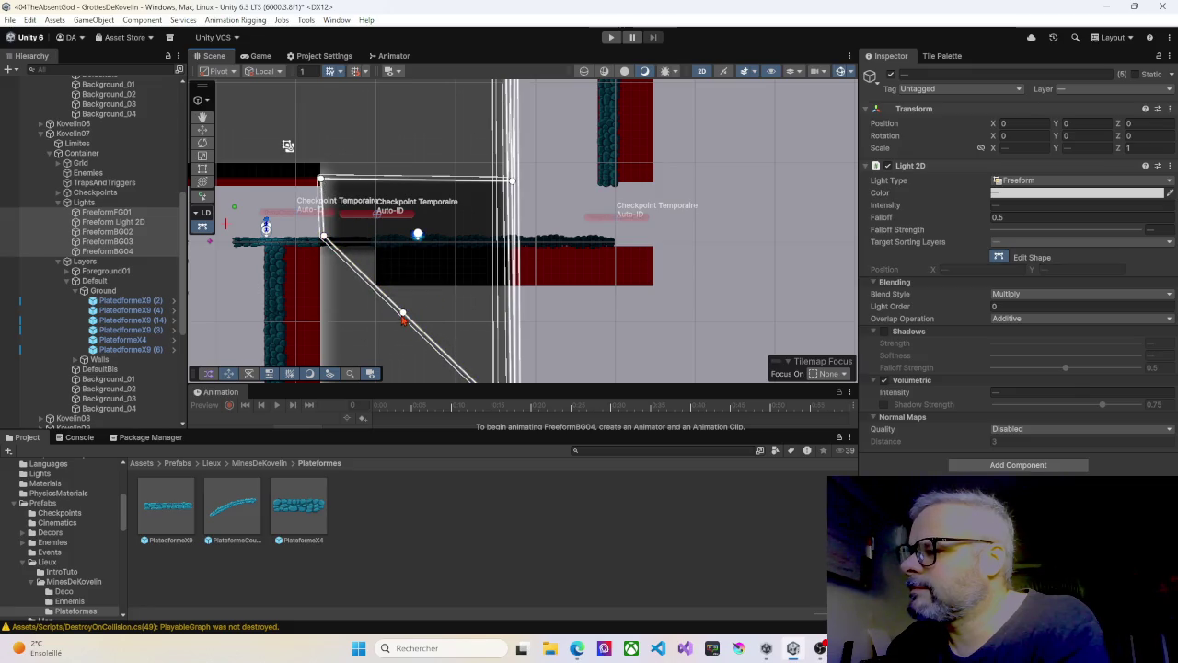
Step: Square the shape into a rectangle with vertical sides and level top and bottom edges
{"action": "left_click_drag", "start_coordinate": [403, 317], "coordinate": [509, 241]}
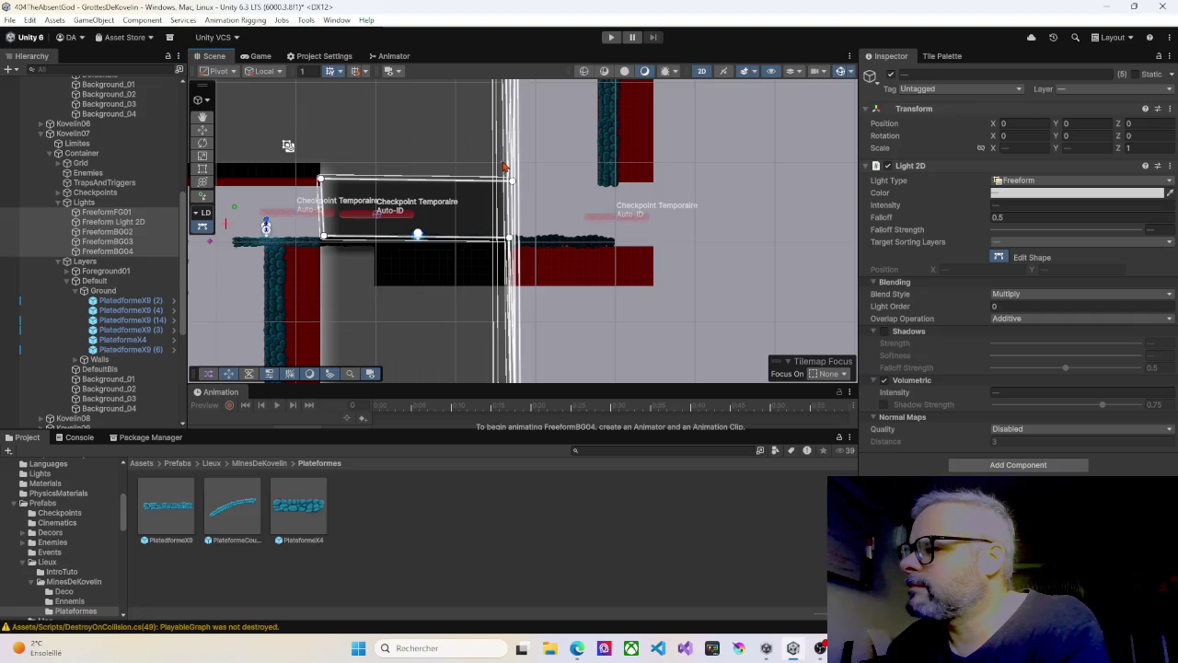
{"action": "left_click_drag", "start_coordinate": [507, 169], "coordinate": [321, 180]}
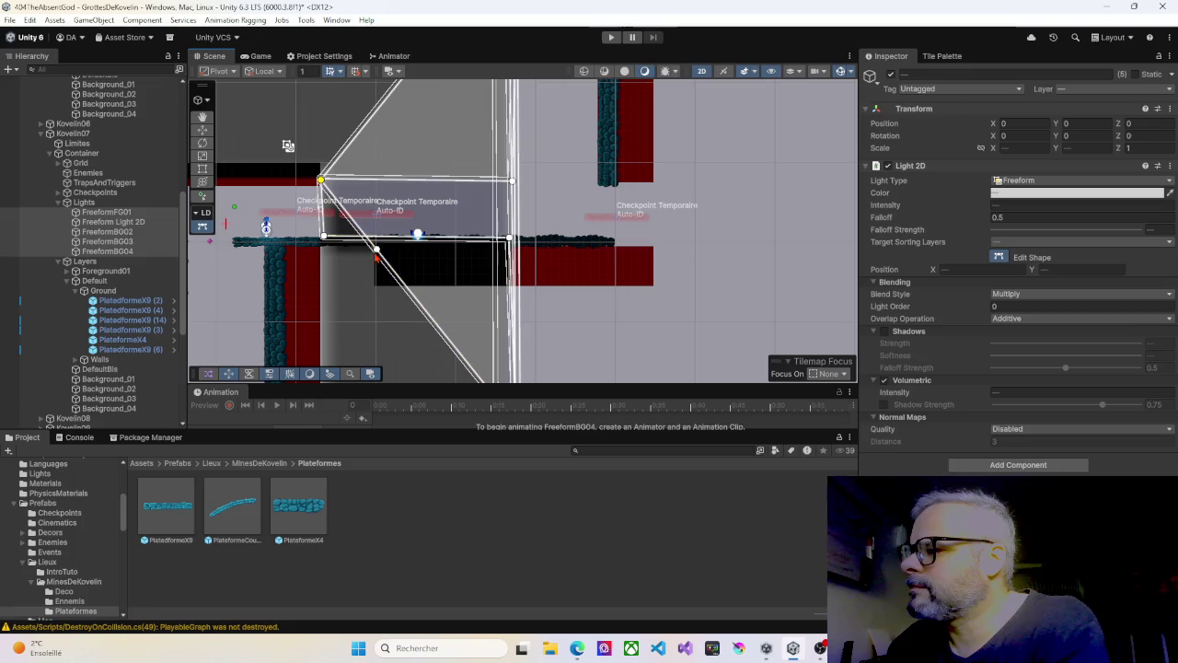
{"action": "left_click_drag", "start_coordinate": [382, 256], "coordinate": [325, 239]}
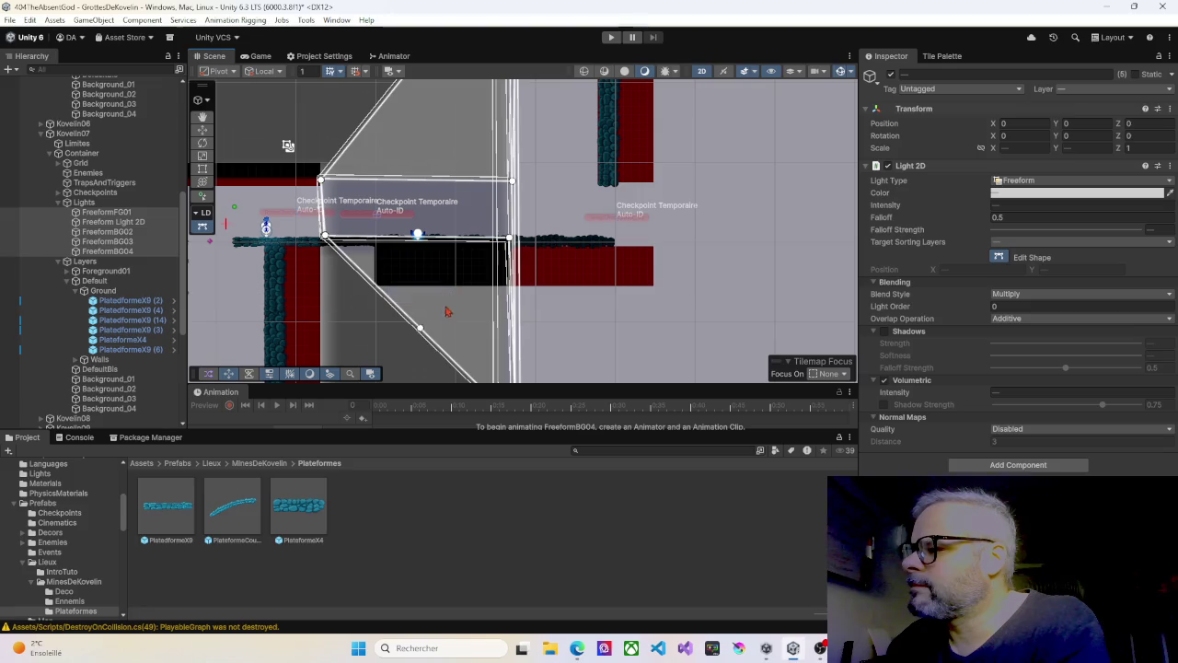
{"action": "left_click_drag", "start_coordinate": [421, 331], "coordinate": [508, 241]}
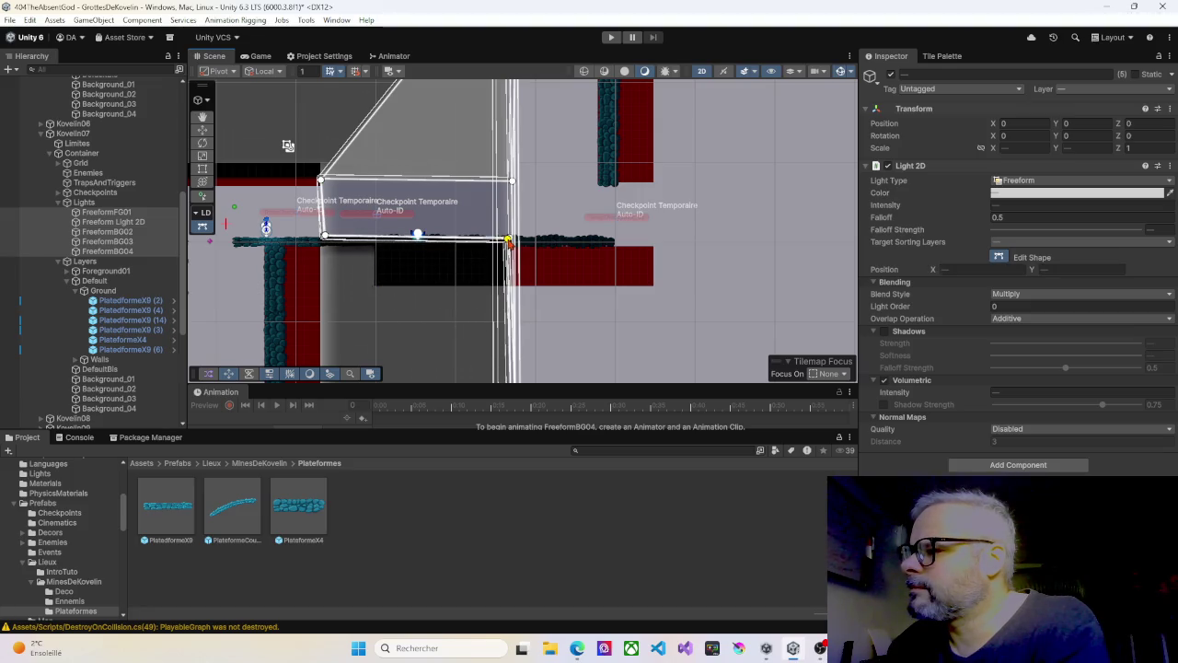
{"action": "left_click_drag", "start_coordinate": [372, 118], "coordinate": [515, 186]}
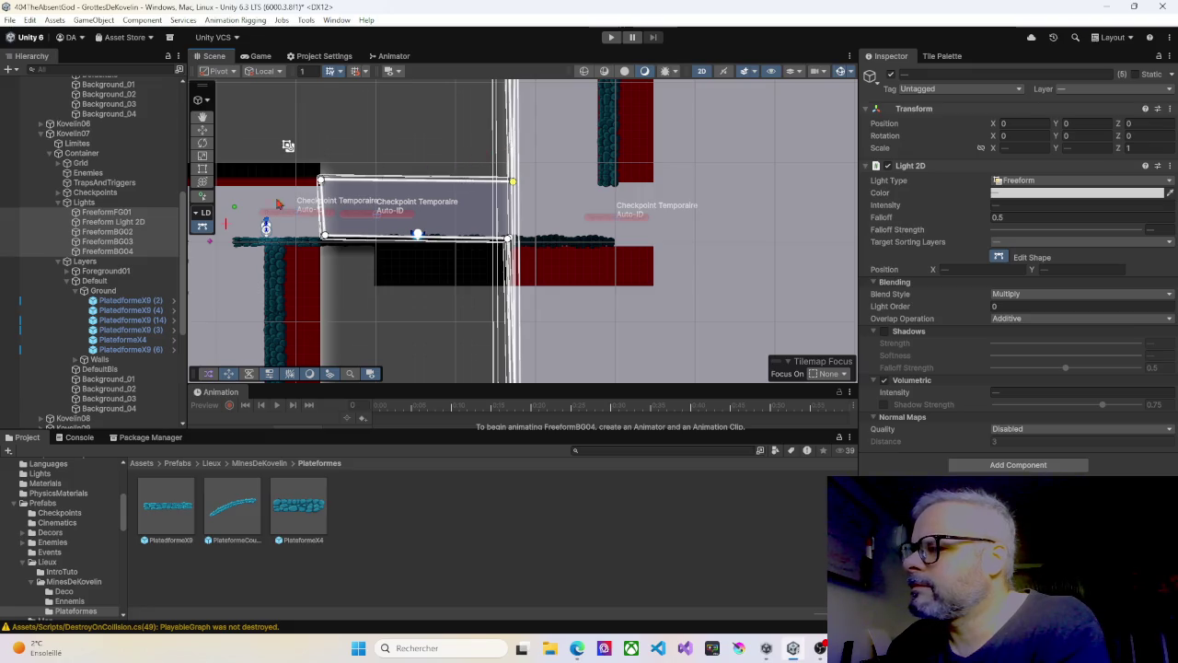
{"action": "left_click", "coordinate": [108, 213]}
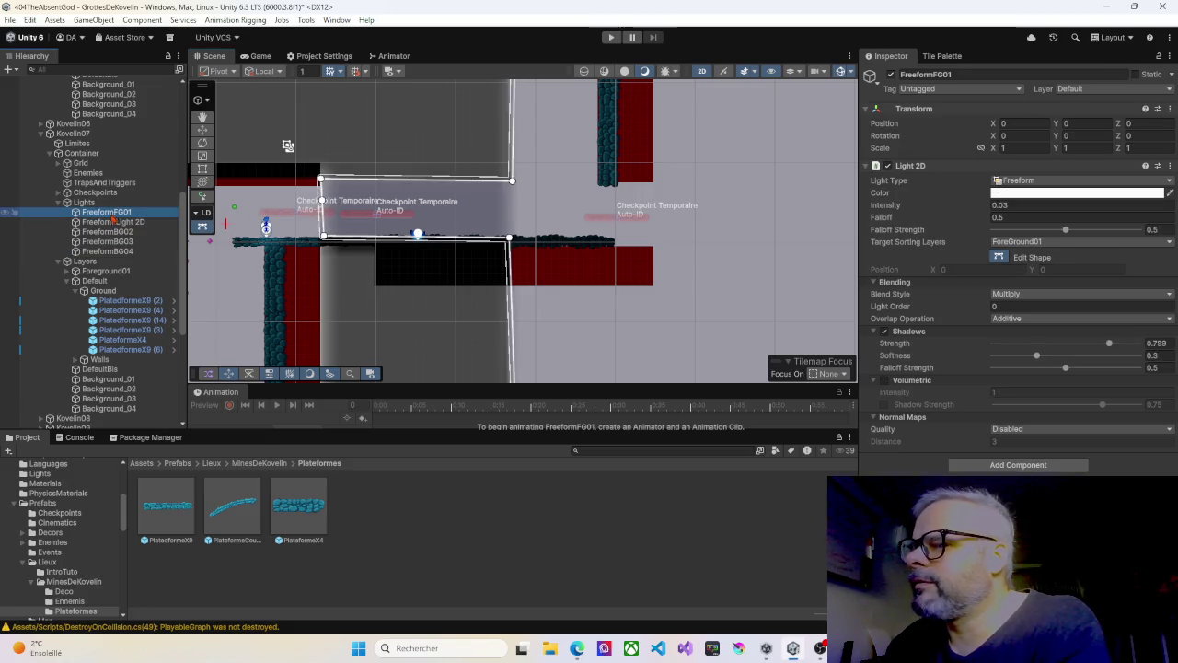
Step: Reshape the Freeform Light 2D shape into a rectangle over the passage
{"action": "left_click", "coordinate": [112, 222]}
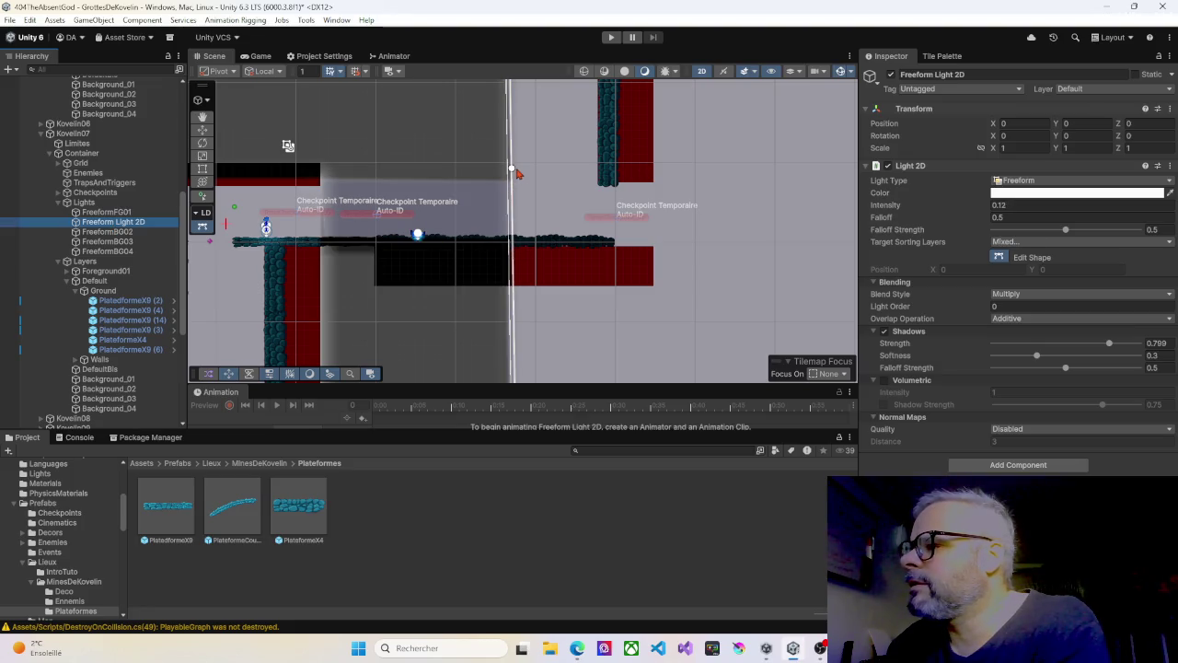
{"action": "left_click_drag", "start_coordinate": [513, 169], "coordinate": [321, 178]}
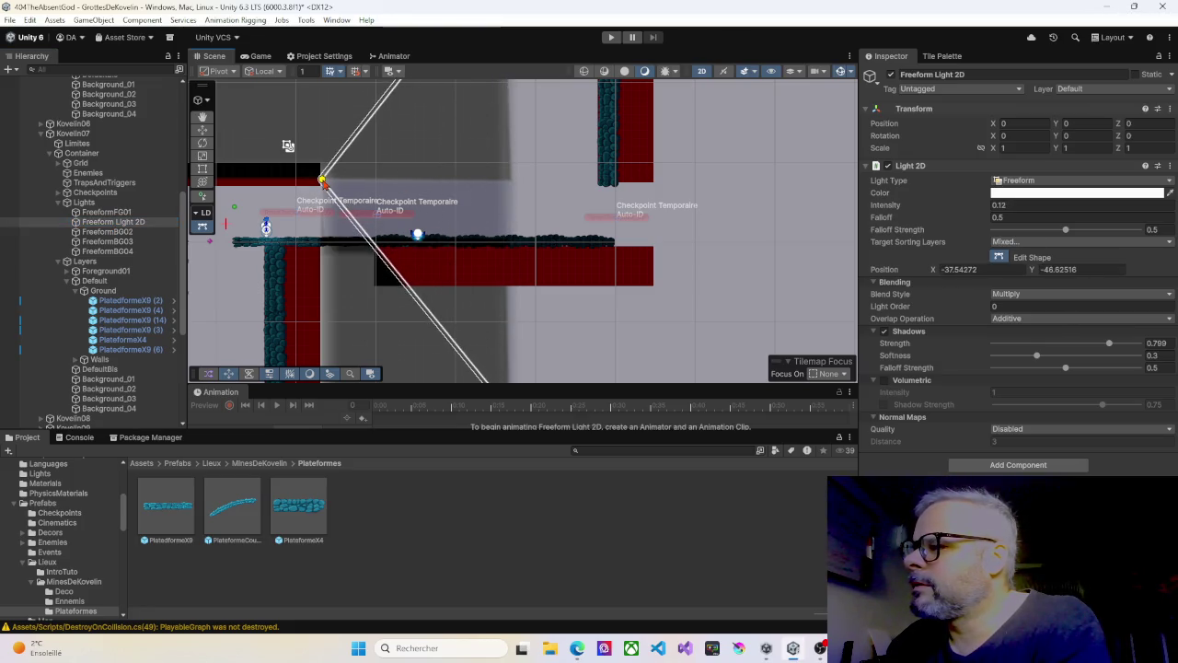
{"action": "left_click_drag", "start_coordinate": [372, 241], "coordinate": [318, 238]}
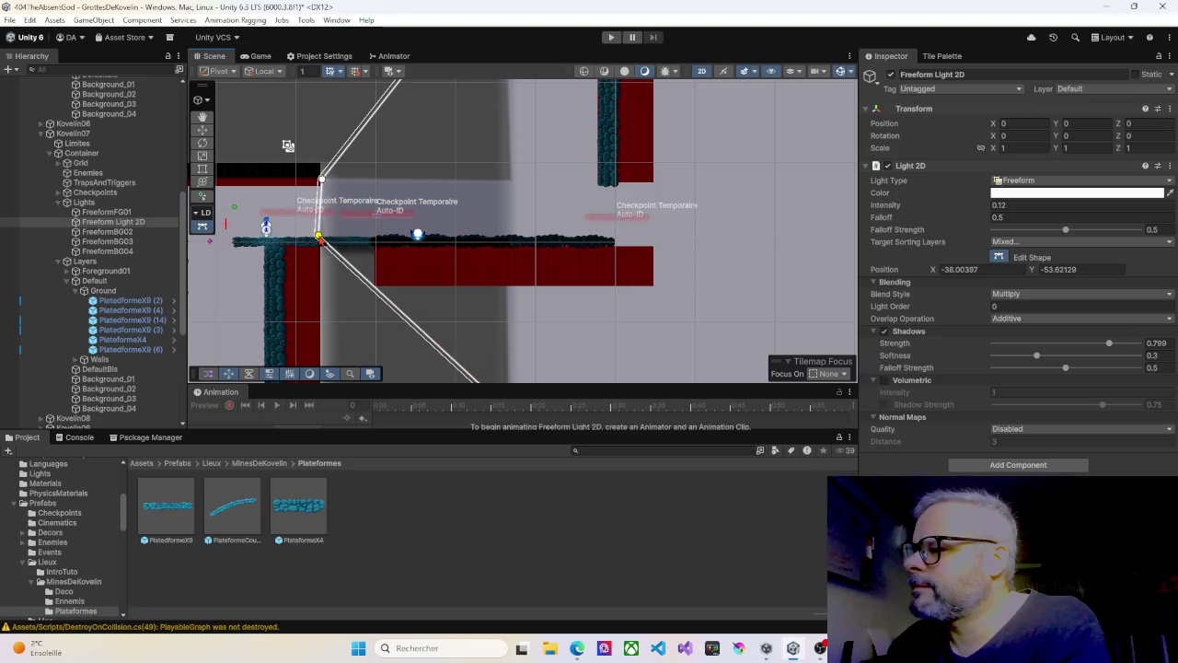
{"action": "left_click_drag", "start_coordinate": [368, 120], "coordinate": [515, 185]}
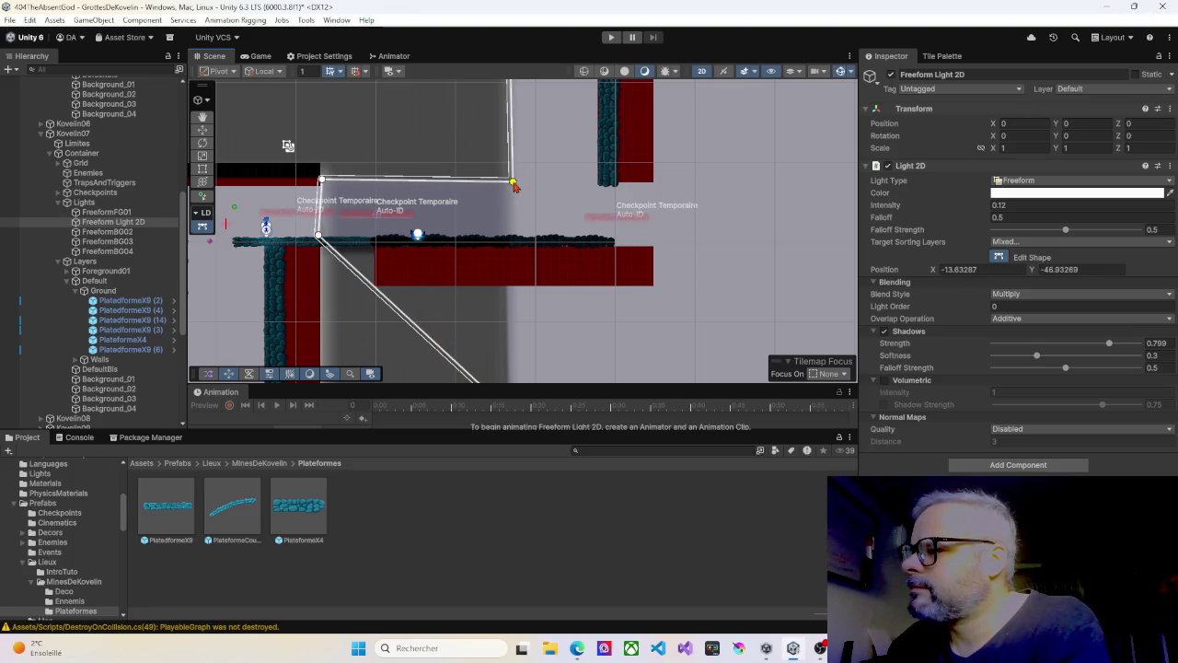
{"action": "left_click_drag", "start_coordinate": [410, 319], "coordinate": [511, 234]}
Step: Fit FreeformBG02's corners to the lower-left corner and the platform's right edge
{"action": "left_click", "coordinate": [129, 231]}
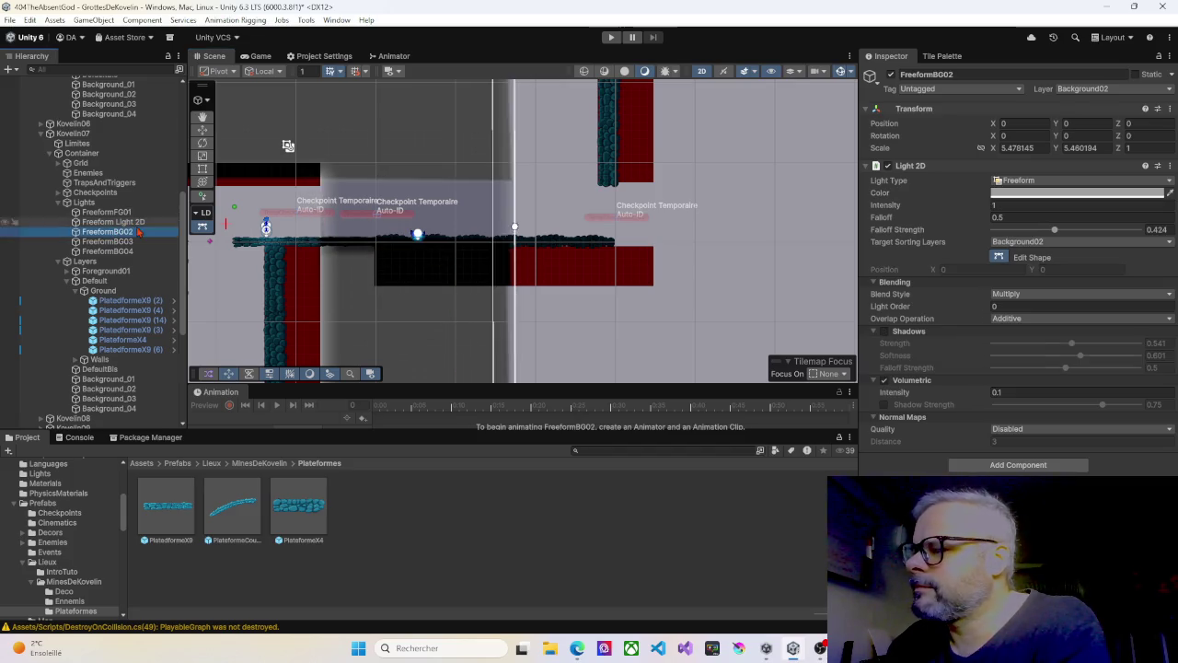
{"action": "mouse_move", "coordinate": [515, 181]}
{"action": "left_mouse_down"}
{"action": "mouse_move", "coordinate": [322, 180]}
{"action": "mouse_move", "coordinate": [488, 87]}
{"action": "mouse_move", "coordinate": [517, 187]}
{"action": "left_mouse_up"}
{"action": "left_click_drag", "start_coordinate": [381, 251], "coordinate": [323, 240]}
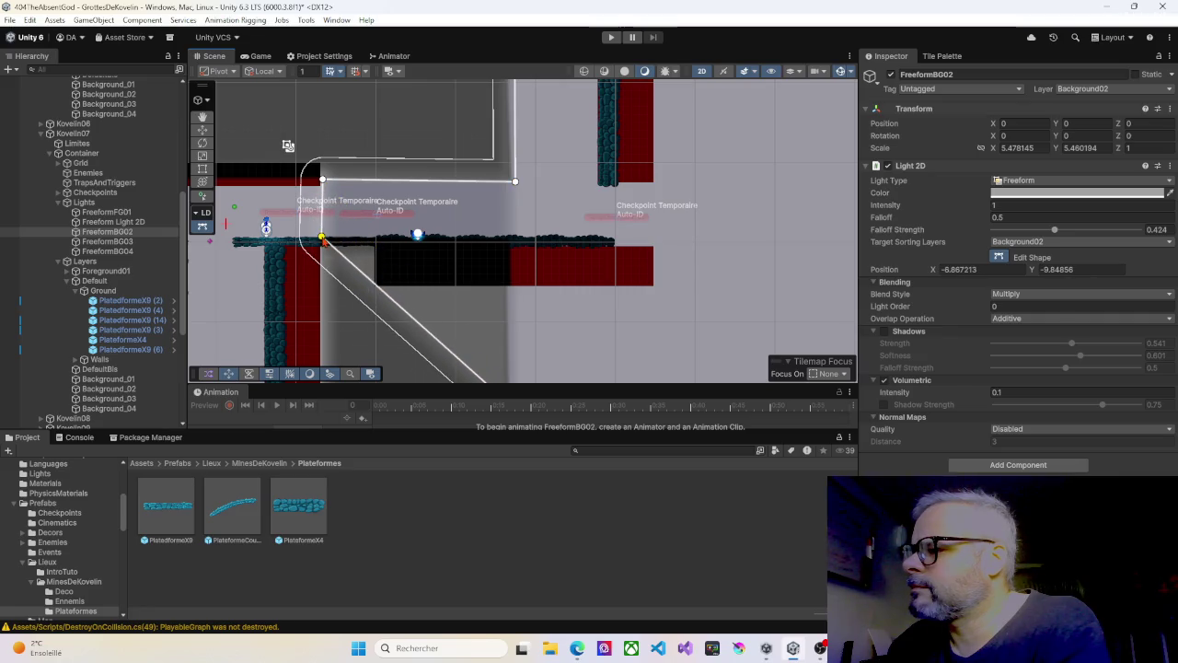
{"action": "left_click_drag", "start_coordinate": [365, 276], "coordinate": [518, 239]}
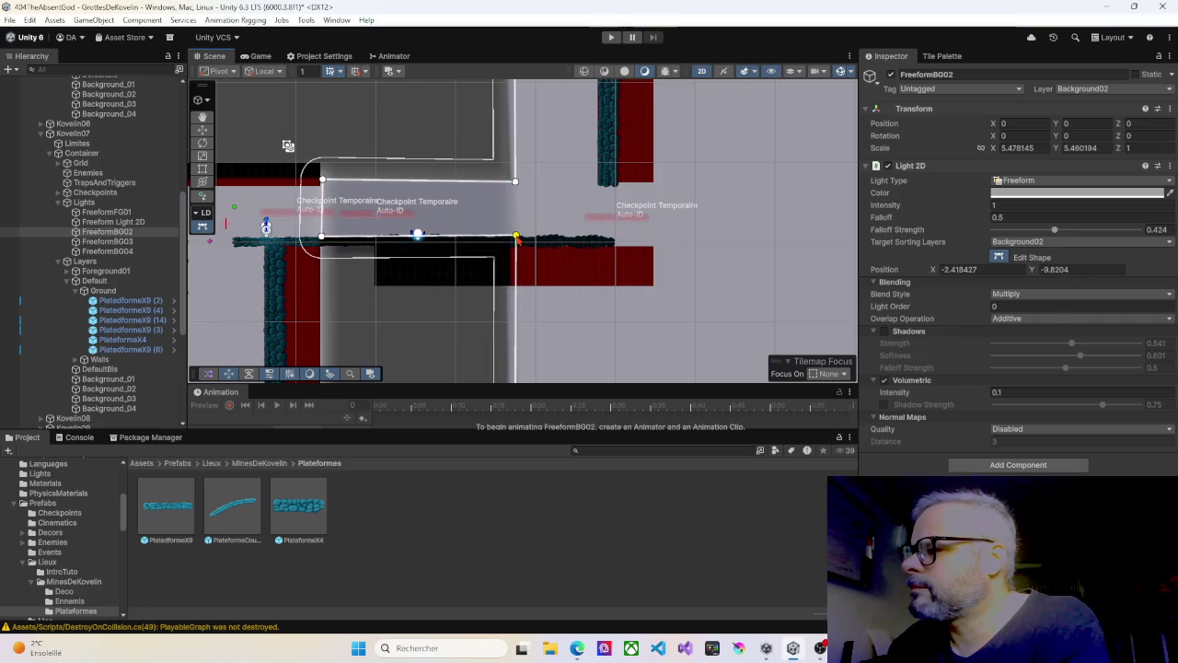
Step: Give FreeformBG03 corners following the passage's floor and ceiling, with a level top edge
{"action": "left_click", "coordinate": [418, 234]}
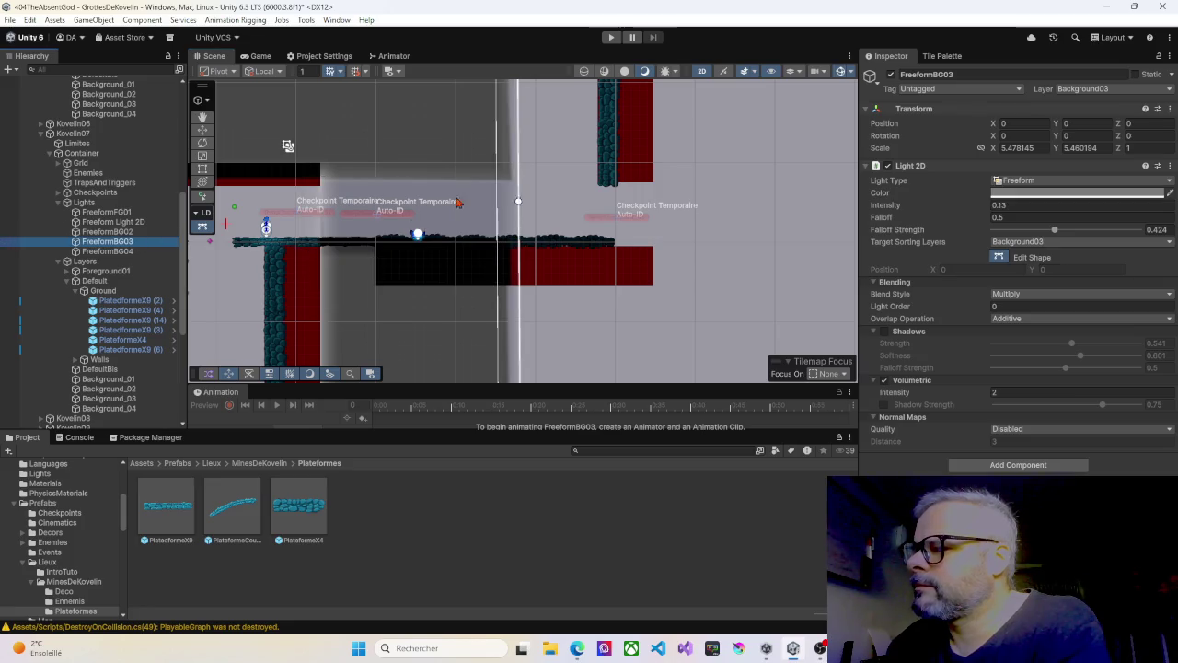
{"action": "left_click_drag", "start_coordinate": [517, 183], "coordinate": [324, 184]}
{"action": "left_click_drag", "start_coordinate": [355, 221], "coordinate": [324, 241]}
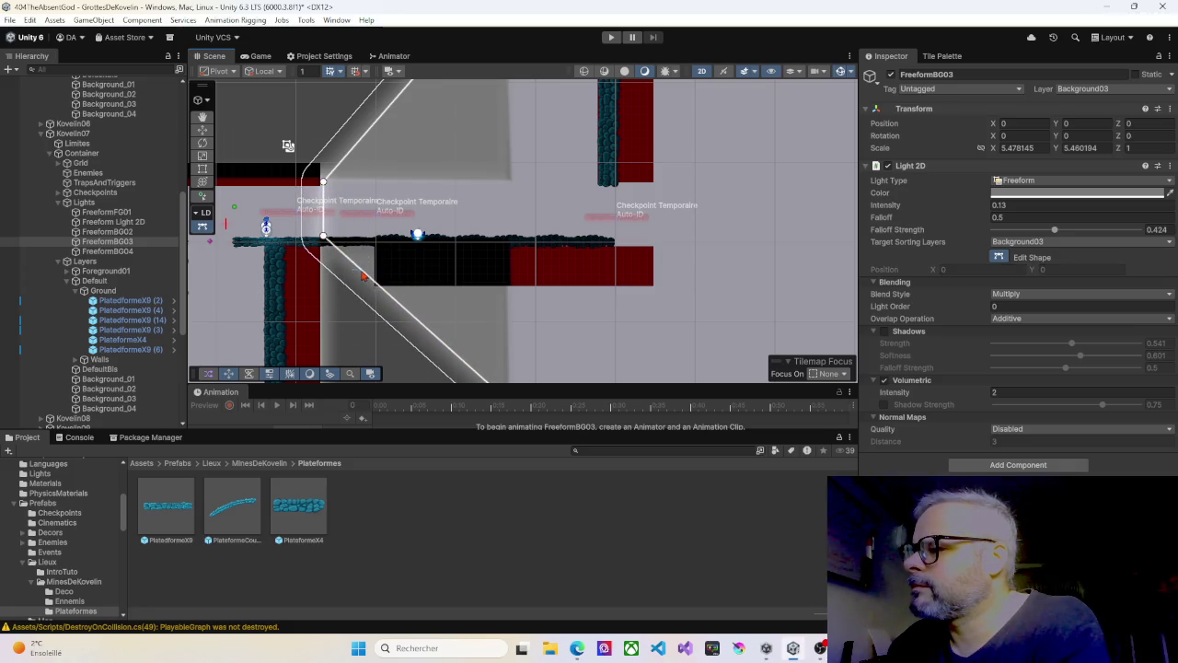
{"action": "mouse_move", "coordinate": [375, 286]}
{"action": "left_mouse_down"}
{"action": "mouse_move", "coordinate": [508, 252]}
{"action": "mouse_move", "coordinate": [509, 237]}
{"action": "left_mouse_up"}
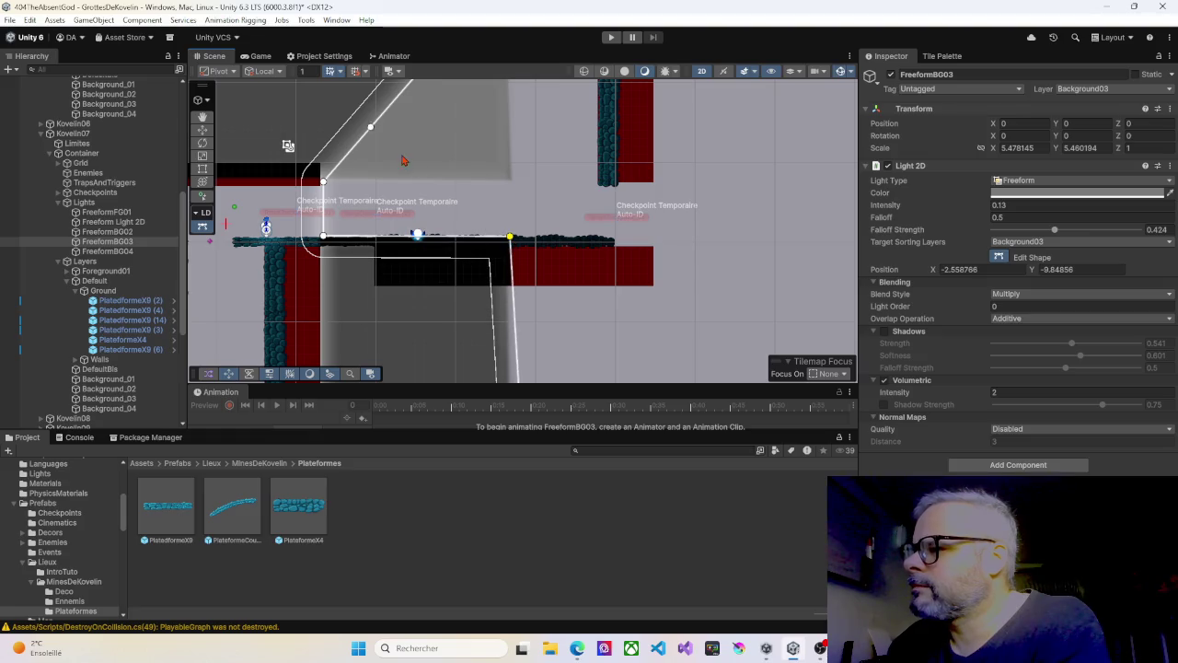
{"action": "mouse_move", "coordinate": [365, 137]}
{"action": "left_mouse_down"}
{"action": "mouse_move", "coordinate": [469, 190]}
{"action": "mouse_move", "coordinate": [506, 197]}
{"action": "mouse_move", "coordinate": [505, 177]}
{"action": "mouse_move", "coordinate": [513, 182]}
{"action": "left_mouse_up"}
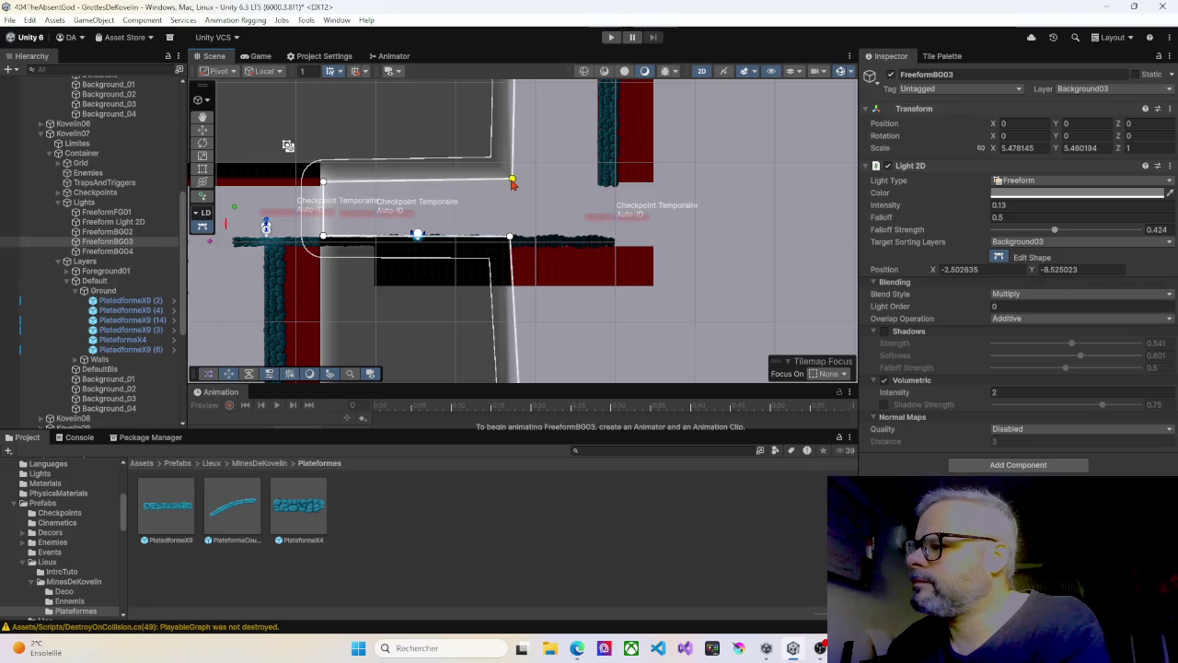
Step: Review the freeform lights, then frame FreeformFG01 in the Scene view
{"action": "left_click", "coordinate": [107, 251]}
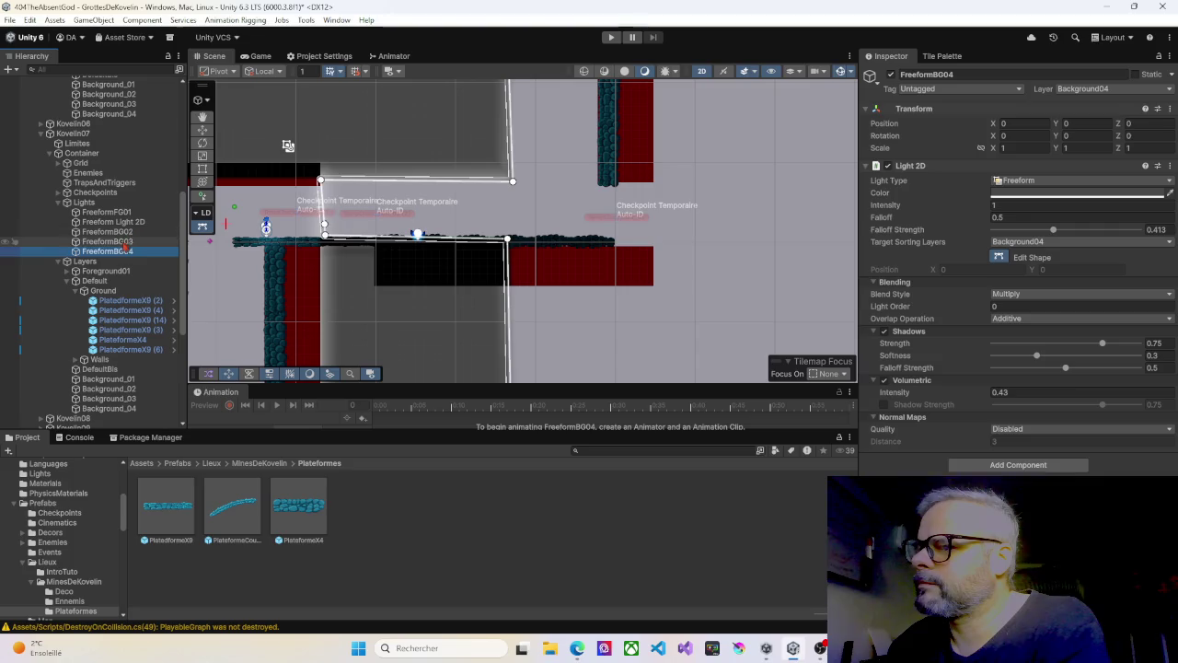
{"action": "left_click", "coordinate": [111, 232]}
{"action": "left_click", "coordinate": [121, 225]}
{"action": "left_click", "coordinate": [106, 212]}
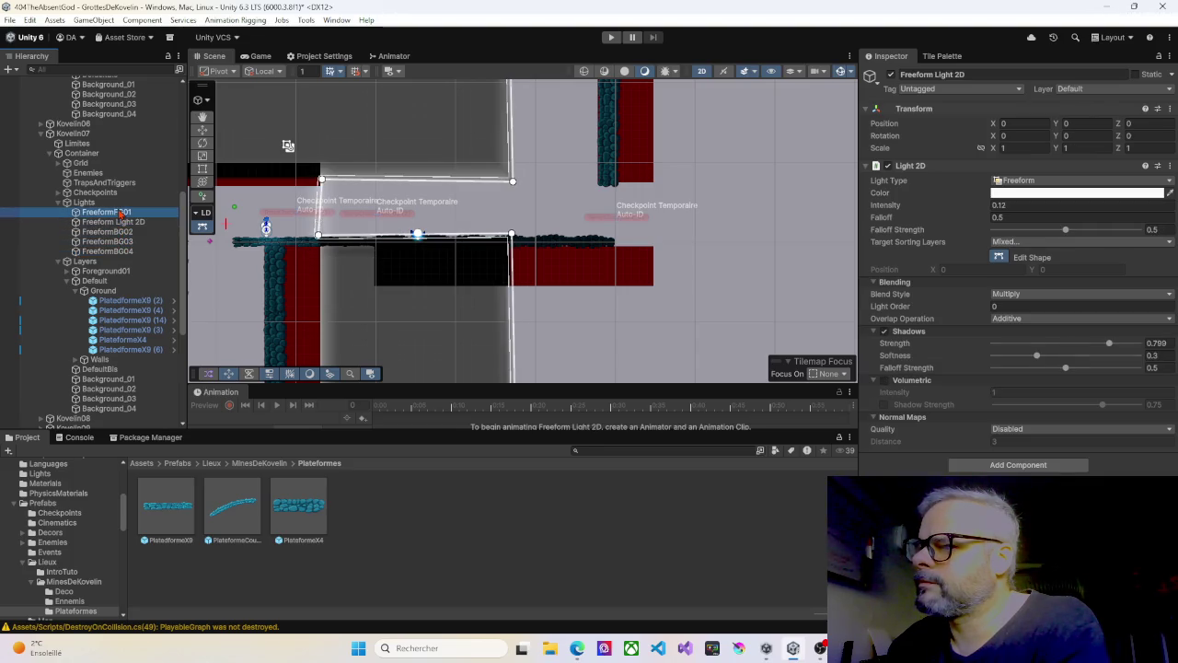
{"action": "key", "text": "f"}
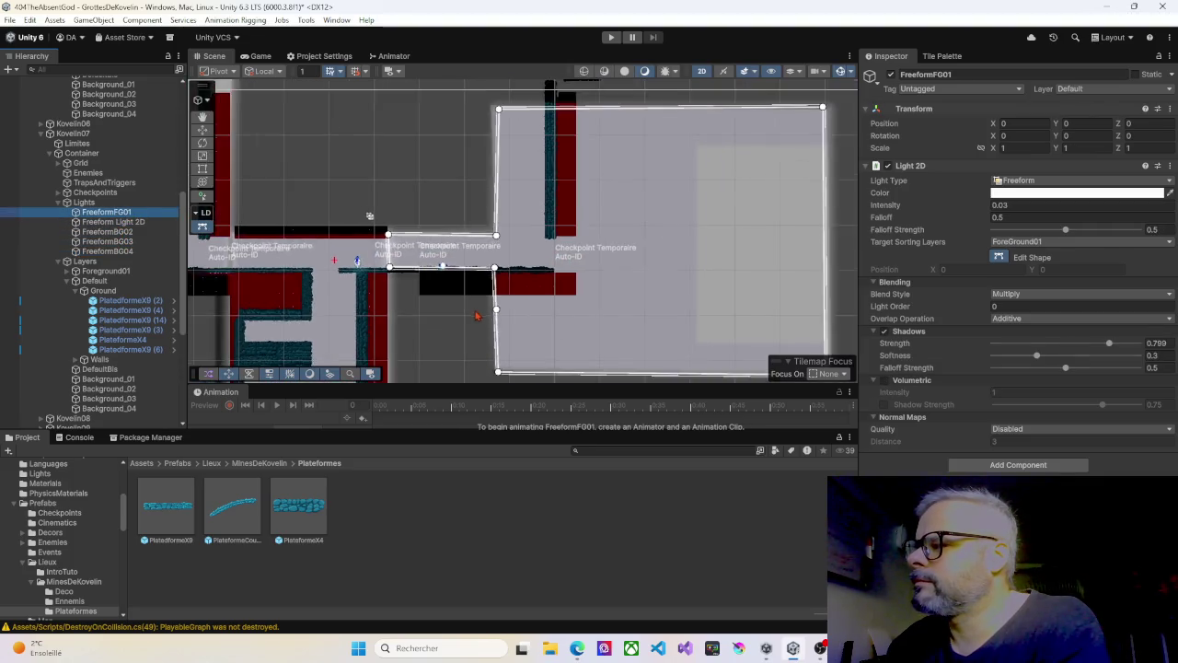
Step: Playtest by walking the character right through the cave to the crystal checkpoint, then stop
{"action": "left_click", "coordinate": [610, 37]}
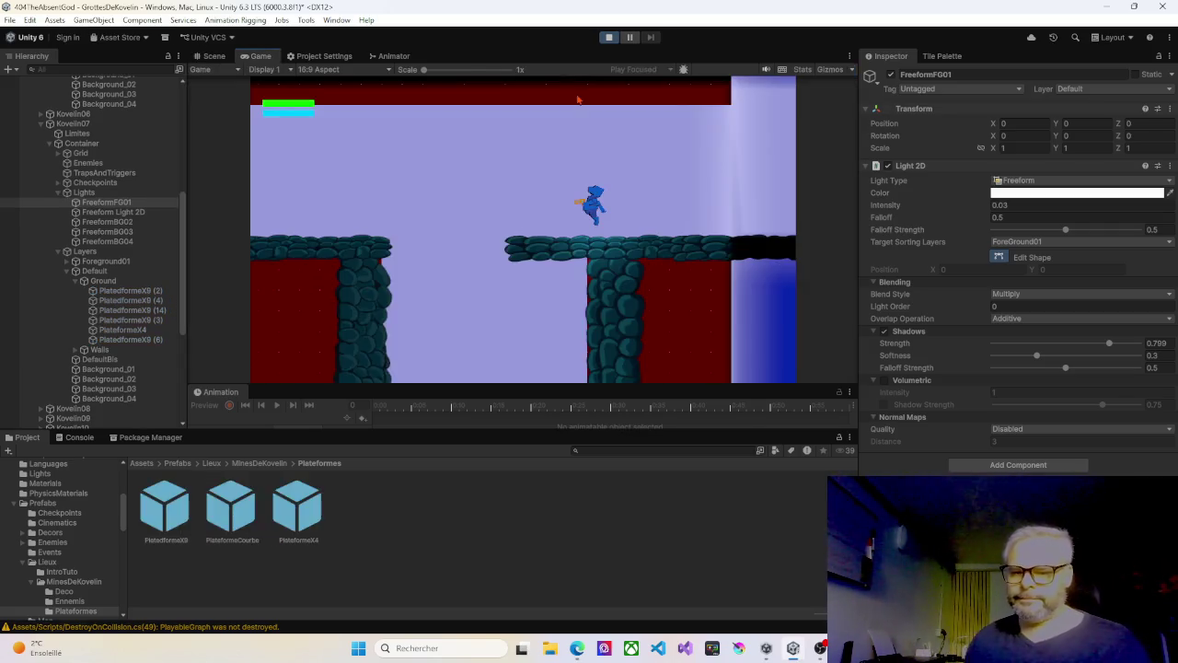
{"action": "key", "text": "Right"}
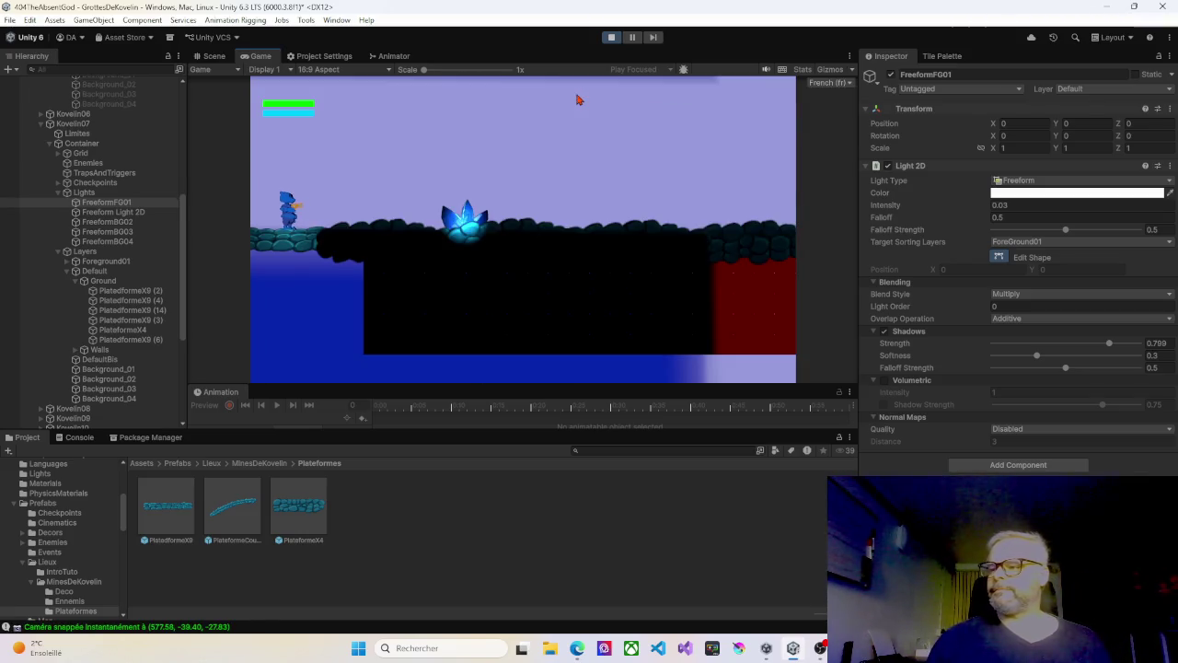
{"action": "key", "text": "Right"}
{"action": "key", "text": "Right"}
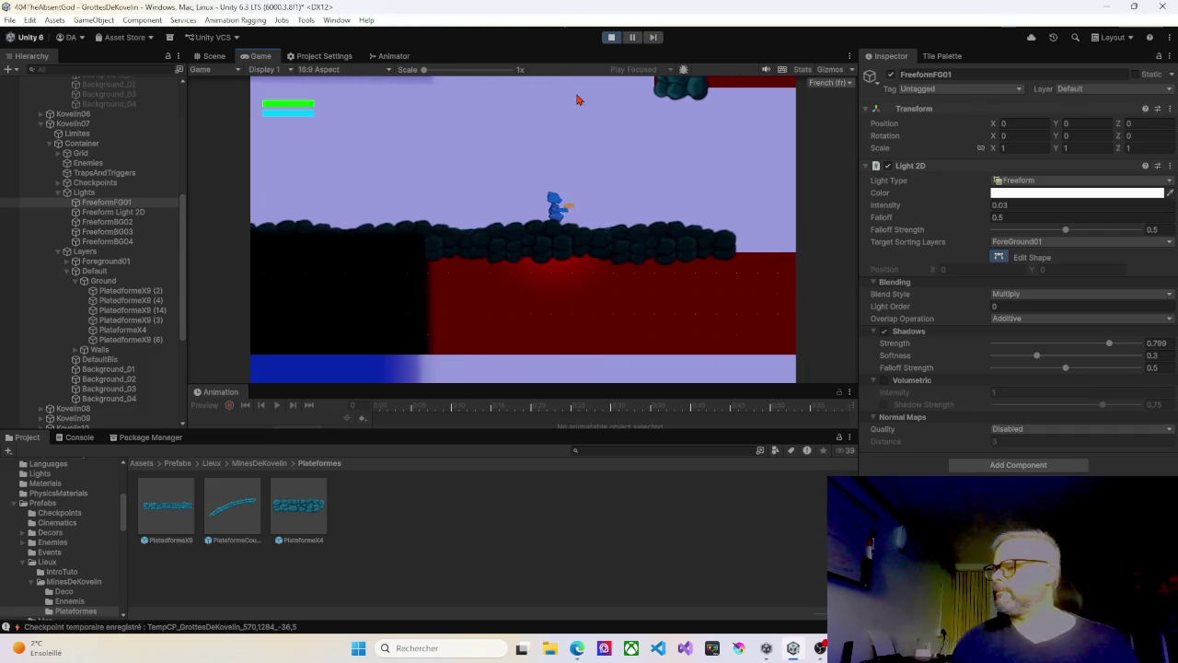
{"action": "key", "text": "Left"}
{"action": "key", "text": "Left"}
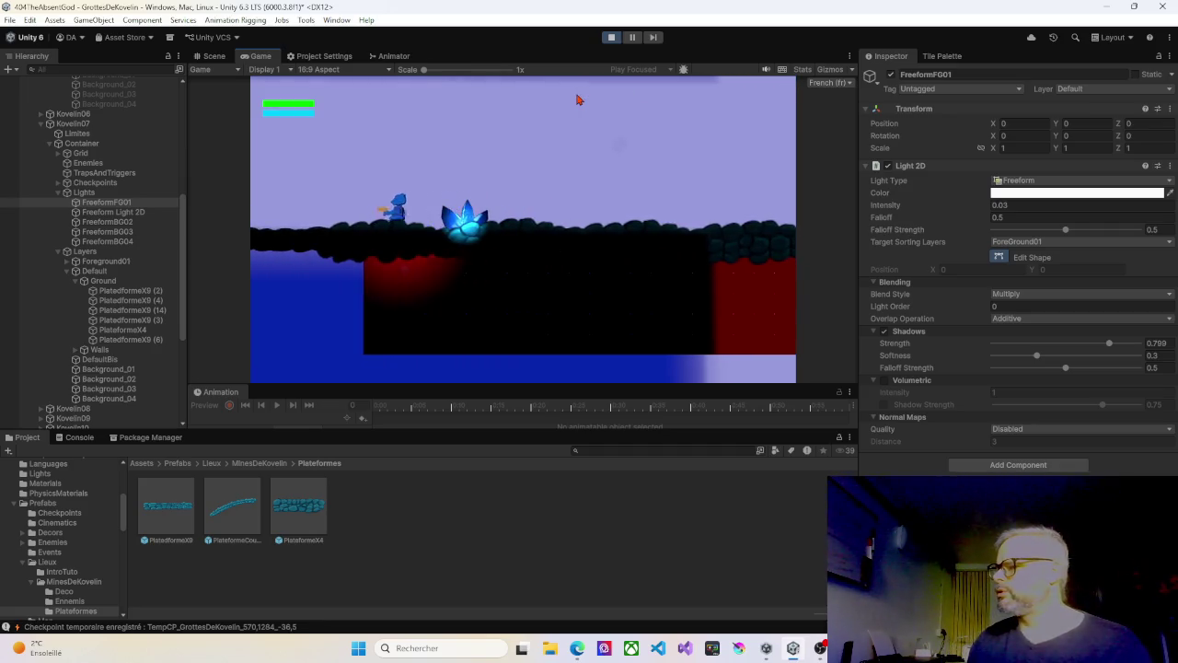
{"action": "key", "text": "Right"}
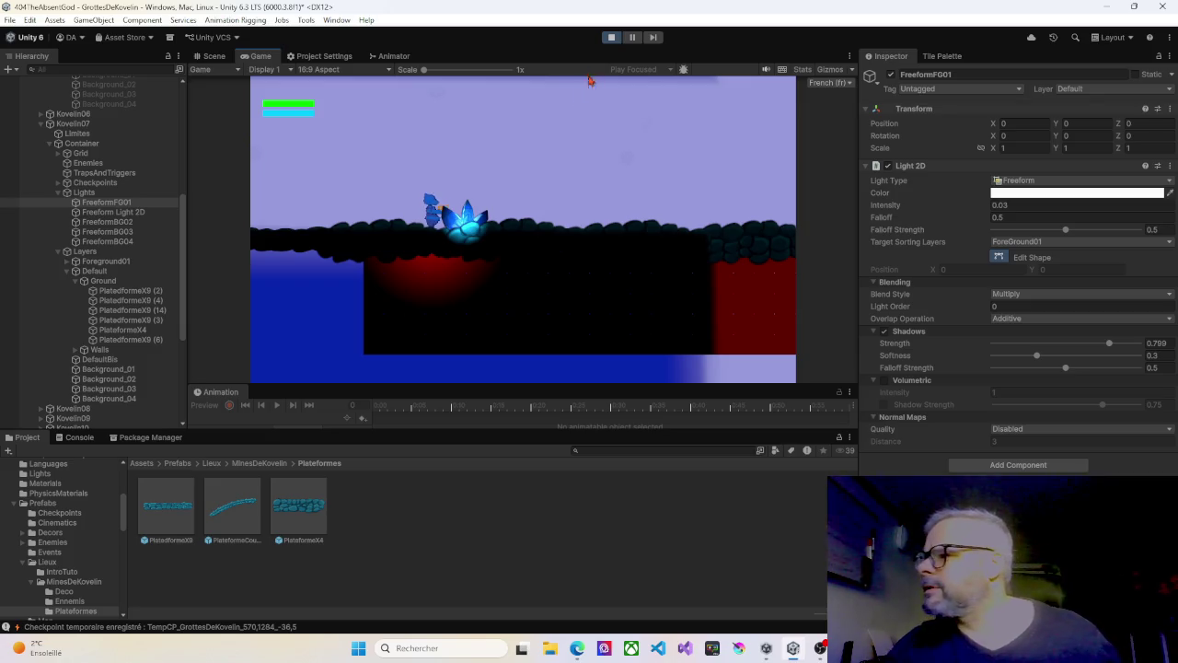
{"action": "left_click", "coordinate": [611, 38]}
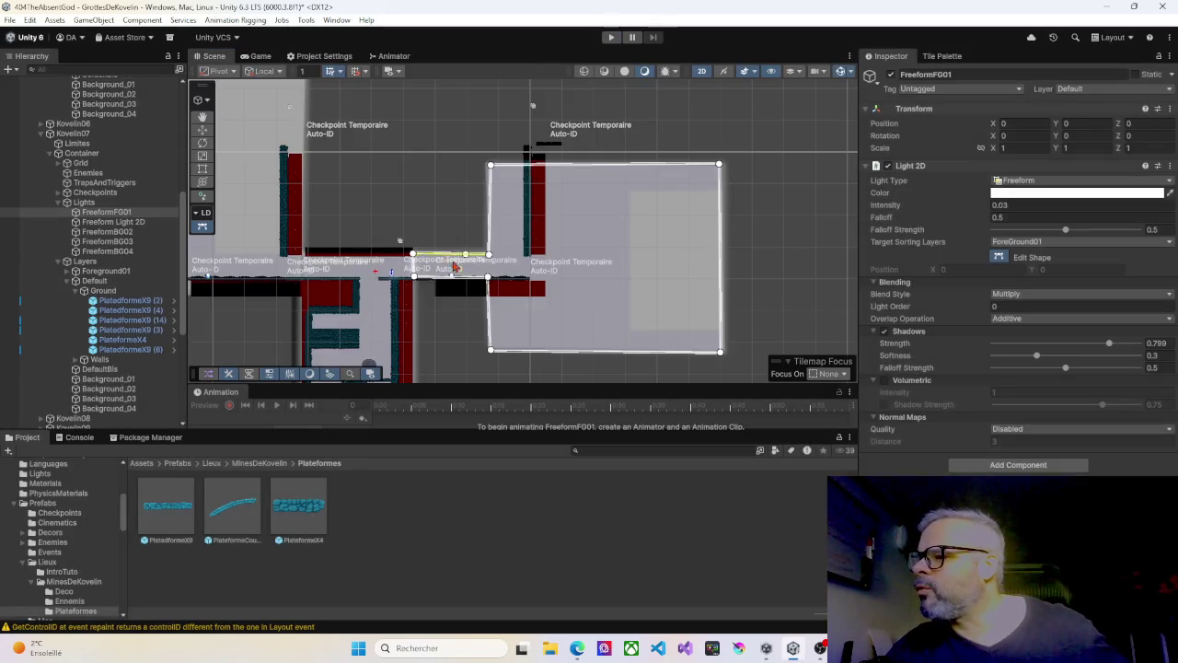
Step: Zoom in and lower the first light shape's bottom corners to the floor
{"action": "scroll", "coordinate": [400, 270], "scroll_direction": "up", "scroll_amount": 6}
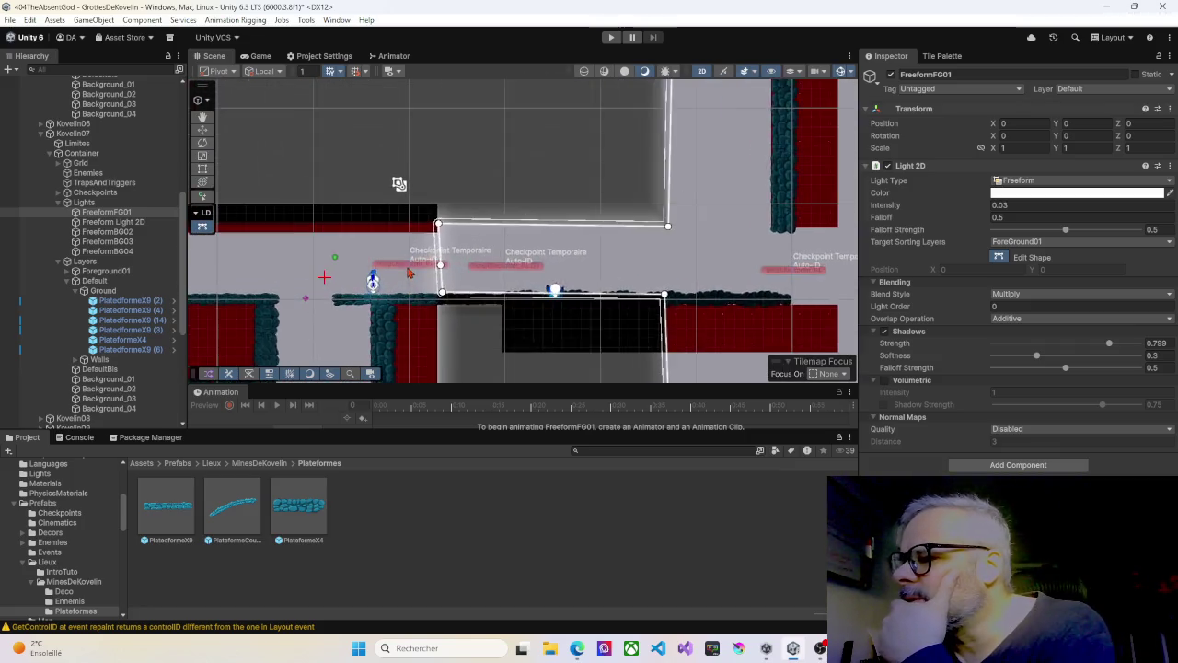
{"action": "scroll", "coordinate": [408, 270], "scroll_direction": "up", "scroll_amount": 5}
{"action": "scroll", "coordinate": [410, 275], "scroll_direction": "up", "scroll_amount": 1}
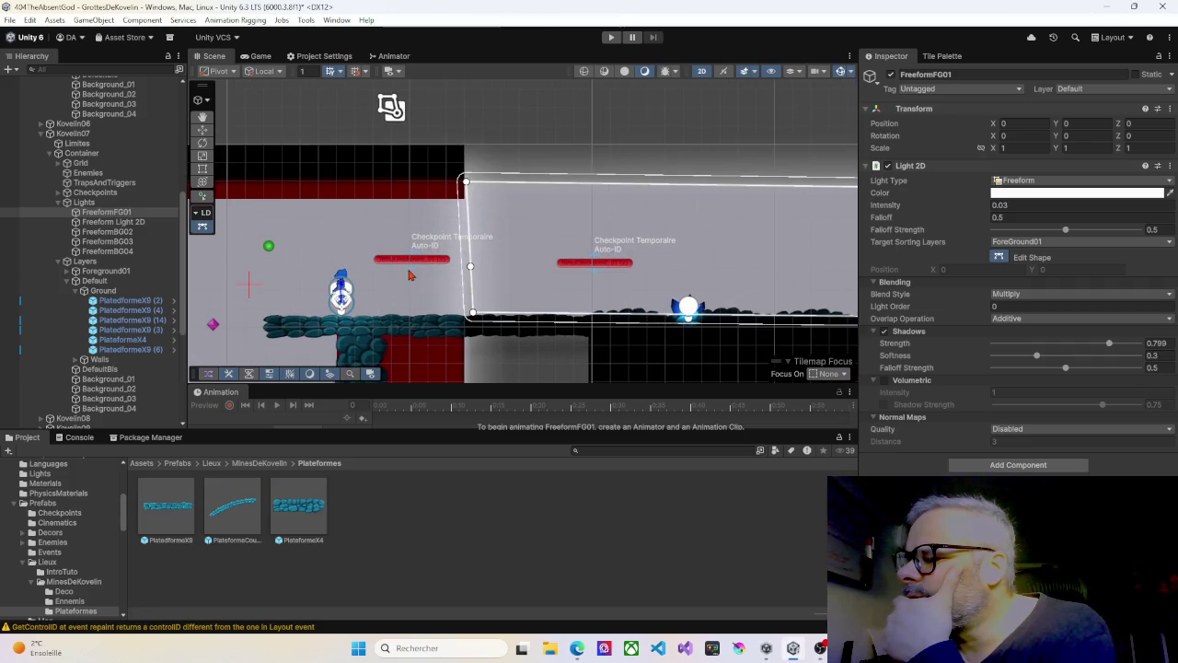
{"action": "scroll", "coordinate": [409, 275], "scroll_direction": "down", "scroll_amount": 3}
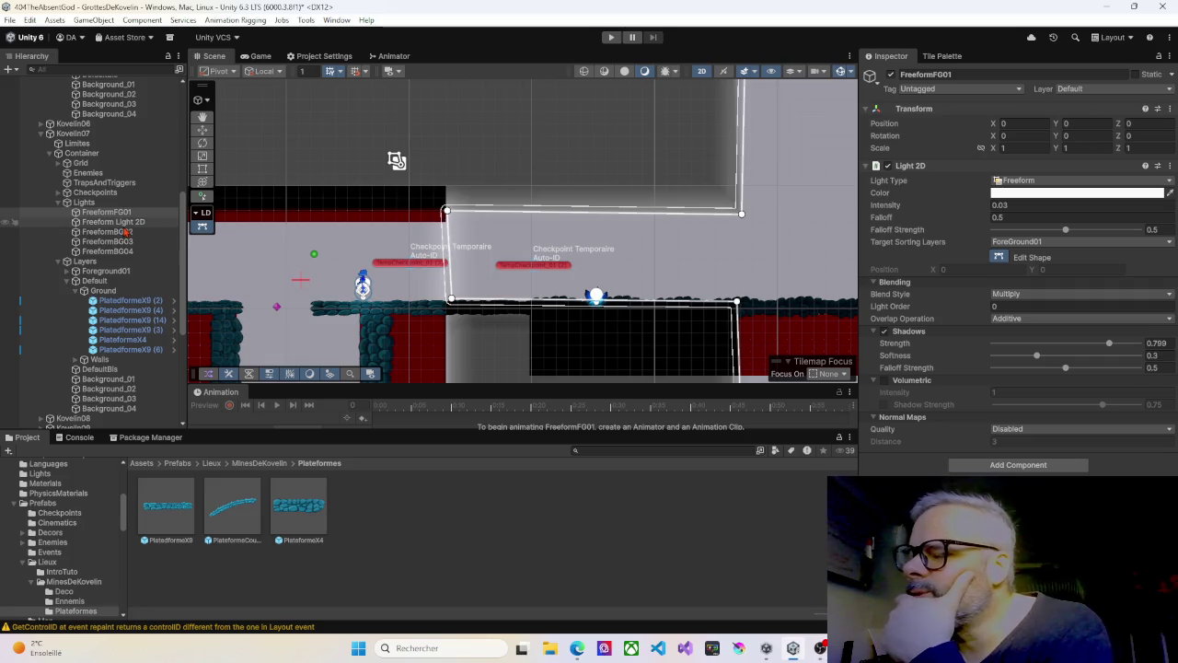
{"action": "scroll", "coordinate": [136, 230], "scroll_direction": "up", "scroll_amount": 2}
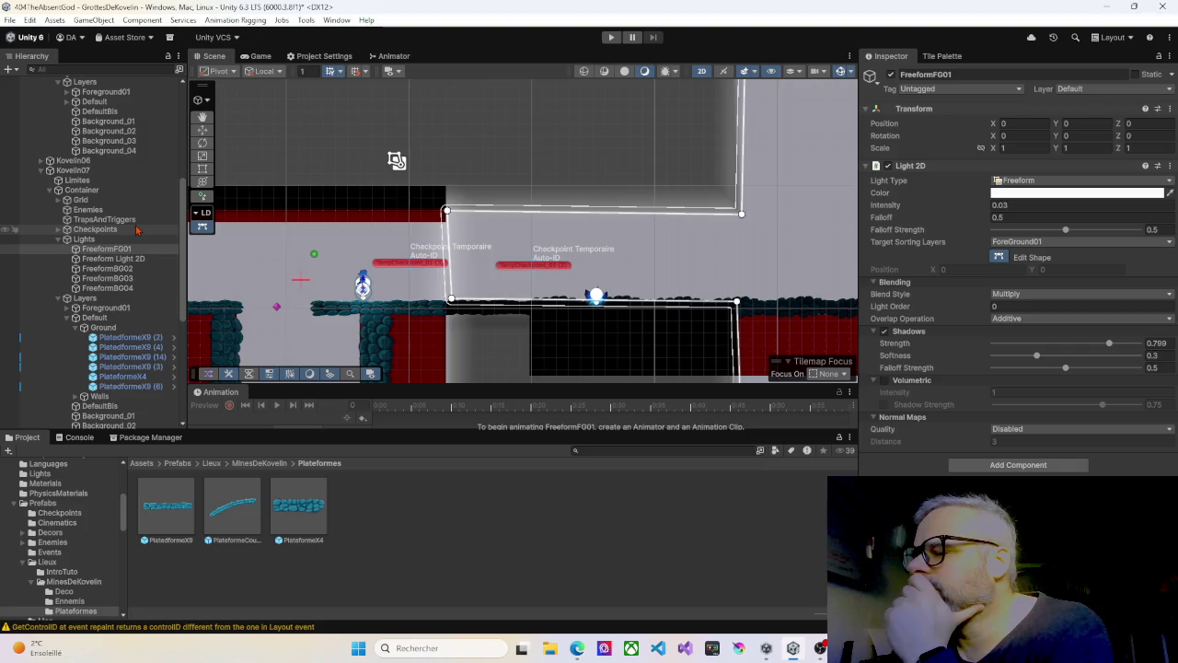
{"action": "left_click_drag", "start_coordinate": [451, 300], "coordinate": [443, 312]}
{"action": "left_click_drag", "start_coordinate": [736, 302], "coordinate": [740, 317]}
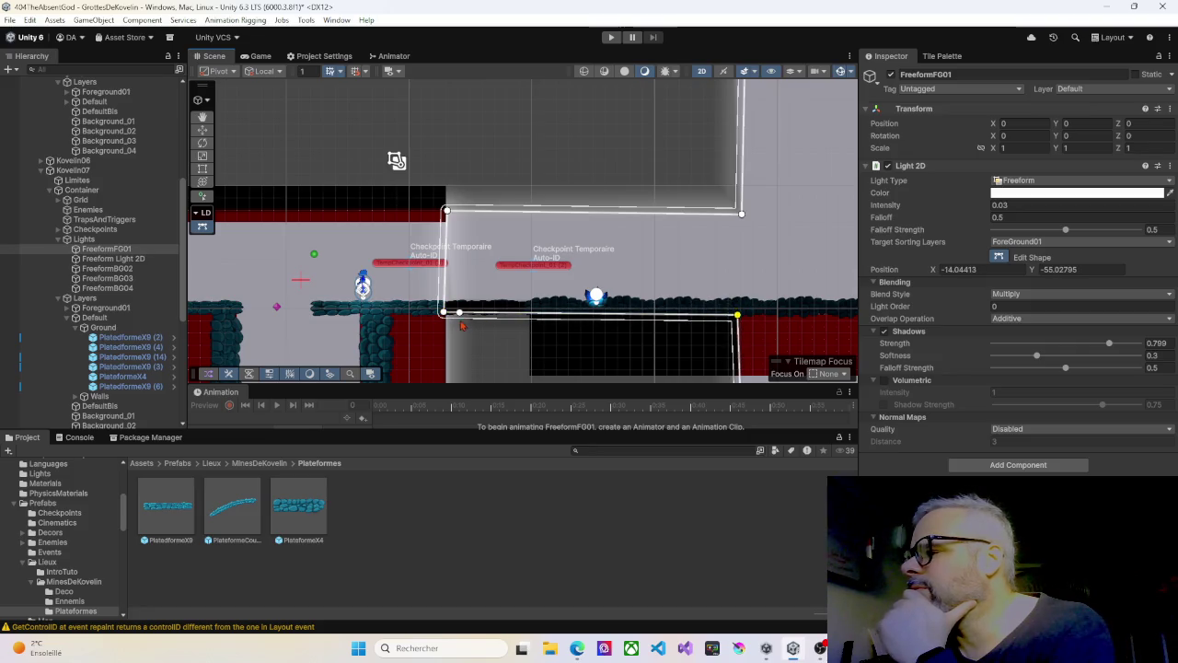
Step: Lower the bottom corners of Freeform Light 2D and FreeformBG02 level with the floor
{"action": "left_click", "coordinate": [102, 259]}
{"action": "left_click_drag", "start_coordinate": [442, 299], "coordinate": [446, 317]}
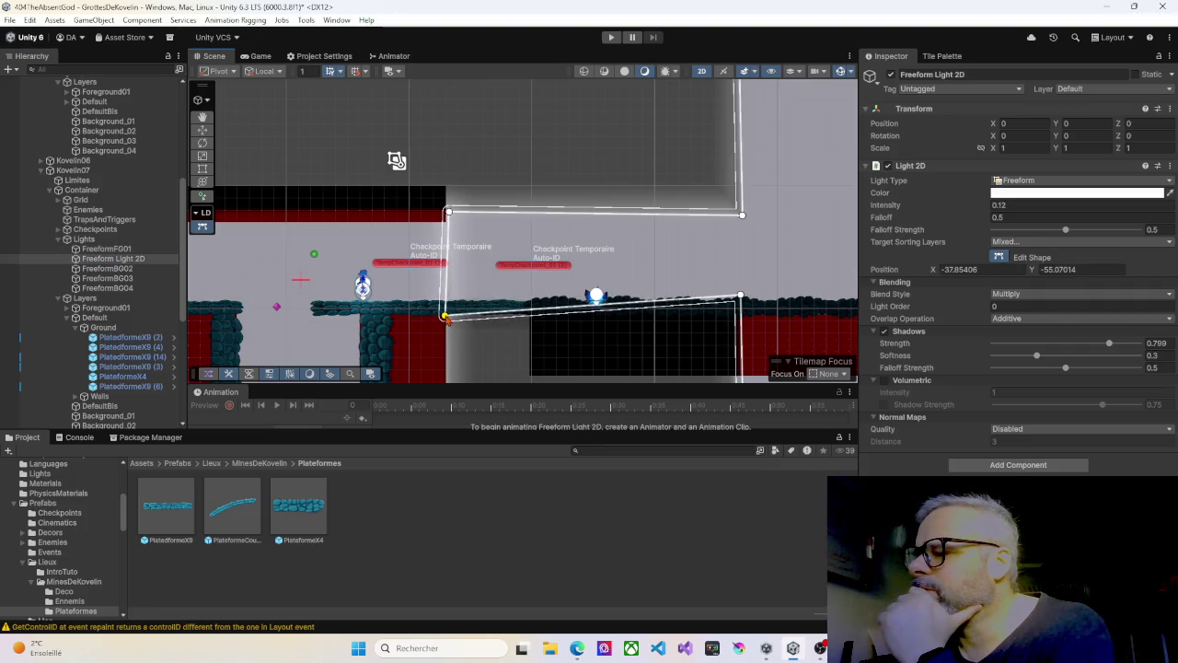
{"action": "left_click_drag", "start_coordinate": [740, 297], "coordinate": [739, 315]}
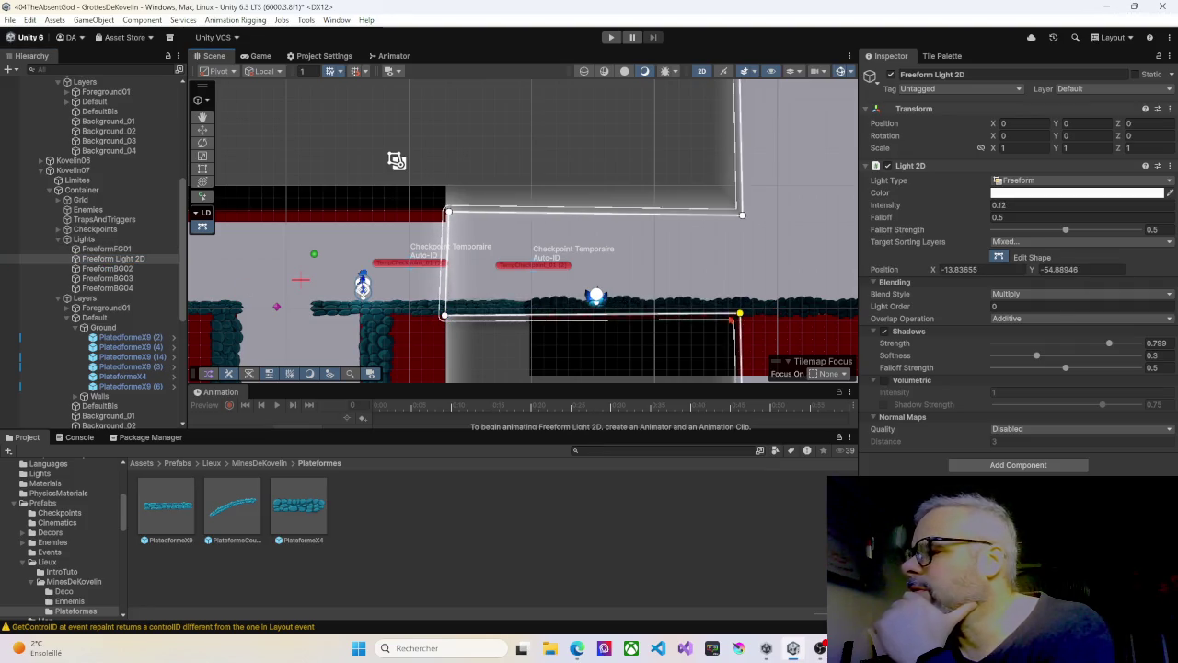
{"action": "left_click", "coordinate": [121, 270]}
{"action": "left_click_drag", "start_coordinate": [447, 303], "coordinate": [445, 314]}
{"action": "left_click_drag", "start_coordinate": [748, 299], "coordinate": [747, 315]}
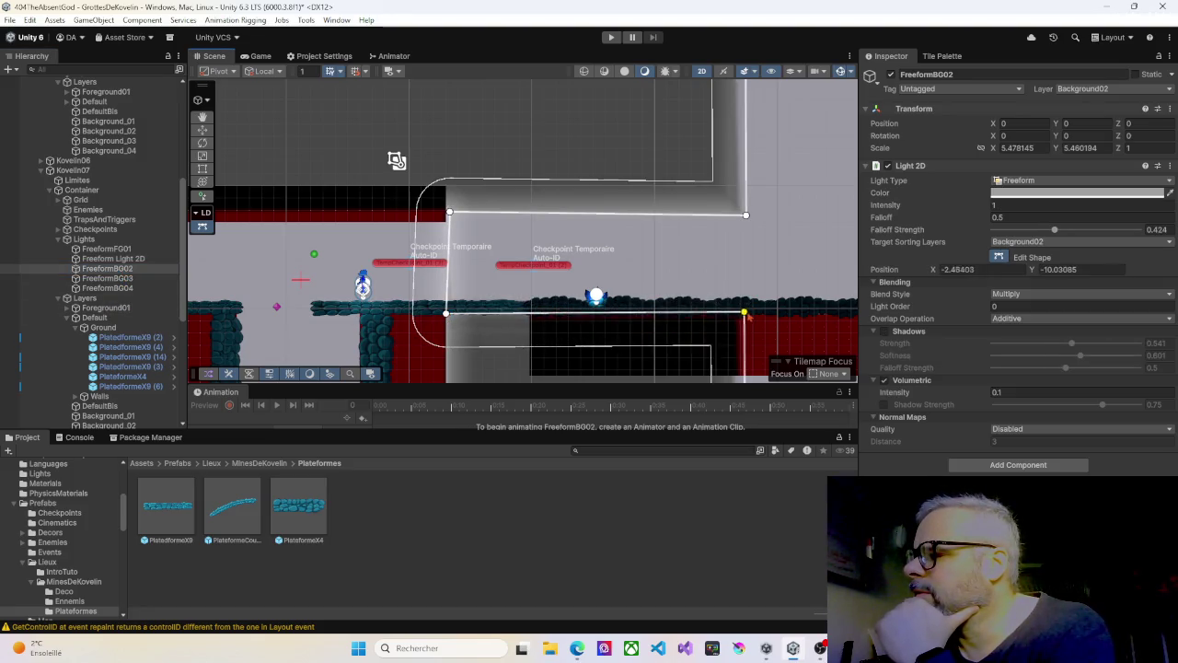
Step: Lower FreeformBG03's bottom corners onto the platform's top edge
{"action": "left_click", "coordinate": [129, 279]}
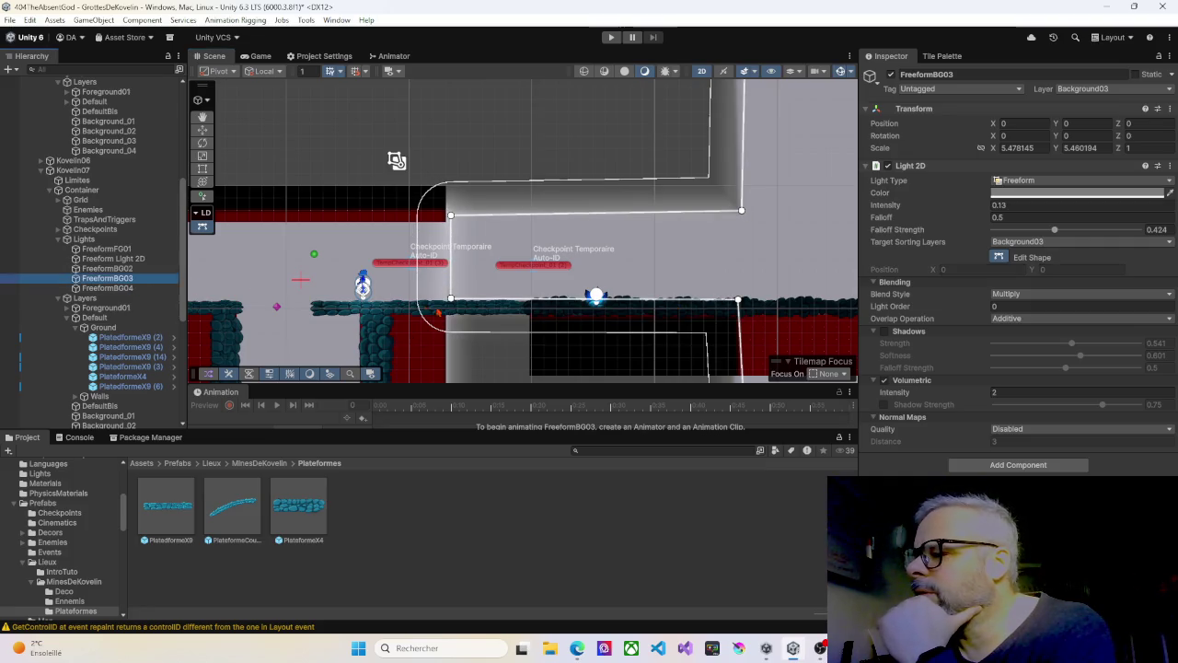
{"action": "left_click_drag", "start_coordinate": [451, 300], "coordinate": [456, 319]}
{"action": "left_click_drag", "start_coordinate": [738, 301], "coordinate": [739, 319]}
{"action": "left_click", "coordinate": [112, 288]}
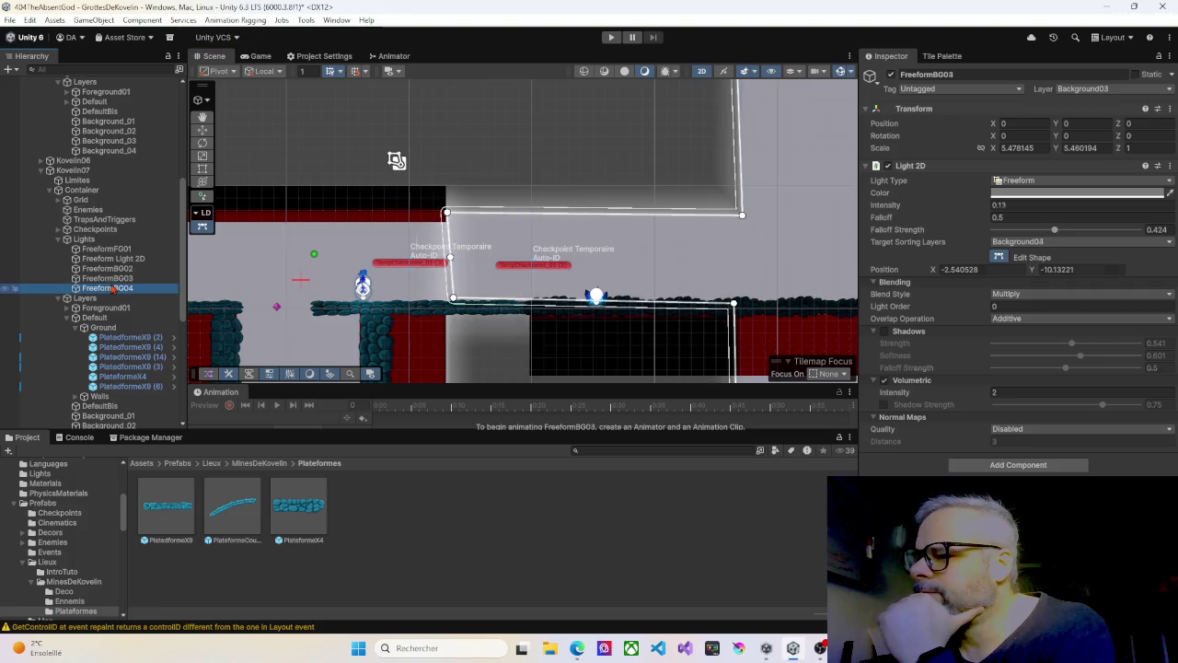